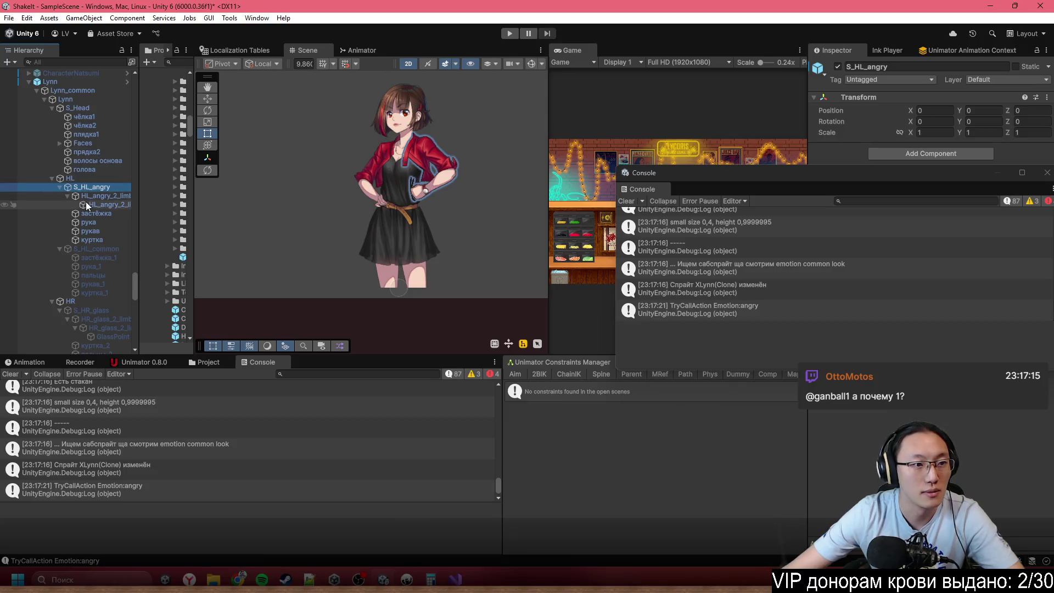
# - Switch the left hand from S_HL_angry to S_HL_common
pyautogui.click(96, 249)
pyautogui.hotkey('alt', 'shift', 'a')
pyautogui.scroll(-4, 96, 251)
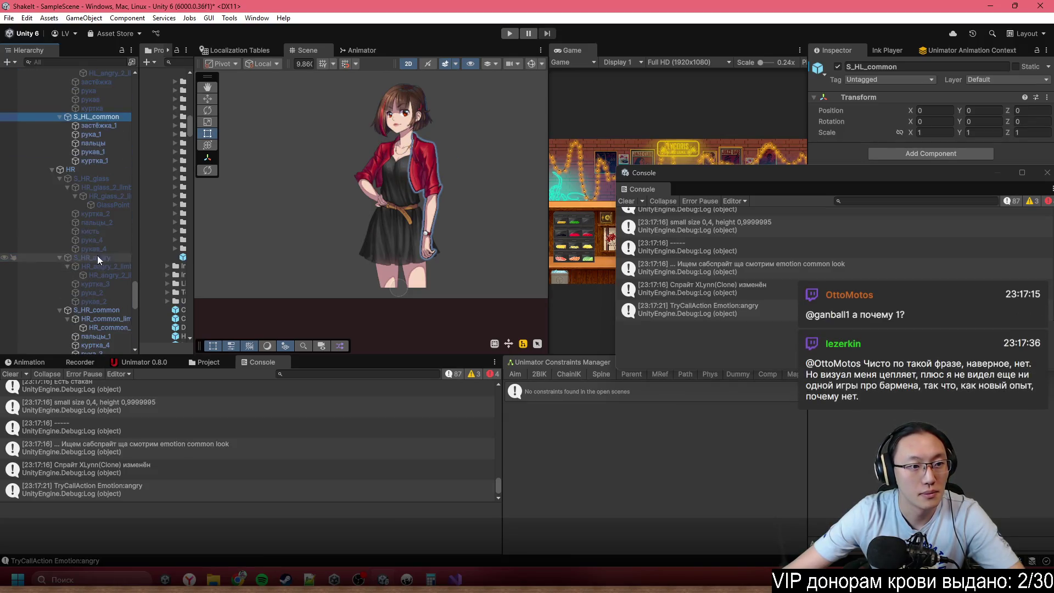
pyautogui.click(106, 179)
# - Toggle S_HR_angry, then inspect S_HR_glass's limb solver, GlassPoint, jacket, fingers, arm and sleeve sprites
pyautogui.hotkey('alt', 'shift', 'a')
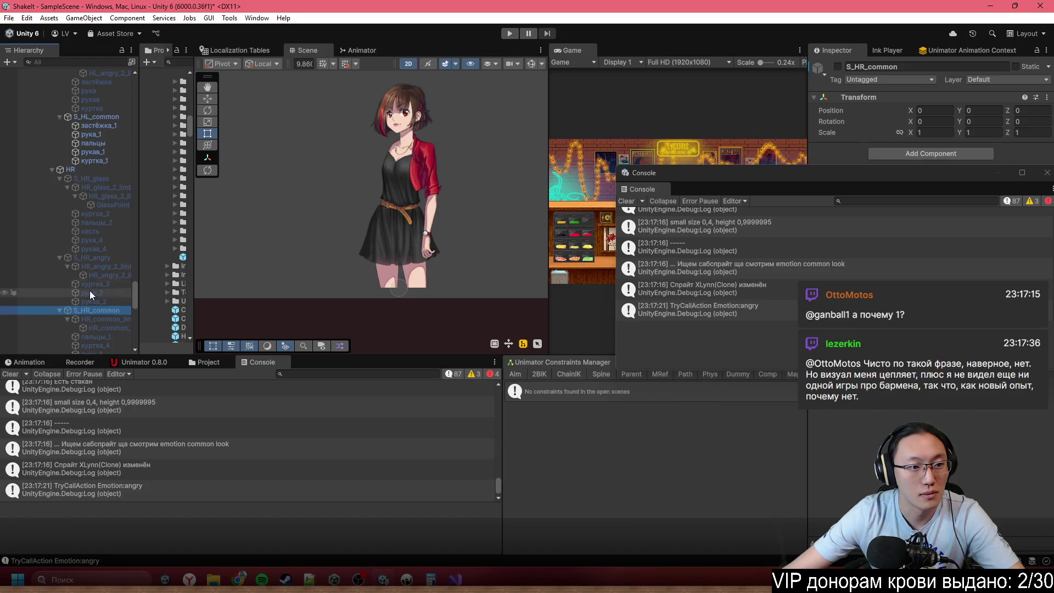
pyautogui.click(92, 256)
pyautogui.hotkey('alt', 'shift', 'a')
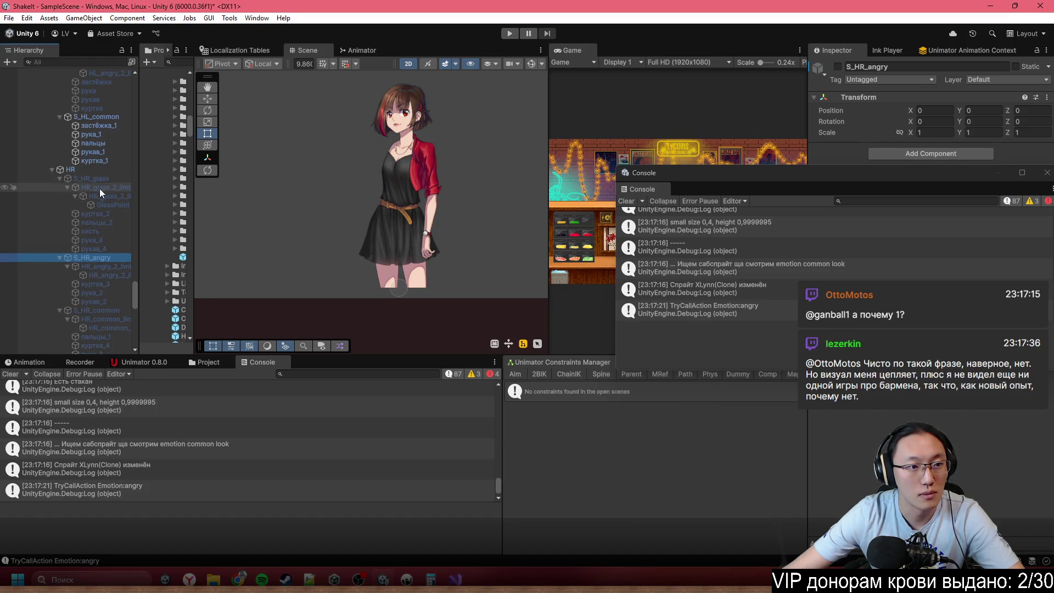
pyautogui.click(102, 179)
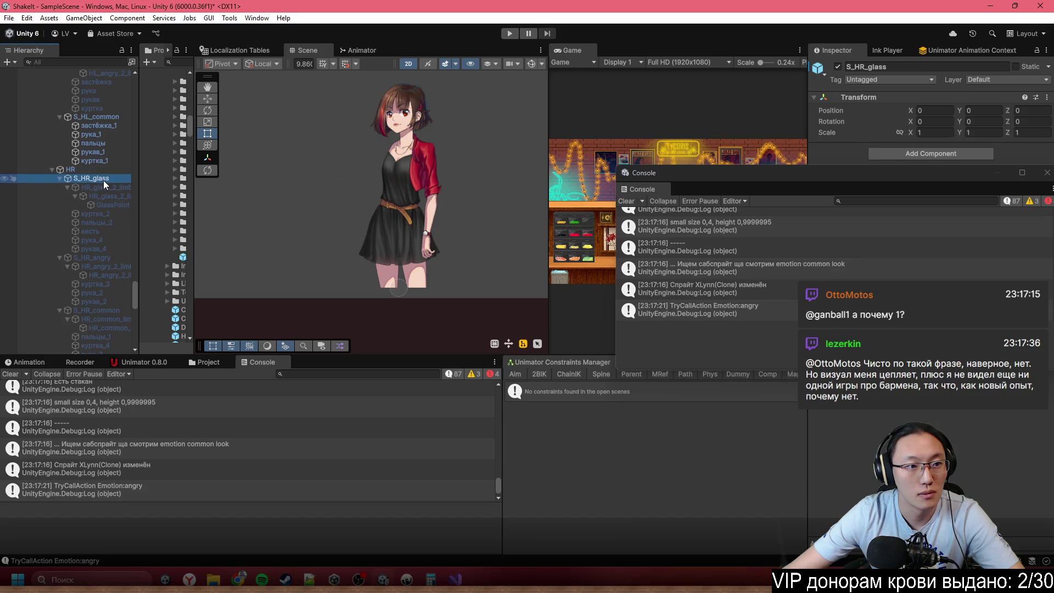
pyautogui.click(118, 186)
pyautogui.click(99, 218)
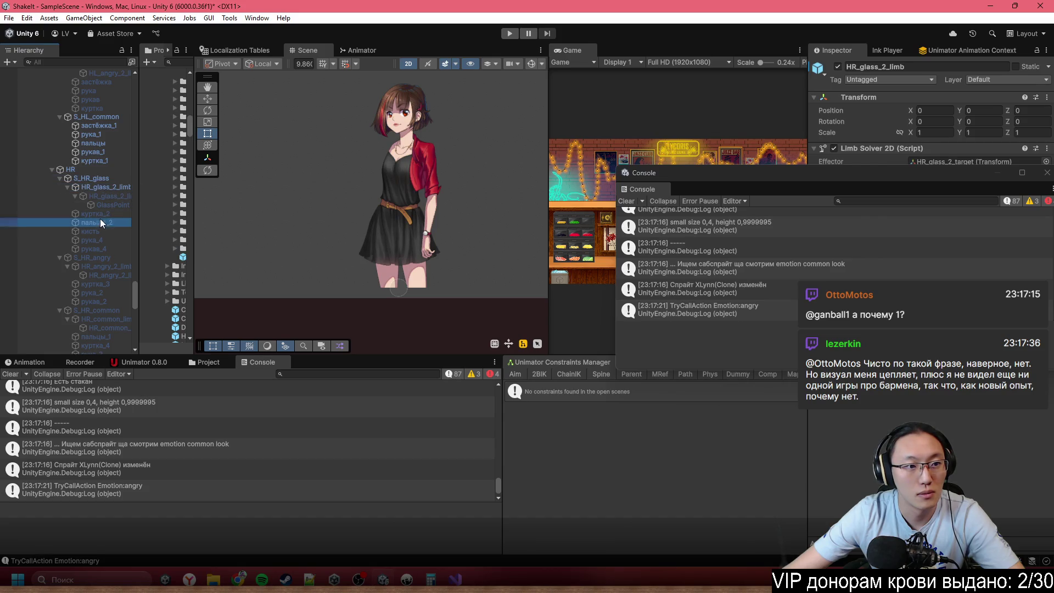
pyautogui.click(104, 206)
pyautogui.click(107, 196)
pyautogui.click(103, 203)
pyautogui.click(104, 211)
pyautogui.click(104, 222)
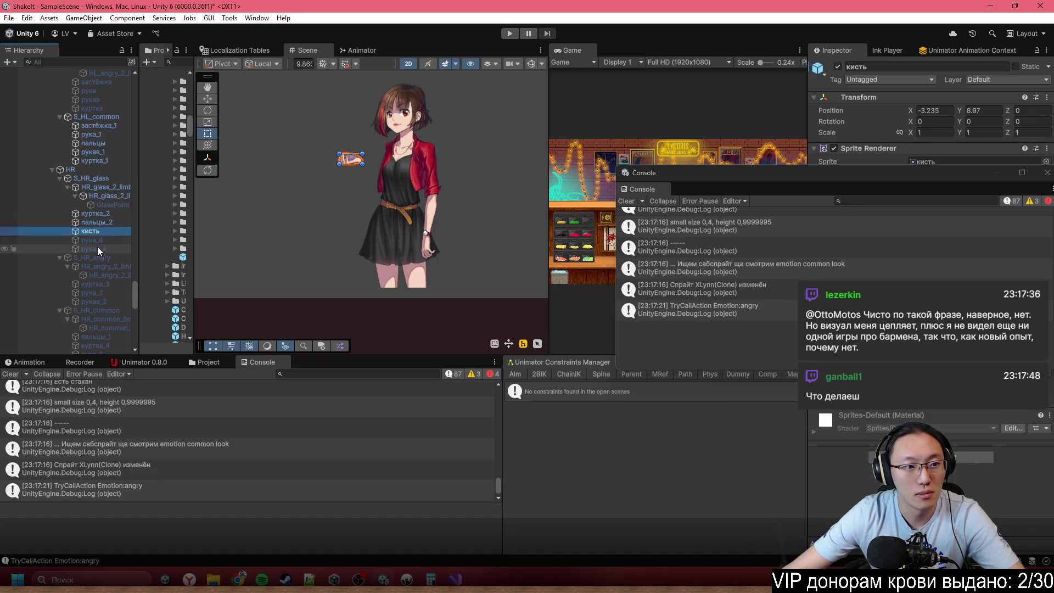
pyautogui.click(97, 241)
pyautogui.click(97, 247)
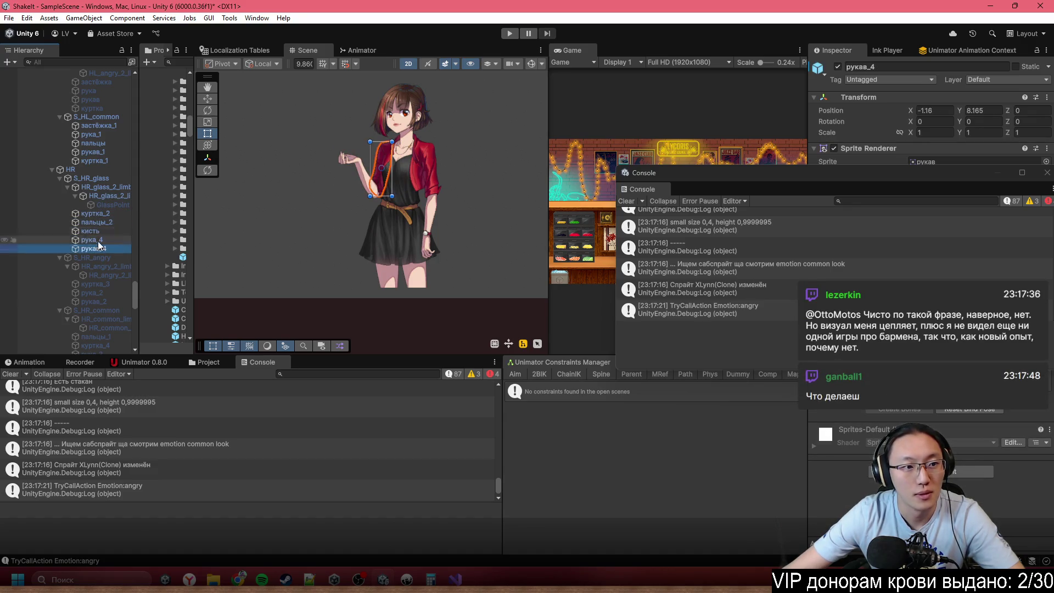
pyautogui.click(97, 205)
# - Deactivate S_HR_glass and activate S_HR_common
pyautogui.click(74, 177)
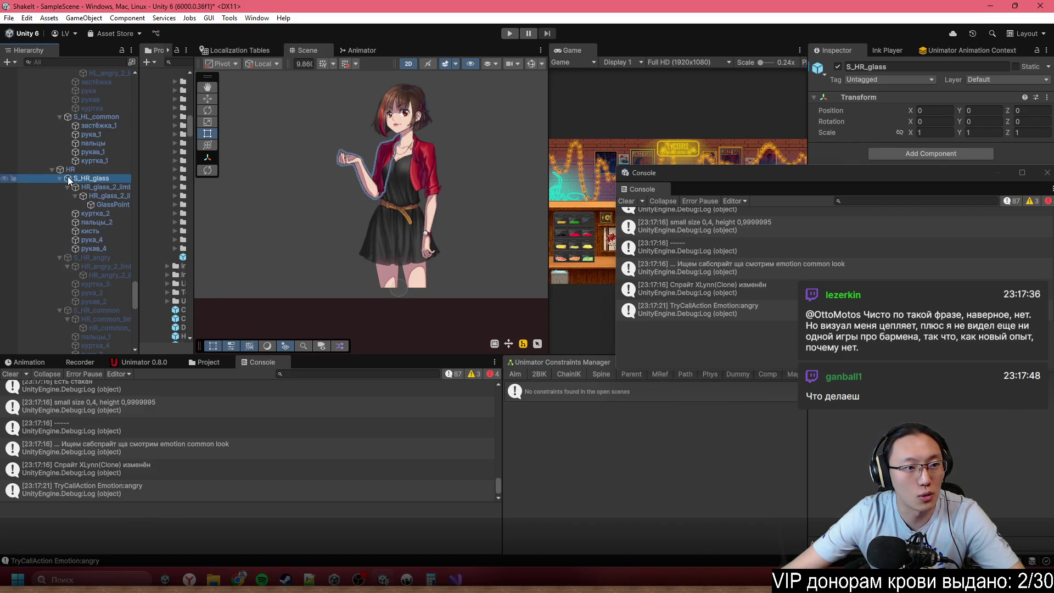
pyautogui.hotkey('alt', 'shift', 'a')
pyautogui.click(92, 308)
pyautogui.hotkey('alt', 'shift', 'a')
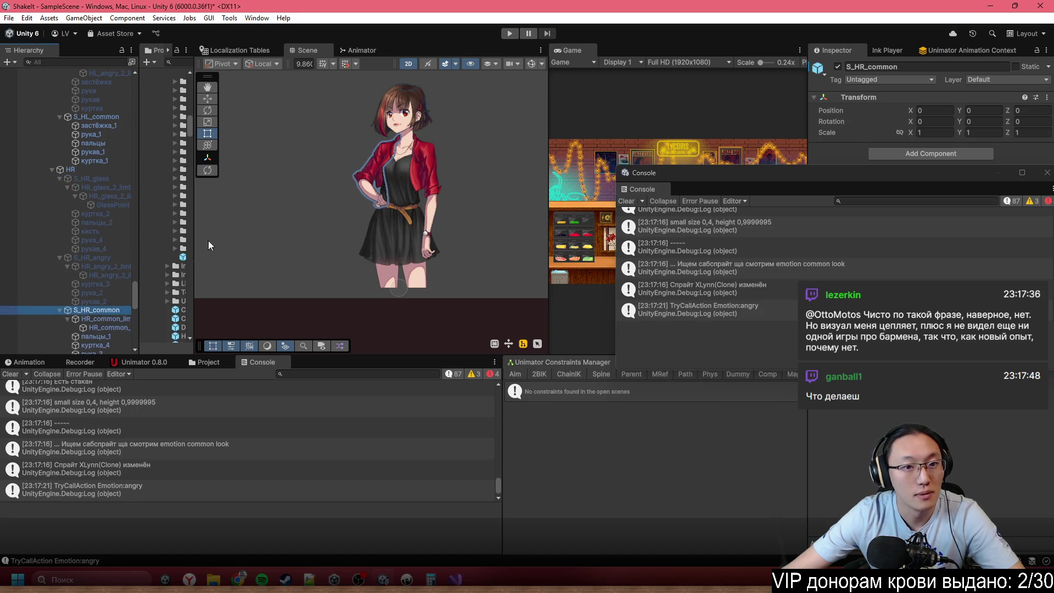
# - Review Lynn's prefab Overrides and close the floating Console window
pyautogui.scroll(10, 90, 129)
pyautogui.click(62, 279)
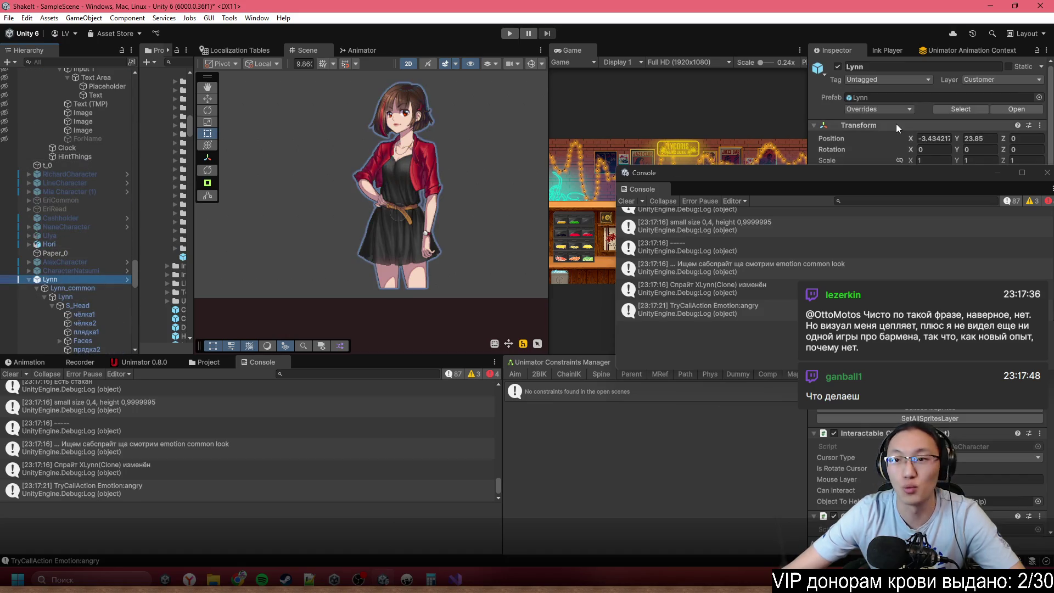
pyautogui.click(876, 111)
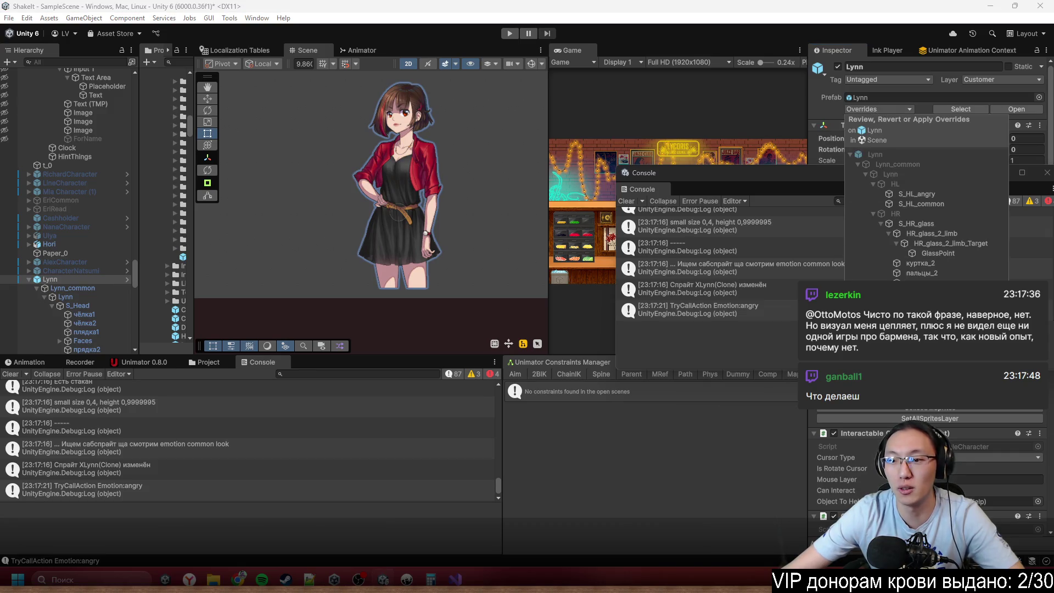
pyautogui.moveTo(859, 177); pyautogui.dragTo(443, 235)
pyautogui.click(633, 231)
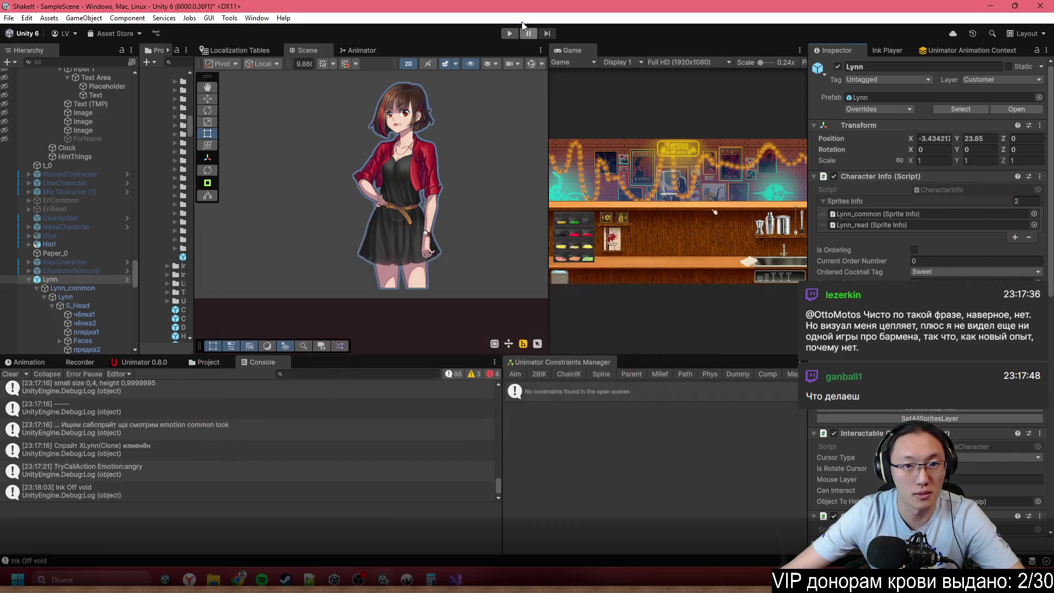
# - Enter Play mode, return to the bar and click through the Начать обучение tutorial
pyautogui.click(508, 35)
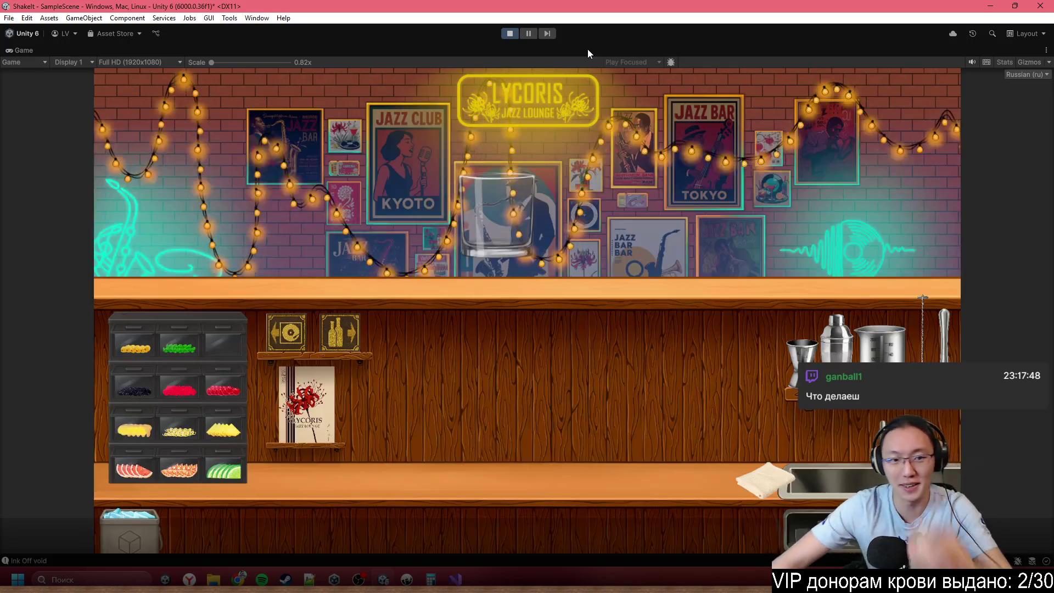
pyautogui.click(299, 343)
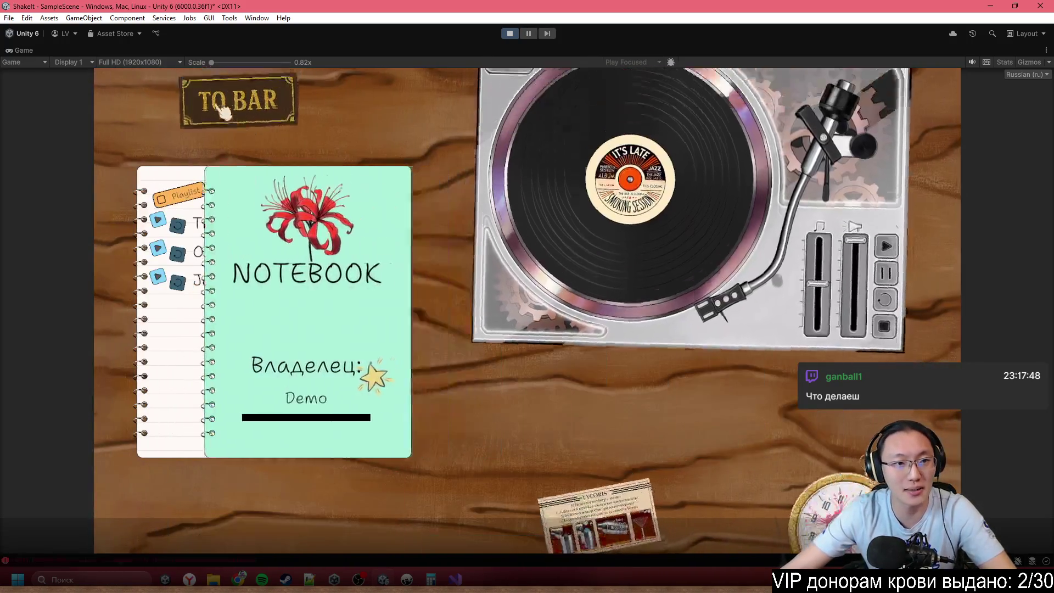
pyautogui.click(224, 111)
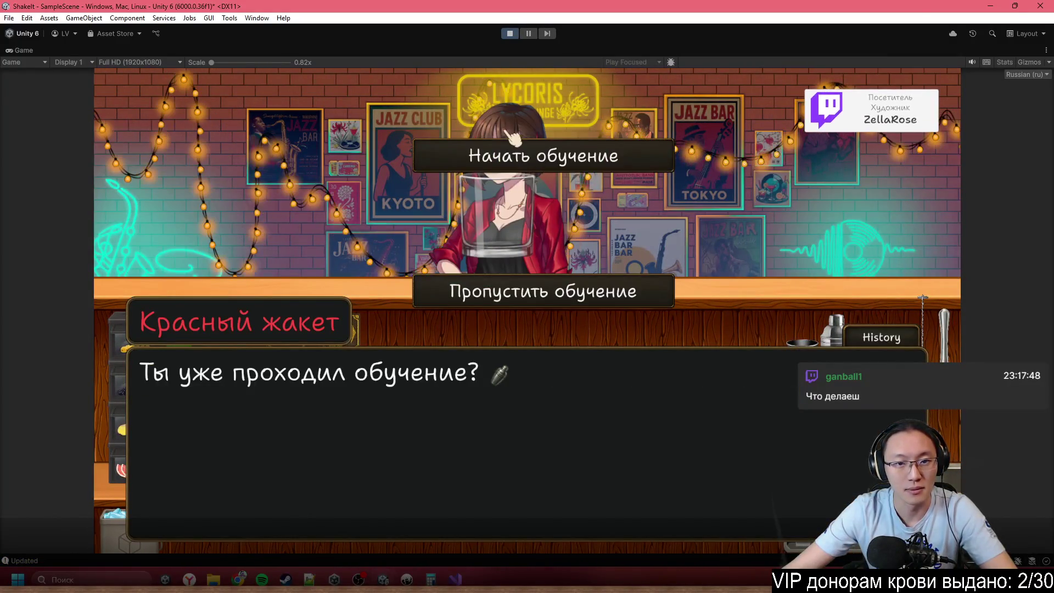
pyautogui.click(544, 162)
pyautogui.click(545, 172)
pyautogui.click(545, 172)
pyautogui.click(545, 172)
pyautogui.click(544, 170)
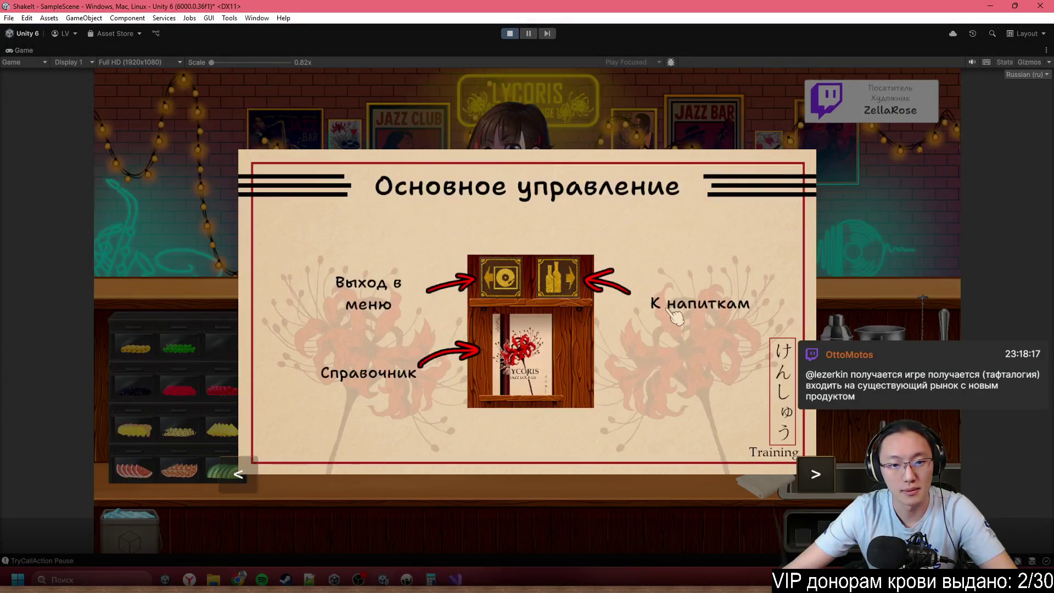
pyautogui.click(615, 247)
# - Rearrange the highball and rocks glasses on the counter, then restore the full editor layout
pyautogui.moveTo(497, 230)
pyautogui.mouseDown()
pyautogui.moveTo(529, 306)
pyautogui.moveTo(524, 330)
pyautogui.mouseUp()
pyautogui.moveTo(790, 351)
pyautogui.mouseDown()
pyautogui.moveTo(666, 348)
pyautogui.moveTo(697, 384)
pyautogui.mouseUp()
pyautogui.moveTo(488, 384); pyautogui.dragTo(492, 290)
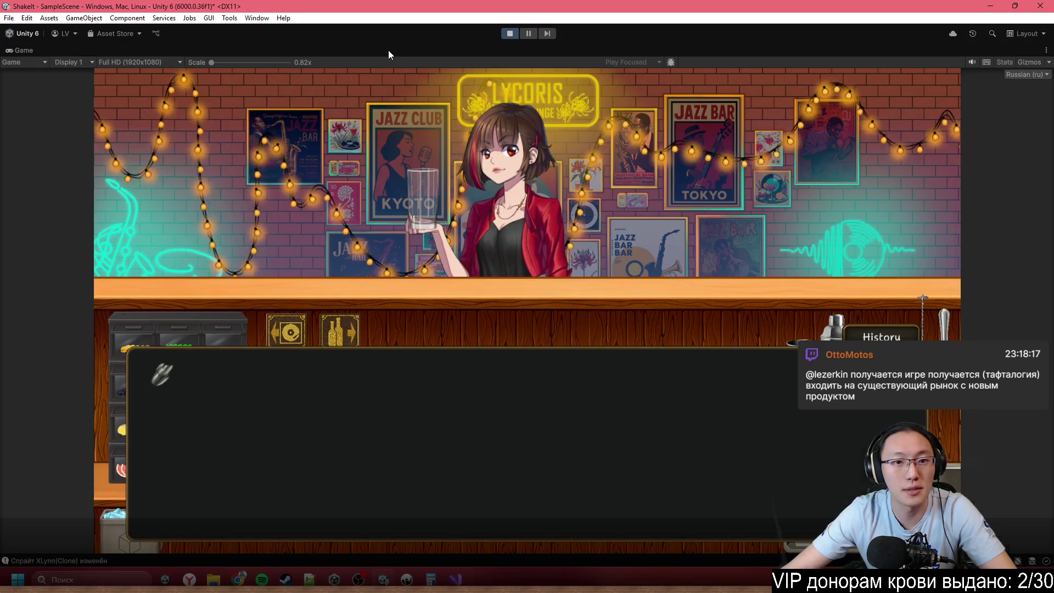
pyautogui.hotkey('shift', 'space')
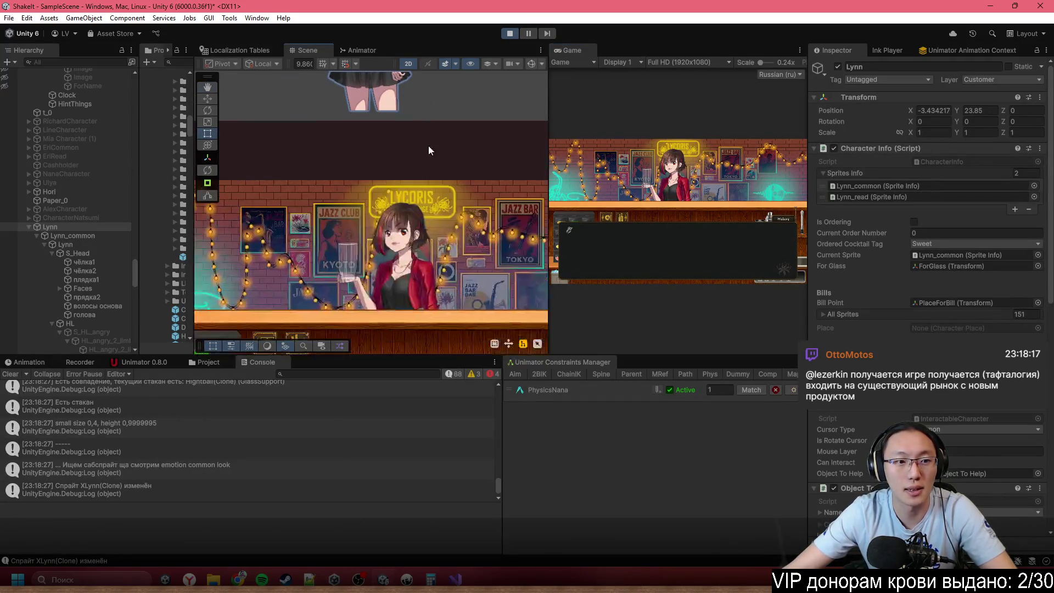
# - Keep the пальцы_2 fingers sprite on the Characters sorting layer, then maximize the Game view
pyautogui.scroll(5, 344, 278)
pyautogui.click(319, 284)
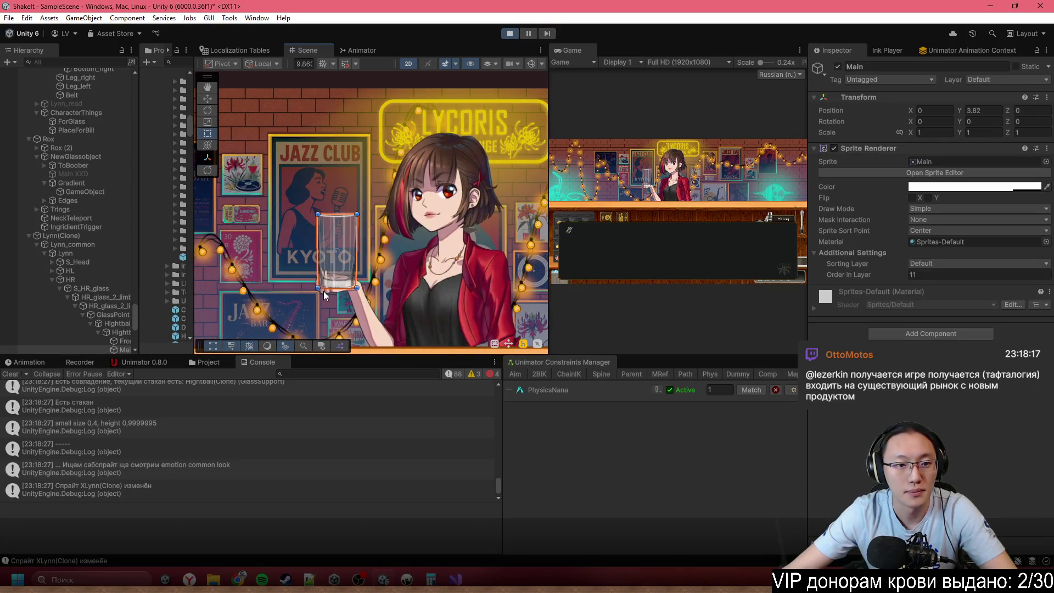
pyautogui.click(324, 291)
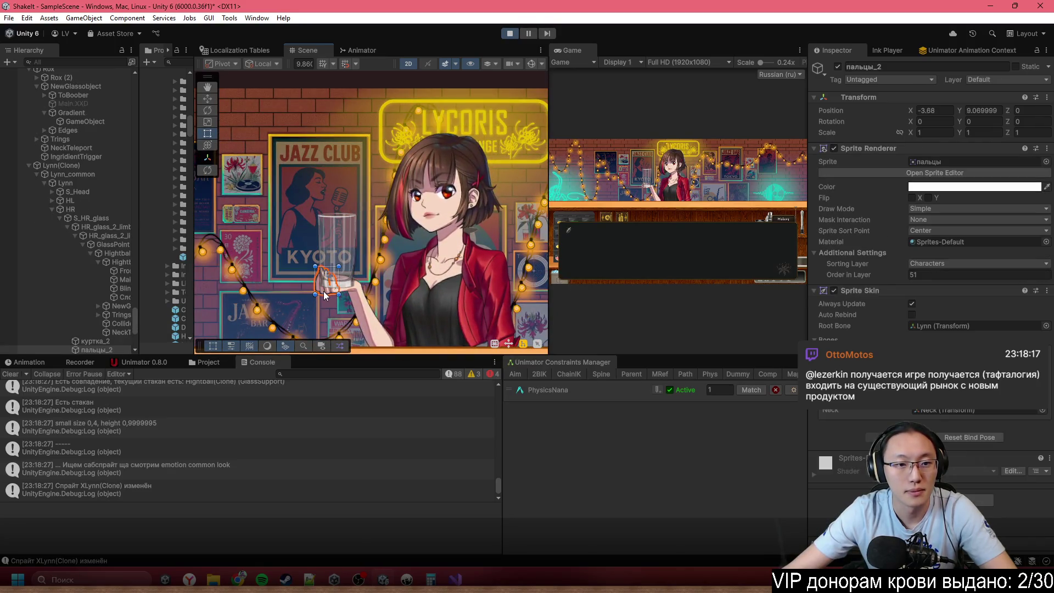
pyautogui.click(926, 264)
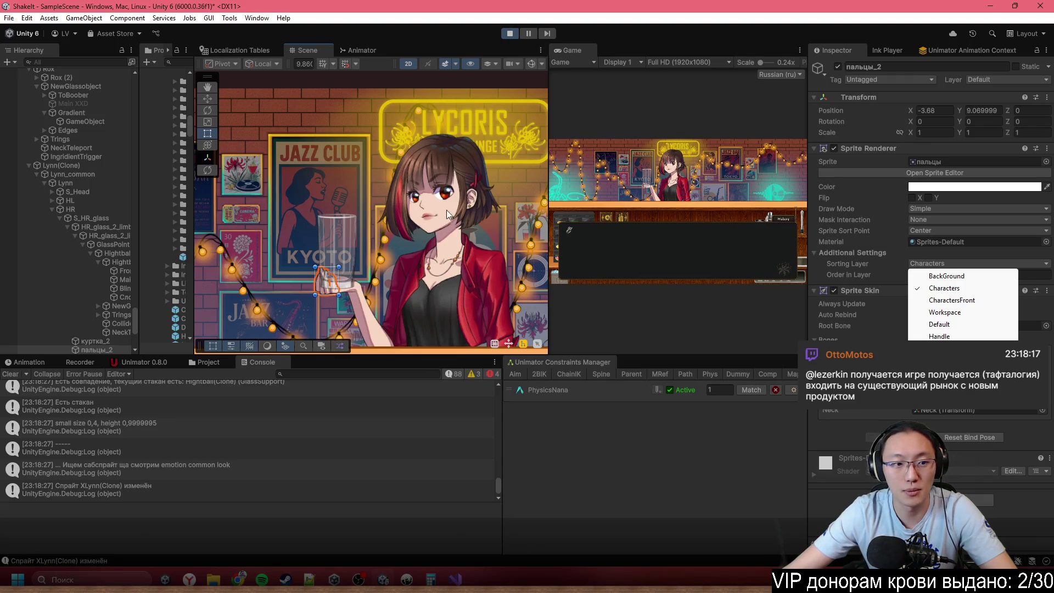
pyautogui.click(511, 48)
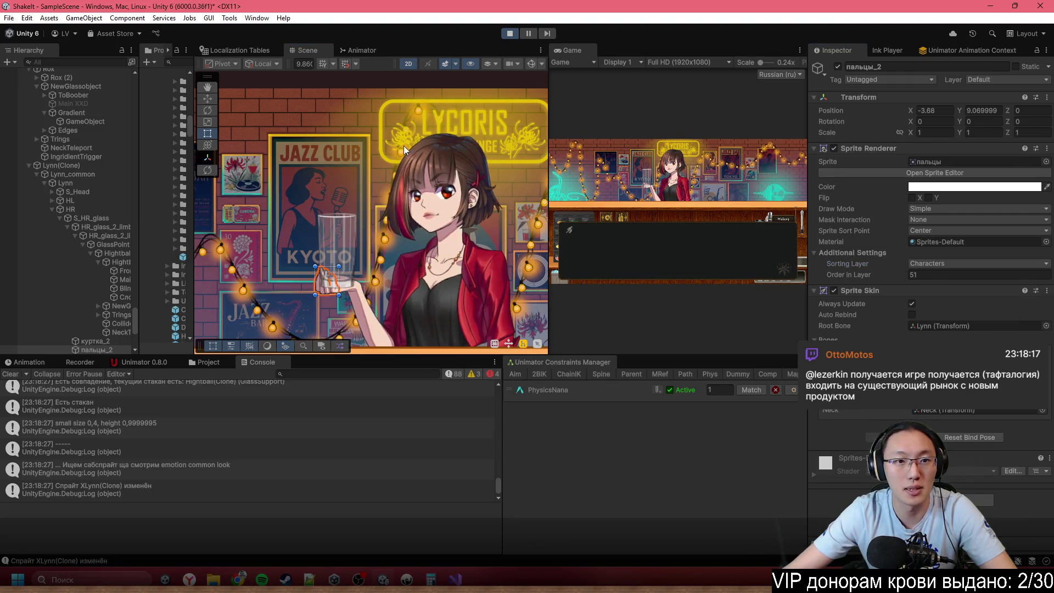
pyautogui.doubleClick(555, 50)
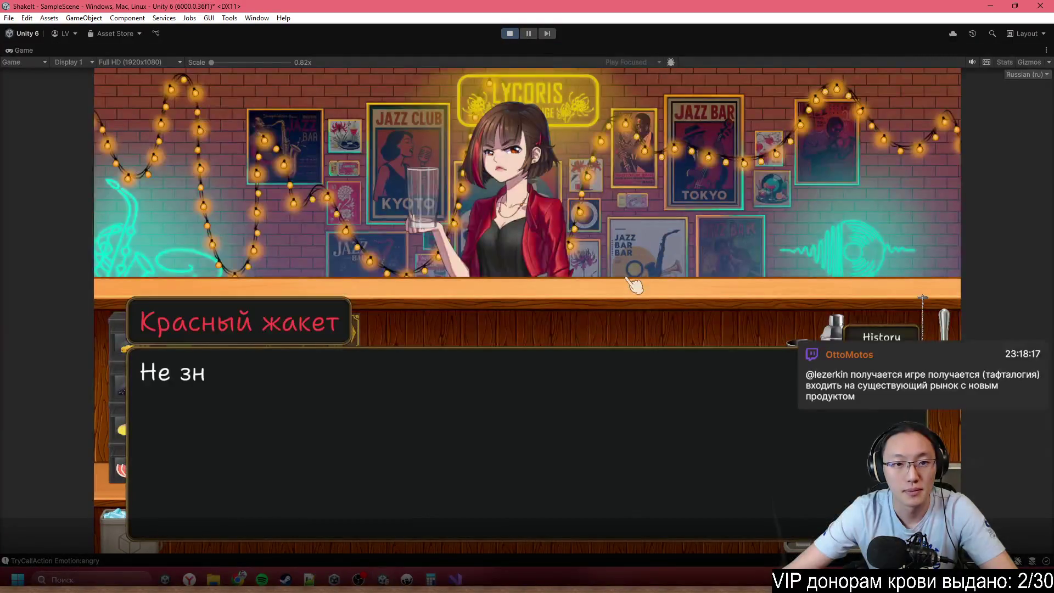
# - Advance the dialogue to 'Приготовь мне Куба Либре' and close it to reach the counter
pyautogui.click(609, 301)
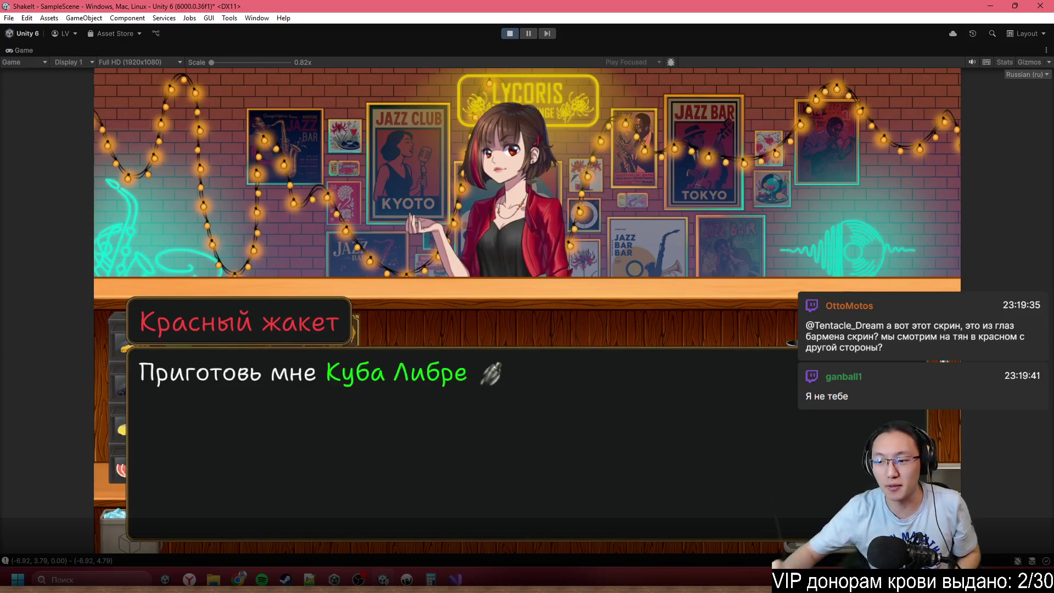
pyautogui.click(468, 77)
# - Serve the customer the rocks glass with Подать and click through her replies
pyautogui.moveTo(711, 445); pyautogui.dragTo(535, 239)
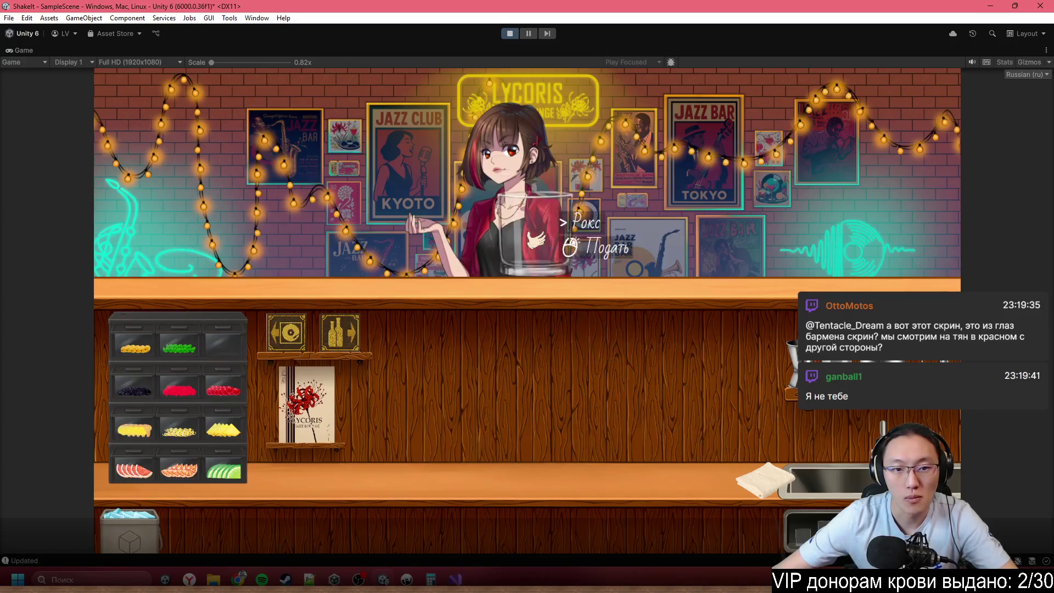
pyautogui.click(535, 238)
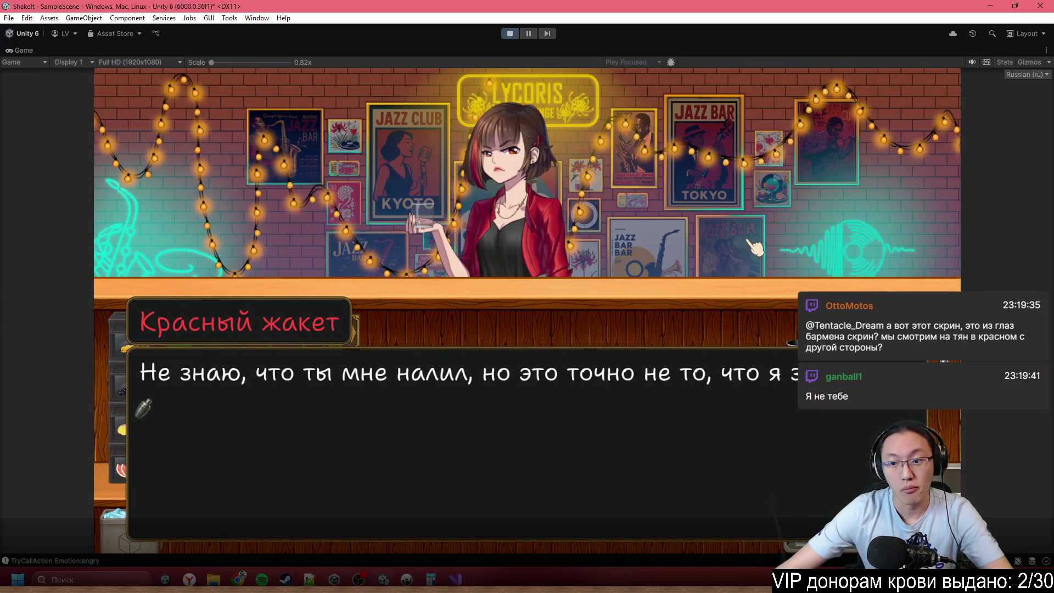
pyautogui.click(773, 242)
pyautogui.click(774, 242)
pyautogui.click(774, 242)
pyautogui.click(773, 242)
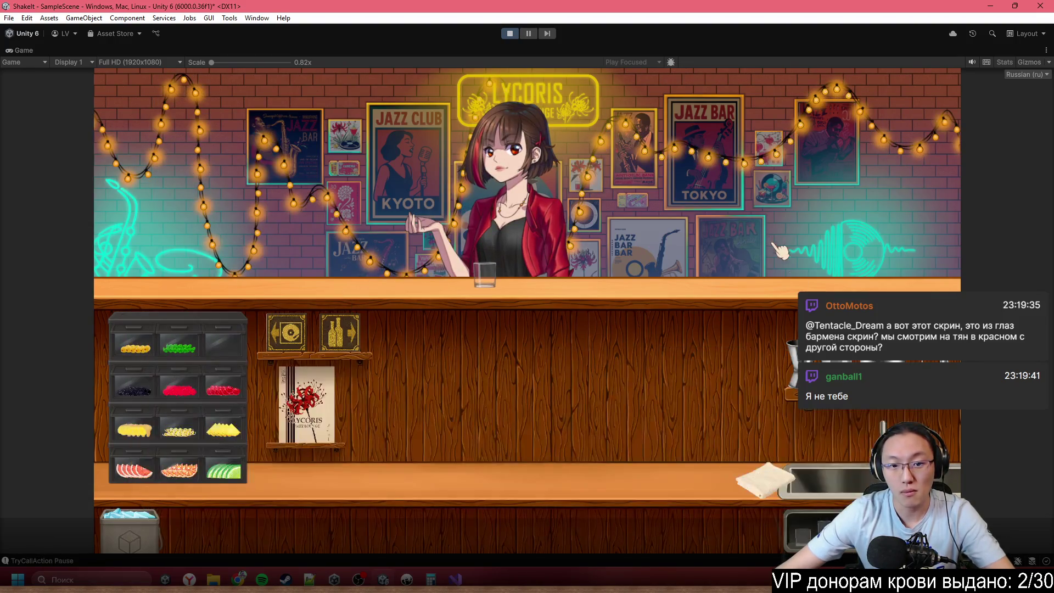
# - Click the counter glass, exit Play mode and maximize the Game view
pyautogui.click(484, 273)
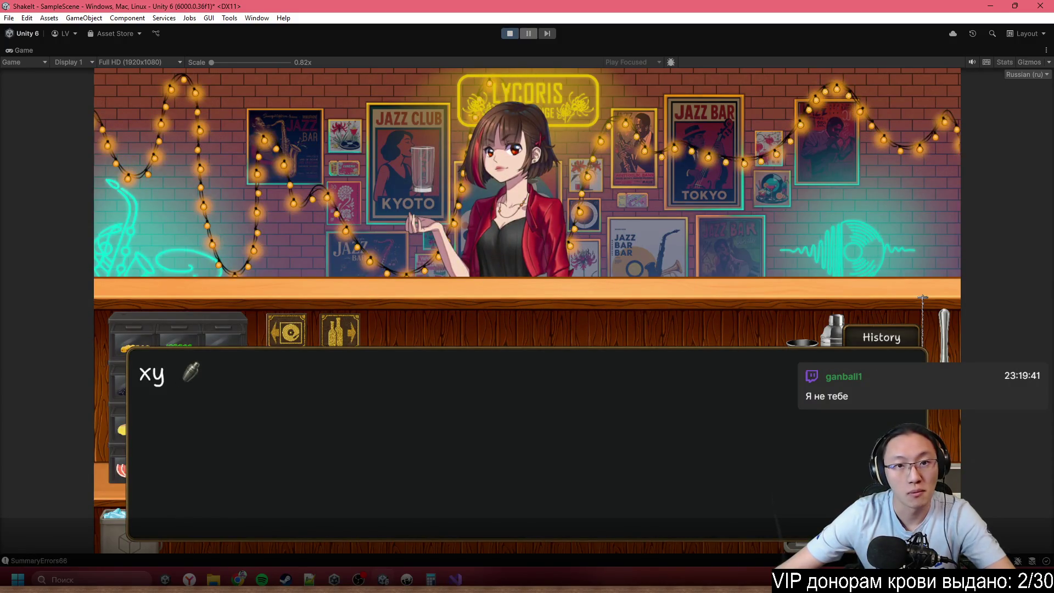
pyautogui.click(510, 33)
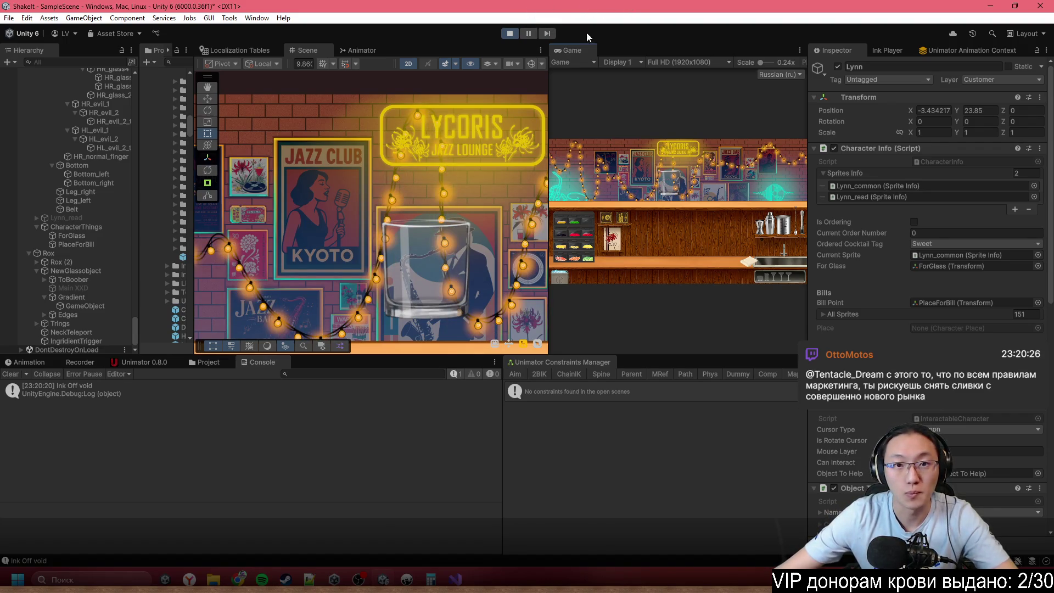
pyautogui.doubleClick(583, 50)
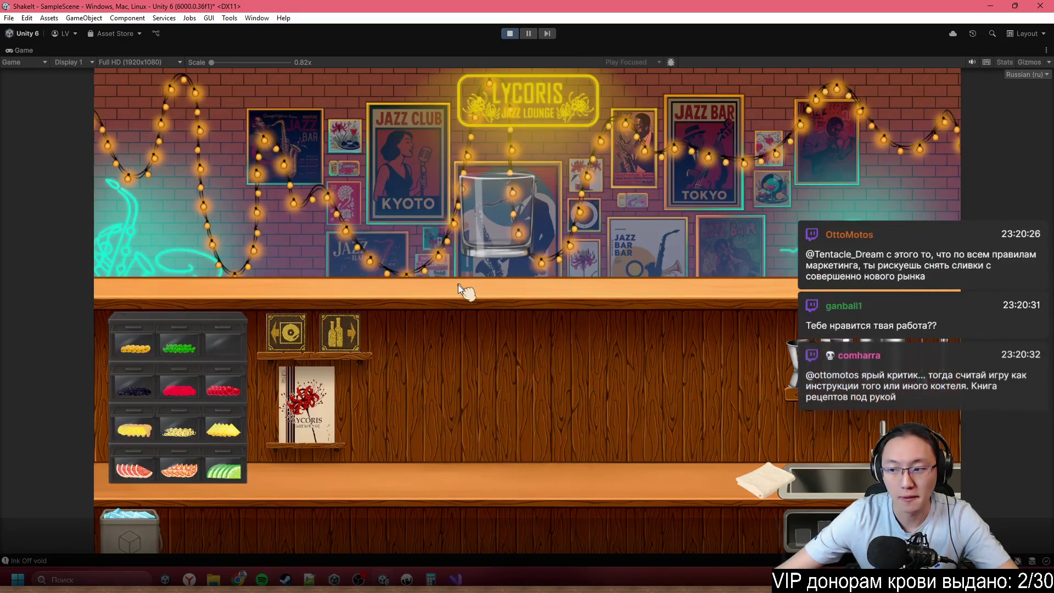
# - Set the glass on the counter, start the tutorial and close the basic controls panel
pyautogui.click(463, 252)
pyautogui.click(691, 374)
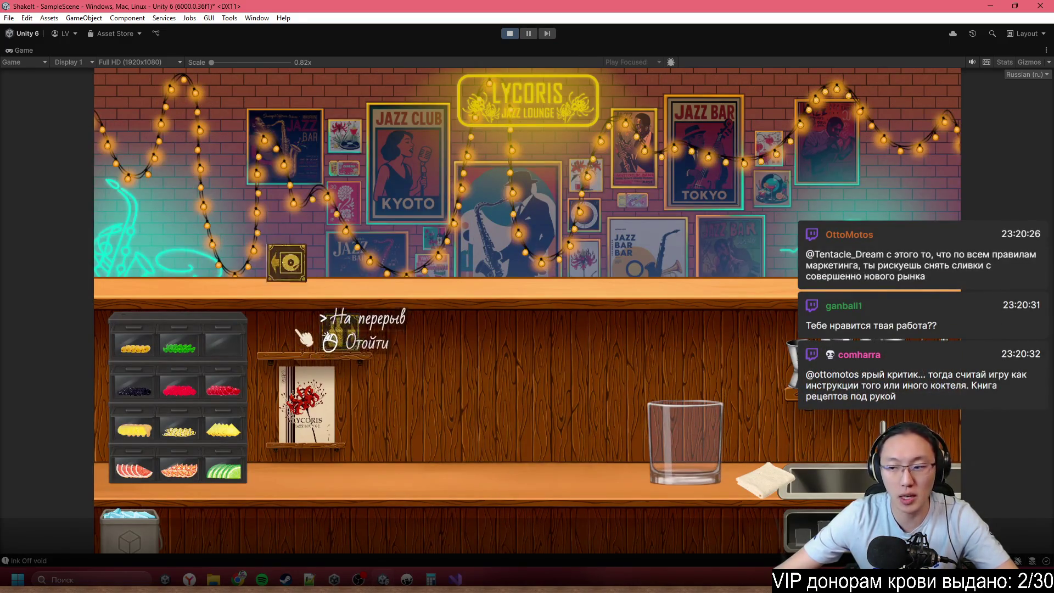
pyautogui.click(300, 339)
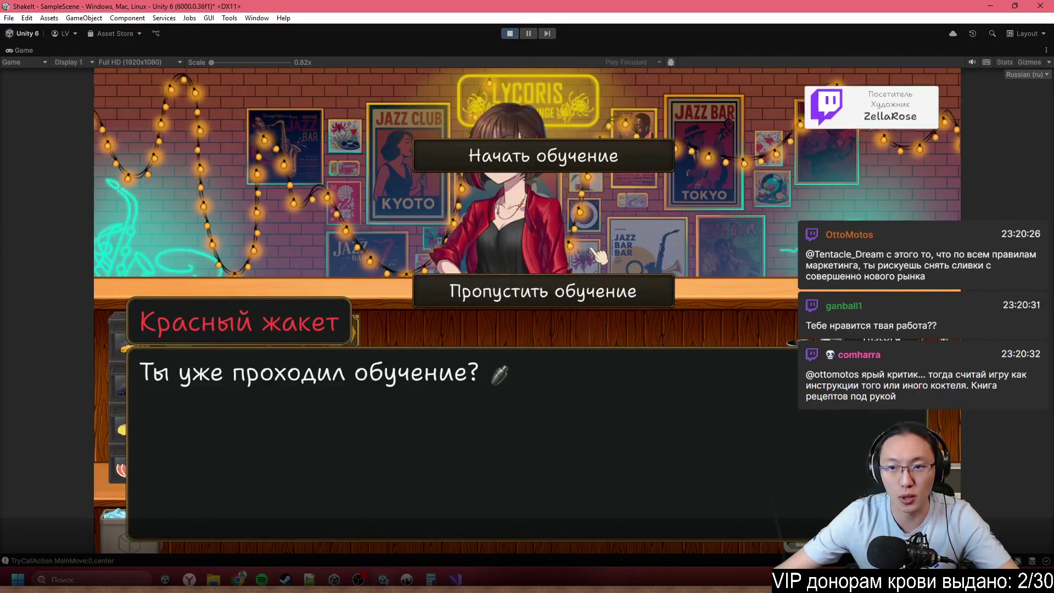
pyautogui.click(607, 156)
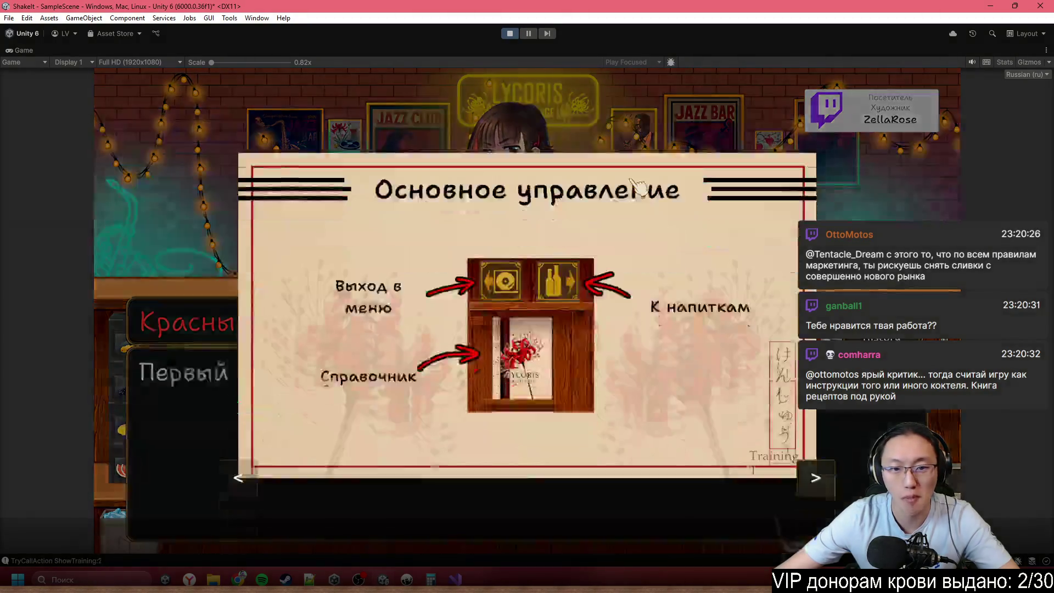
pyautogui.click(815, 474)
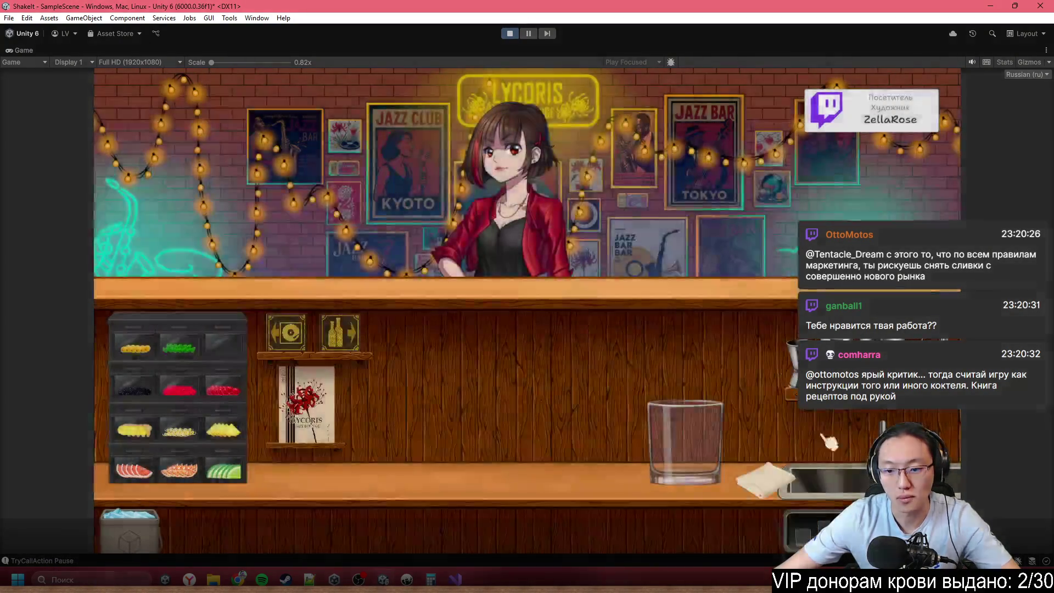
# - Hand the customer the cocktail glass, then stop the game and maximize the Game view
pyautogui.click(776, 461)
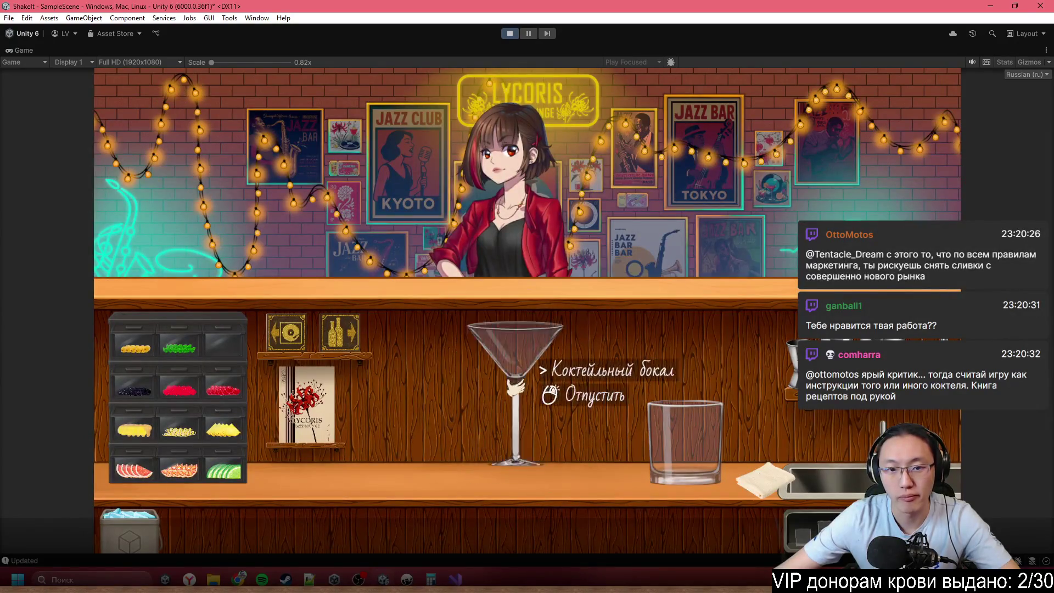
pyautogui.click(595, 241)
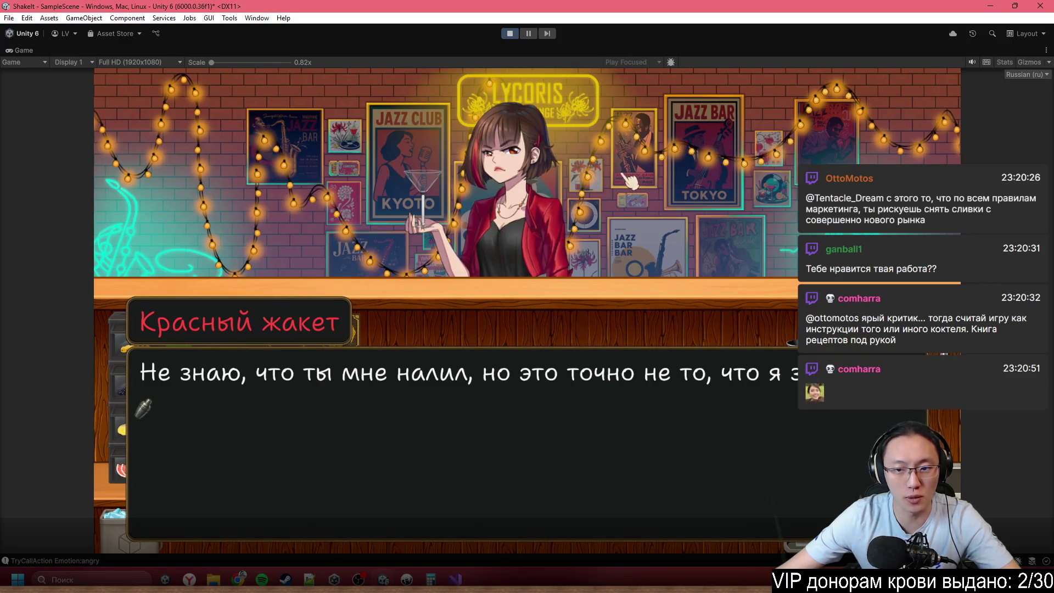
pyautogui.click(548, 381)
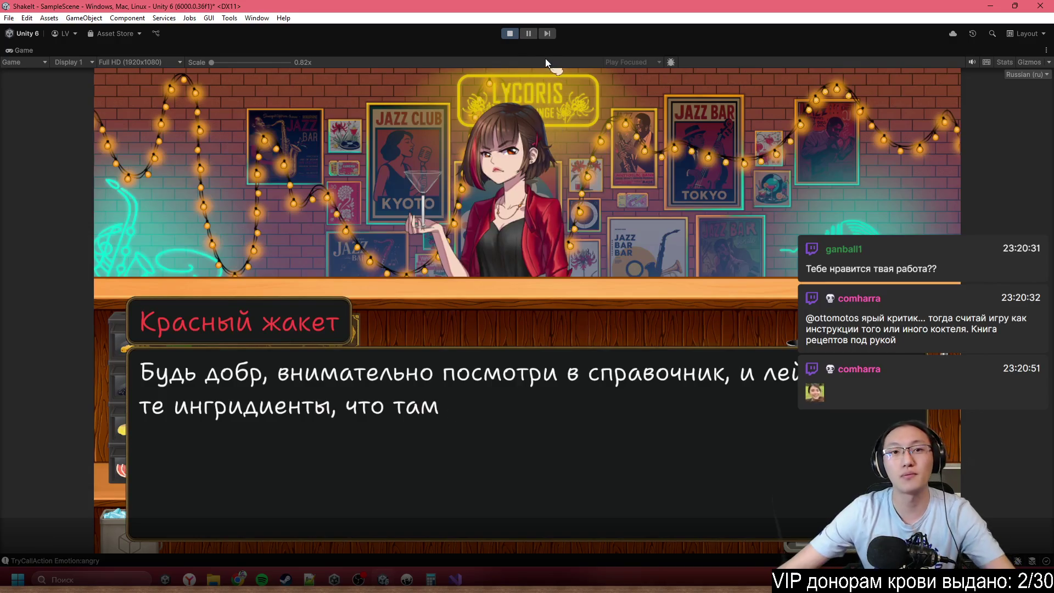
pyautogui.click(510, 33)
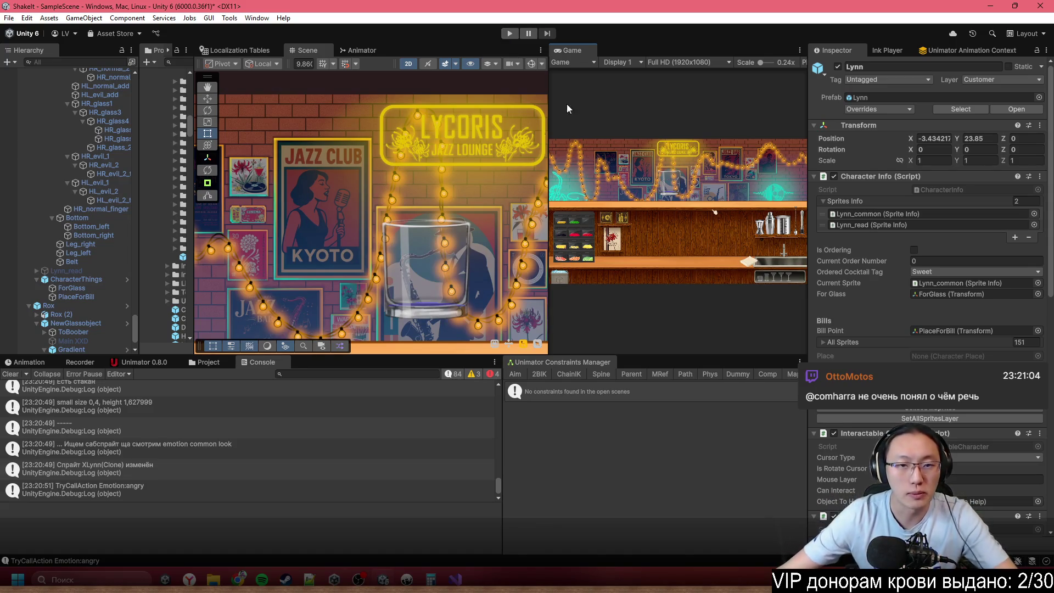
pyautogui.doubleClick(570, 50)
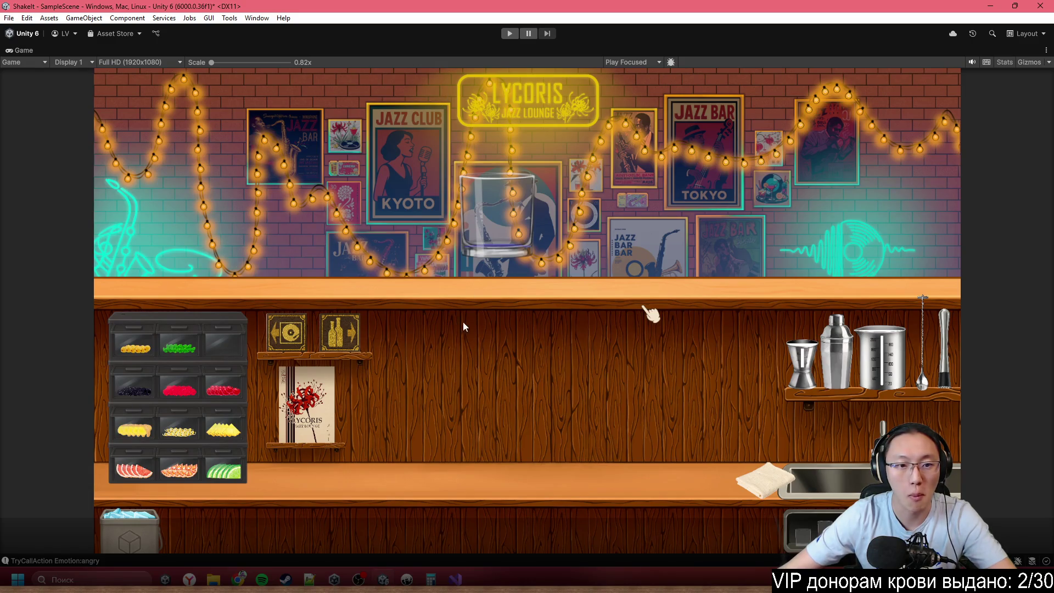
# - Restart Play mode and switch to CharacterInfo.cs in Visual Studio
pyautogui.moveTo(430, 571)
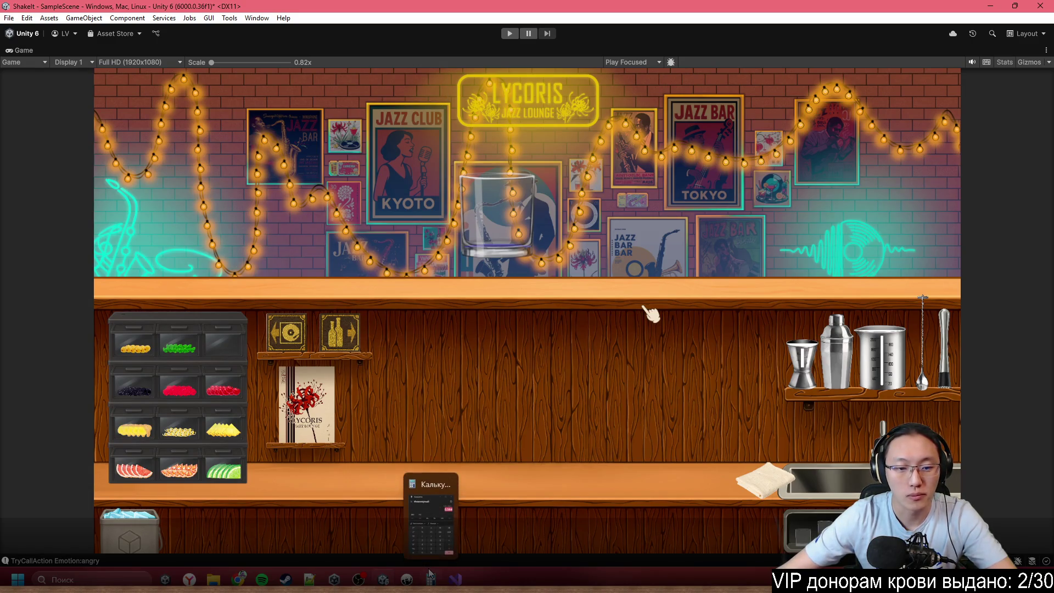
pyautogui.click(502, 37)
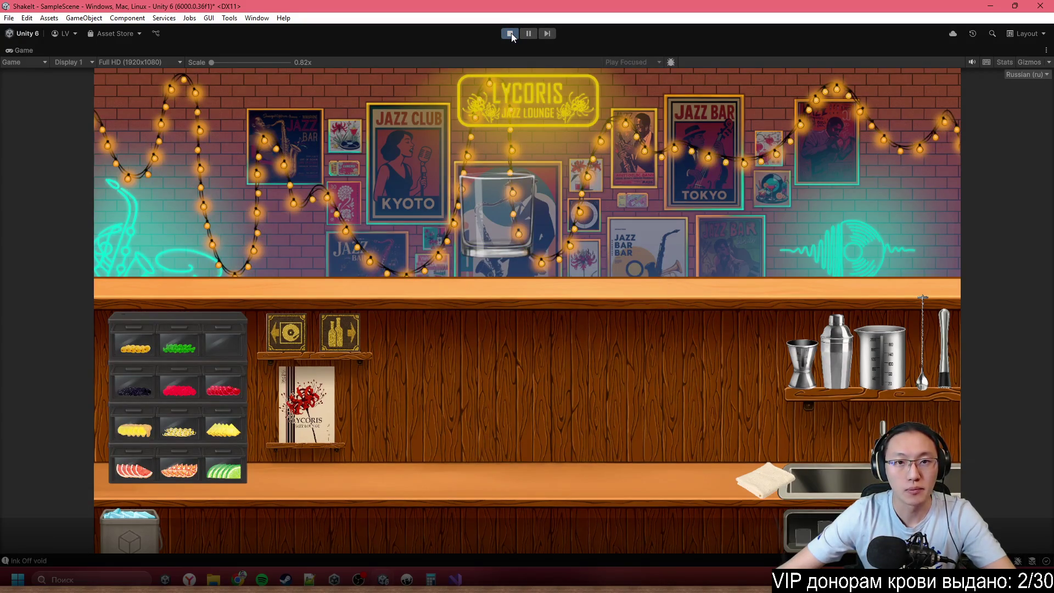
pyautogui.hotkey('alt', 'Tab')
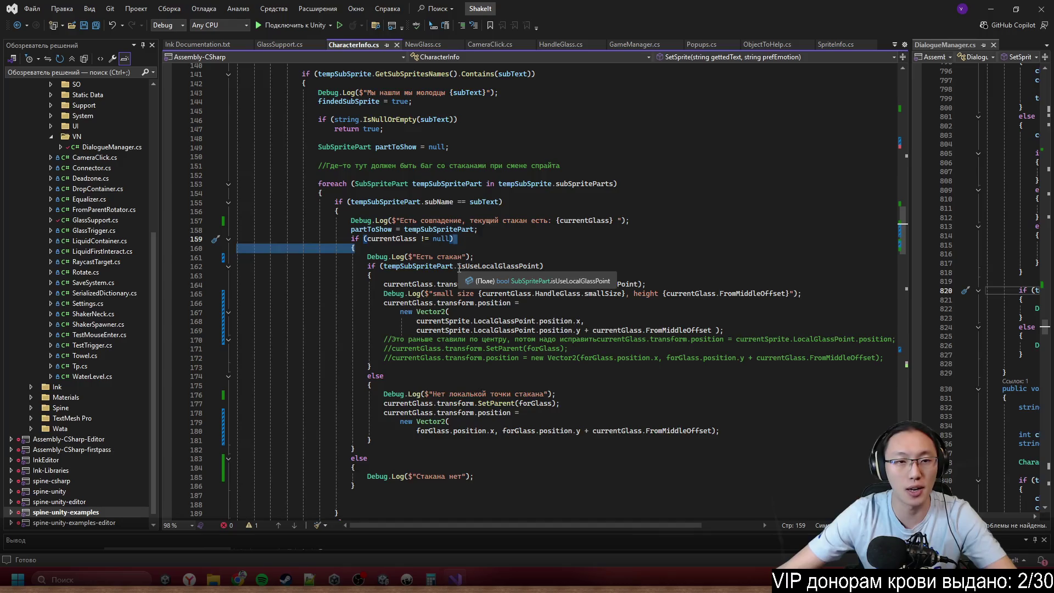
# - Scroll up to the SetSprite logic in CharacterInfo.cs, then switch to Demo1.ink in Inky
pyautogui.scroll(6, 458, 296)
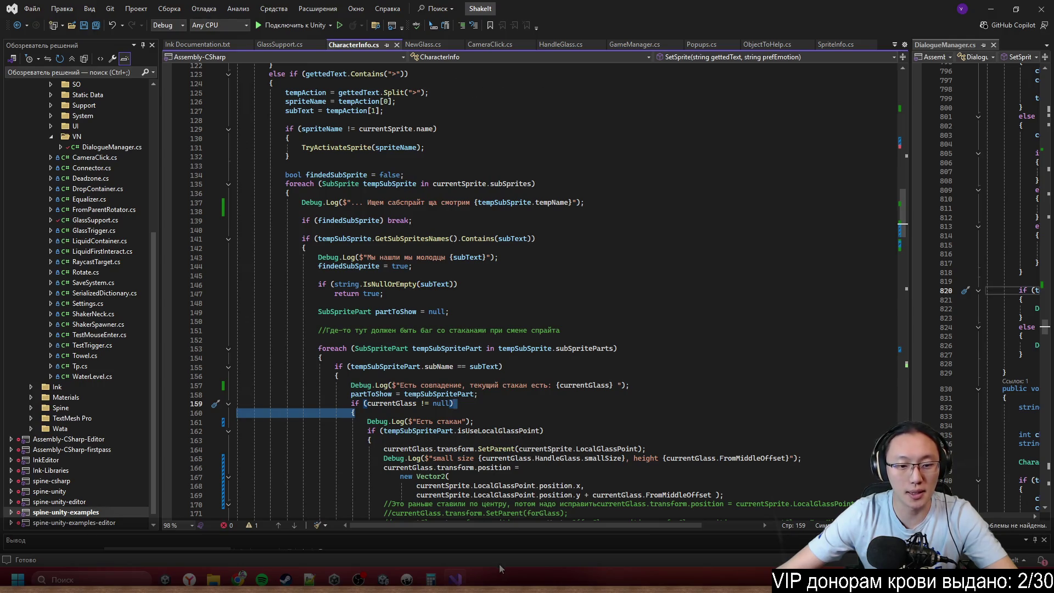
pyautogui.click(427, 580)
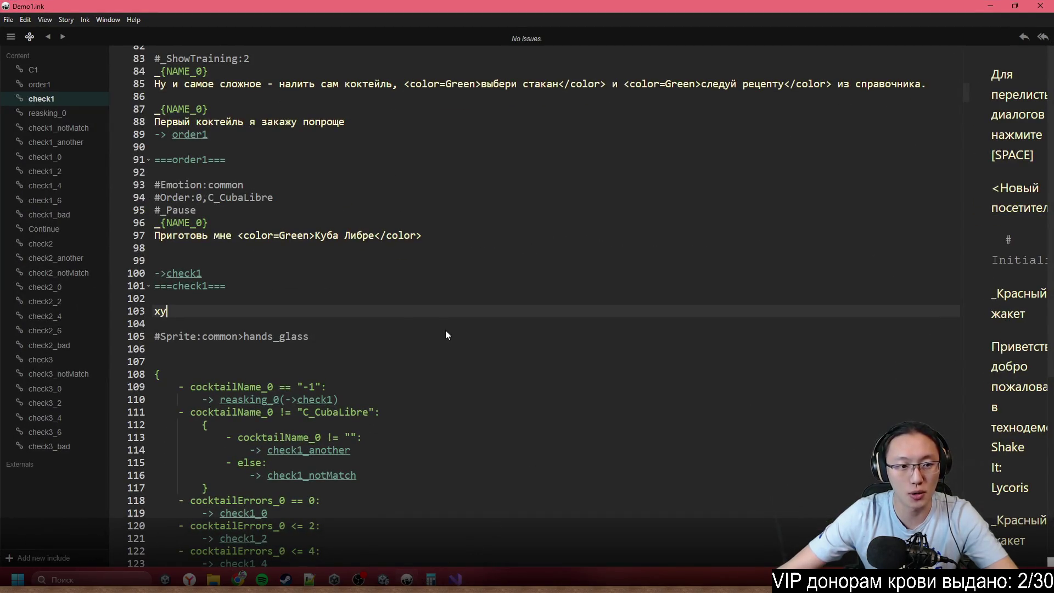
# - Replace 'xy' on line 103 with '_Я' and add the line 'Ваш заказ' below it
pyautogui.moveTo(216, 311); pyautogui.dragTo(150, 313)
pyautogui.press('BackSpace')
pyautogui.write('_Я')
pyautogui.press('Return')
pyautogui.write('аш клк')
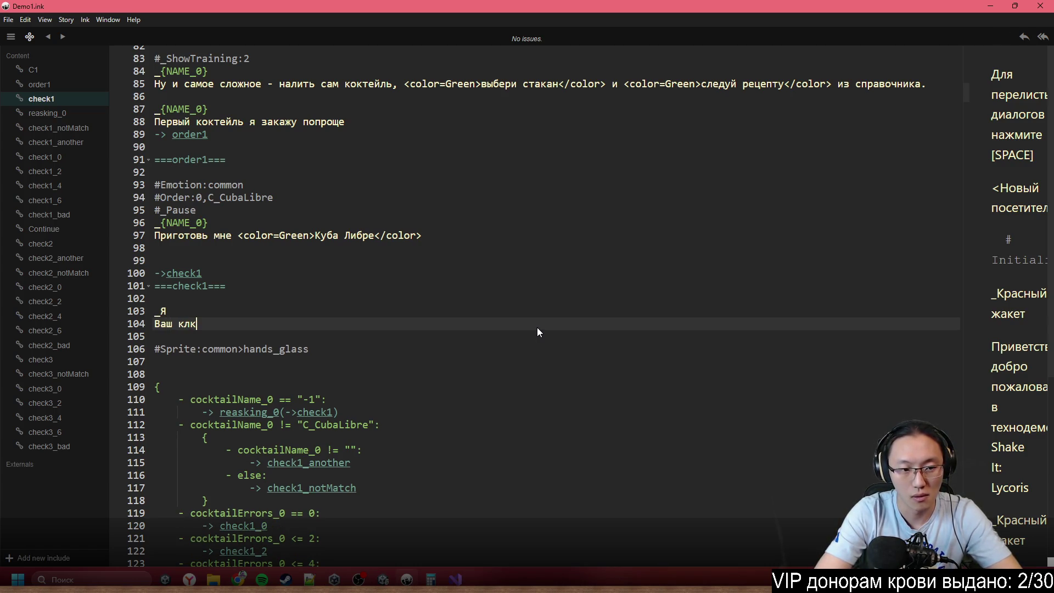
pyautogui.hotkey('ctrl', 'BackSpace')
pyautogui.write('заказ')
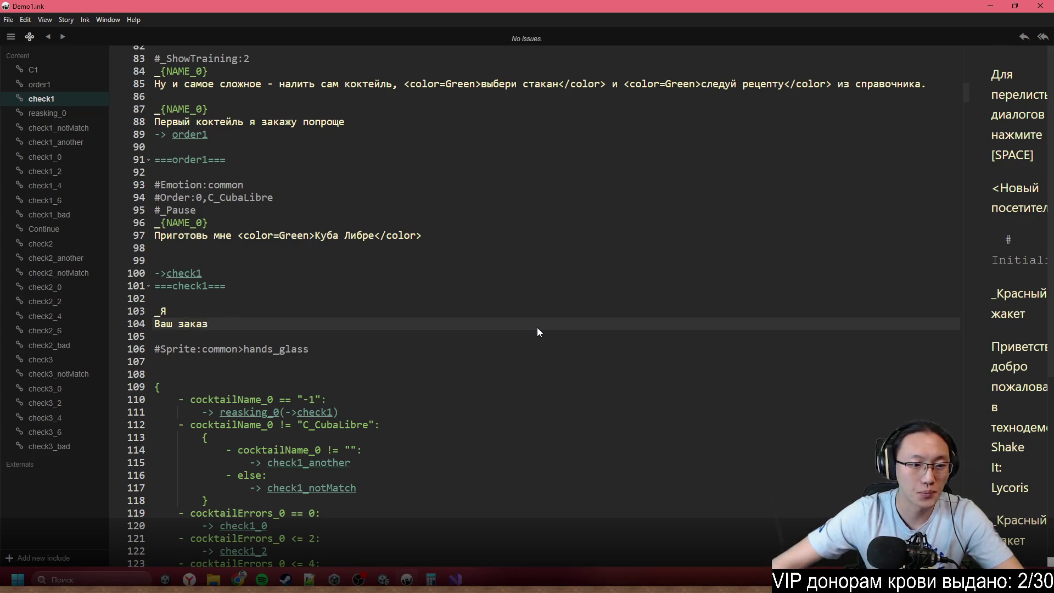
# - Scroll through the check1 knot to verify the new lines and place the caret on the hands_glass tag
pyautogui.scroll(-5, 537, 327)
pyautogui.scroll(5, 388, 280)
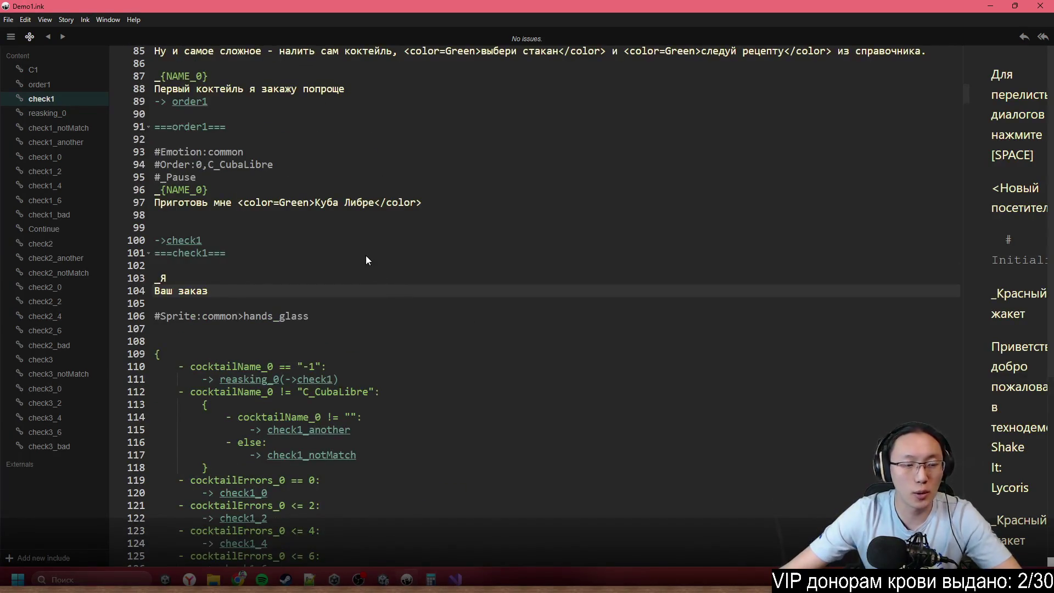
pyautogui.scroll(-4, 368, 254)
pyautogui.scroll(5, 383, 248)
pyautogui.scroll(5, 383, 248)
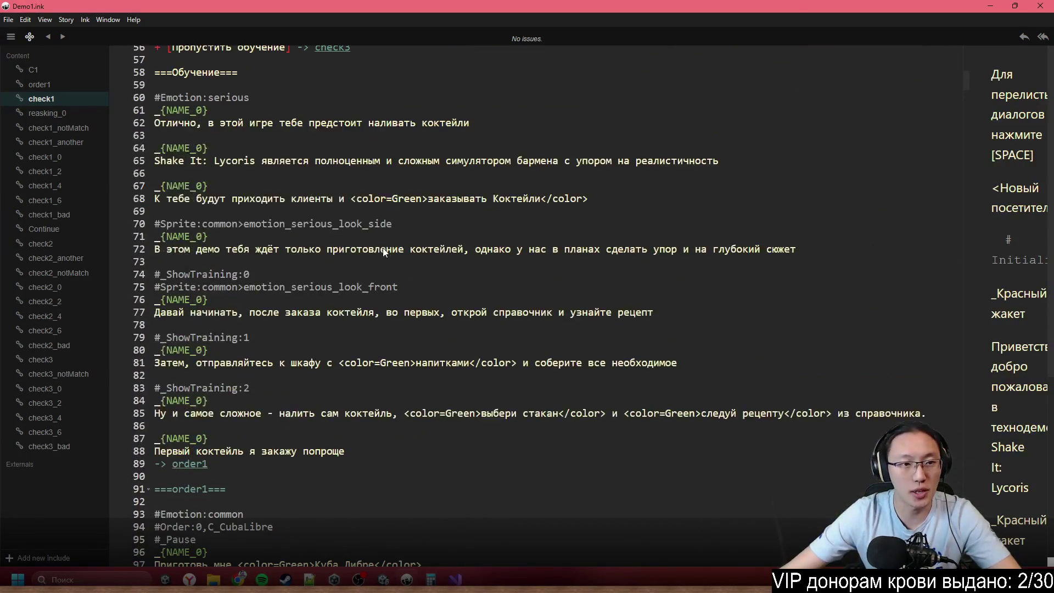
pyautogui.scroll(5, 210, 184)
pyautogui.scroll(-12, 209, 184)
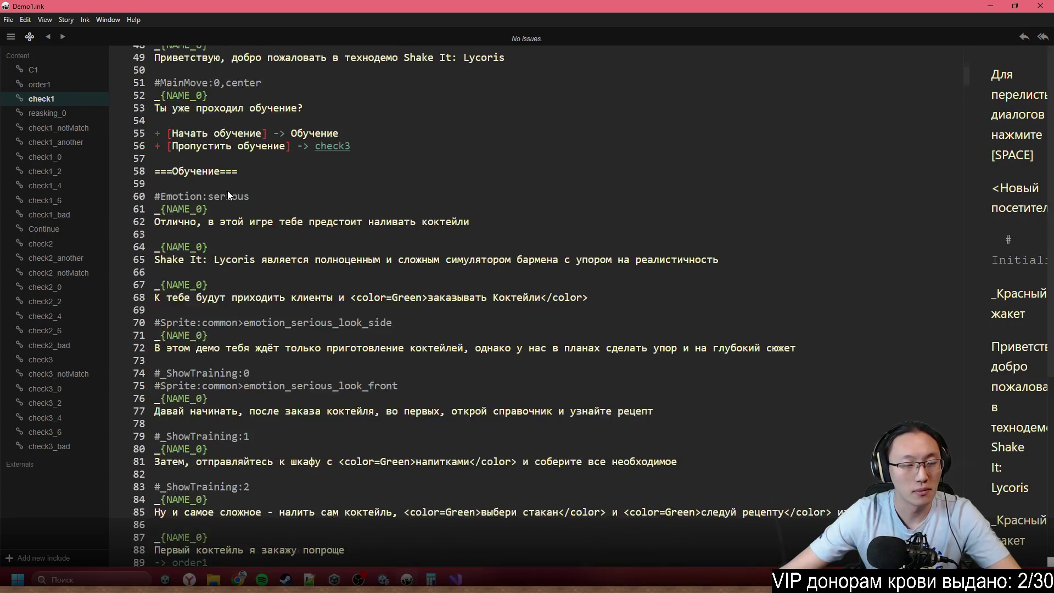
pyautogui.moveTo(379, 250); pyautogui.dragTo(121, 215)
pyautogui.click(277, 249)
pyautogui.click(120, 248)
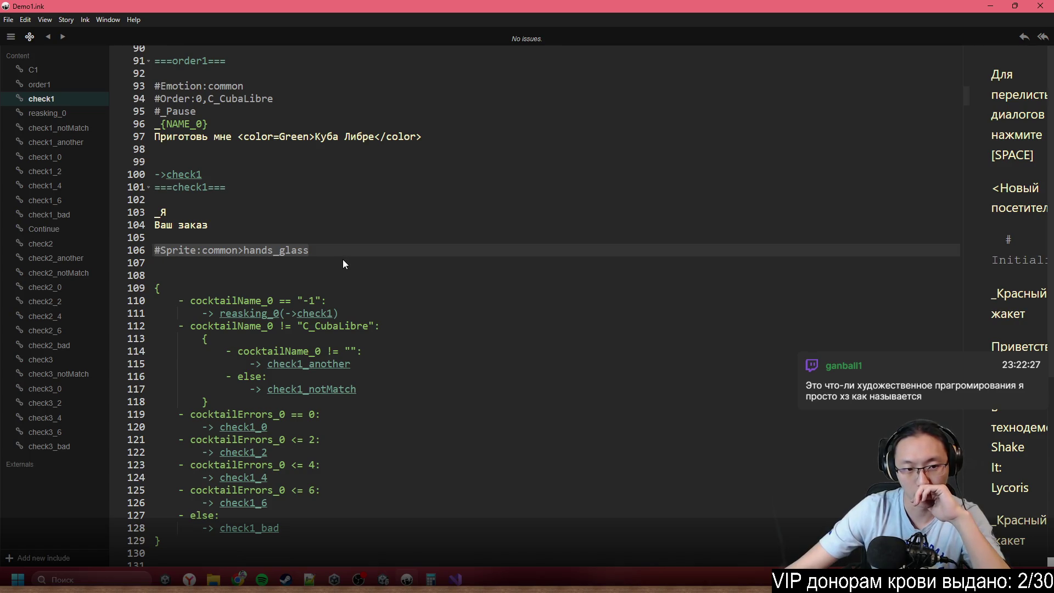
# - Highlight the #Sprite:common>hands_common tag on the Miro board, then return to Visual Studio
pyautogui.moveTo(239, 579)
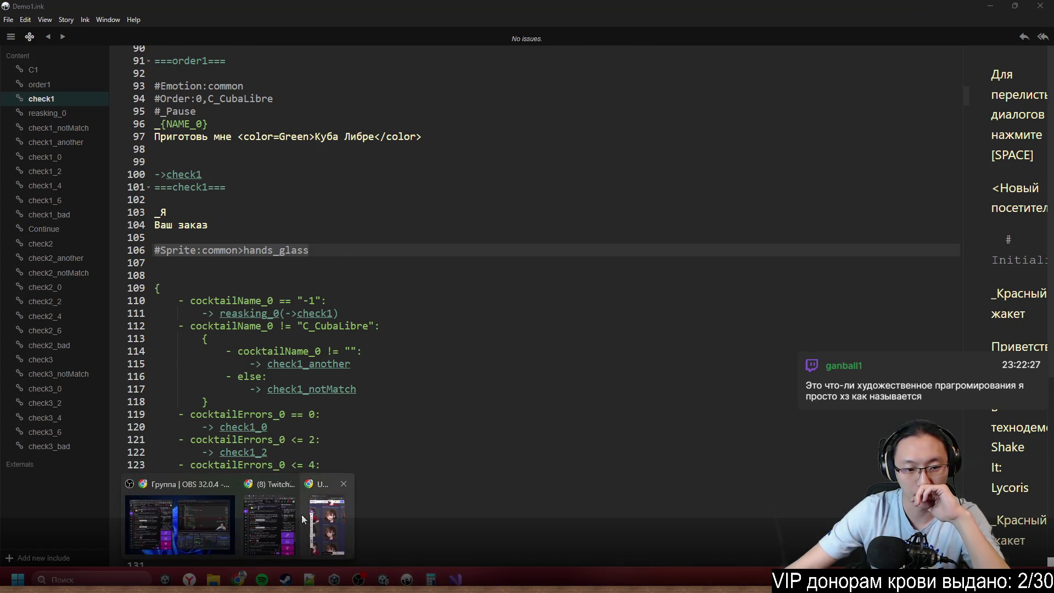
pyautogui.click(203, 514)
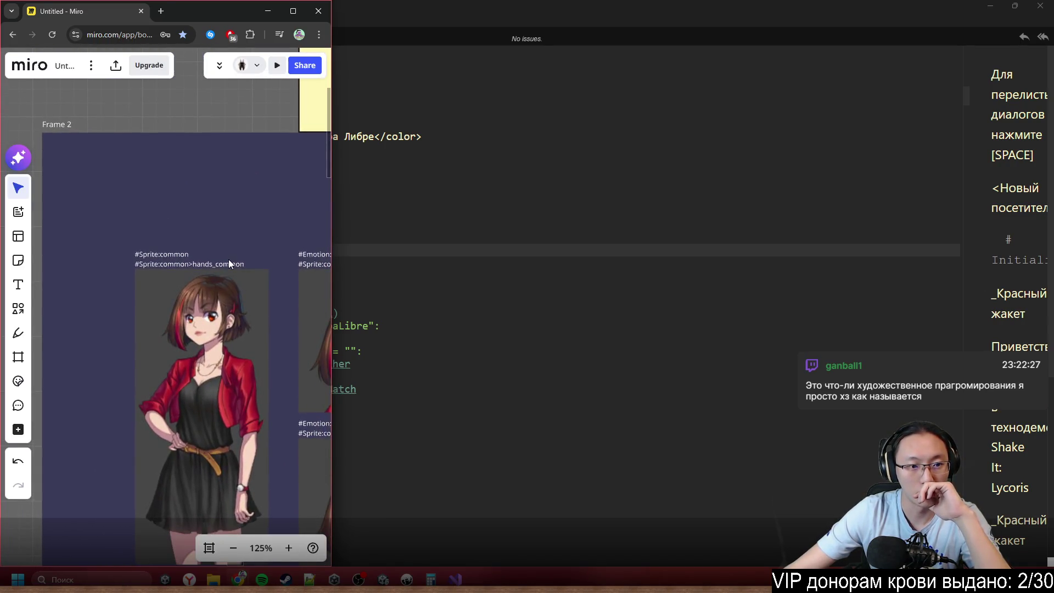
pyautogui.scroll(5, 227, 263)
pyautogui.scroll(-2, 229, 274)
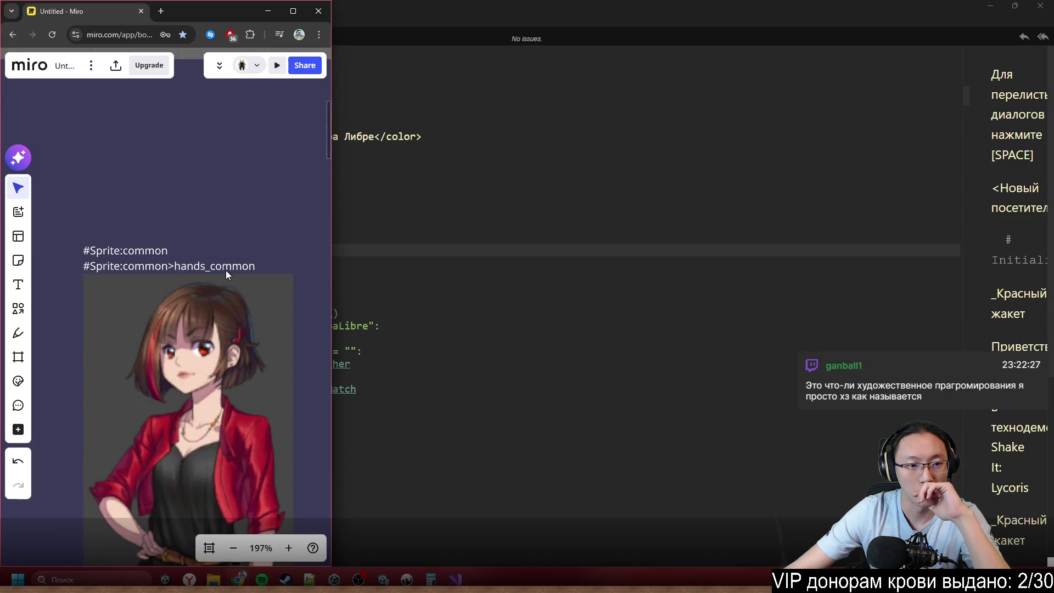
pyautogui.click(224, 268)
pyautogui.moveTo(254, 266); pyautogui.dragTo(83, 265)
pyautogui.hotkey('ctrl', 'c')
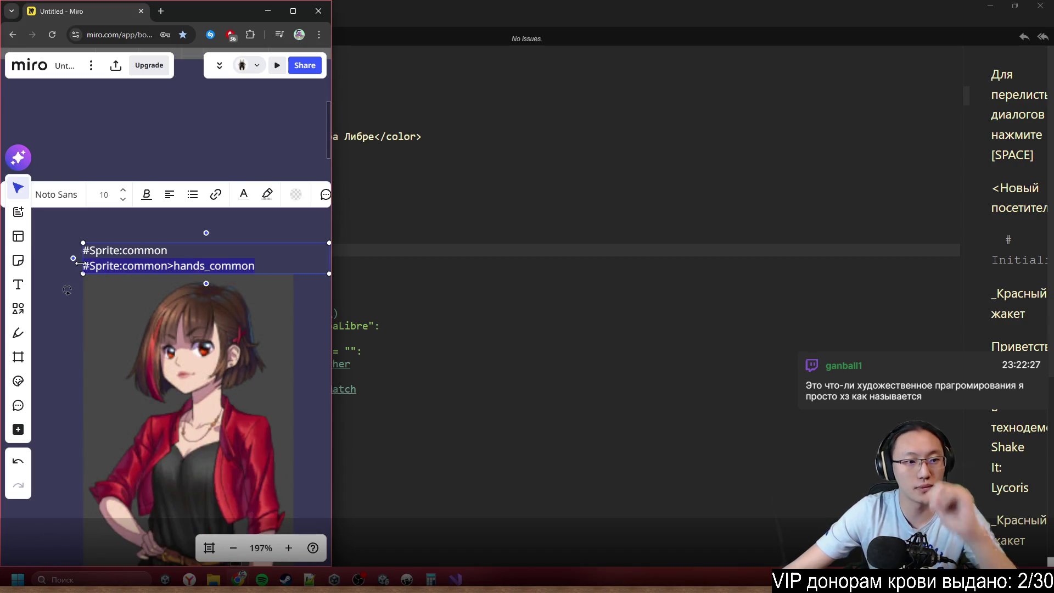
pyautogui.click(455, 579)
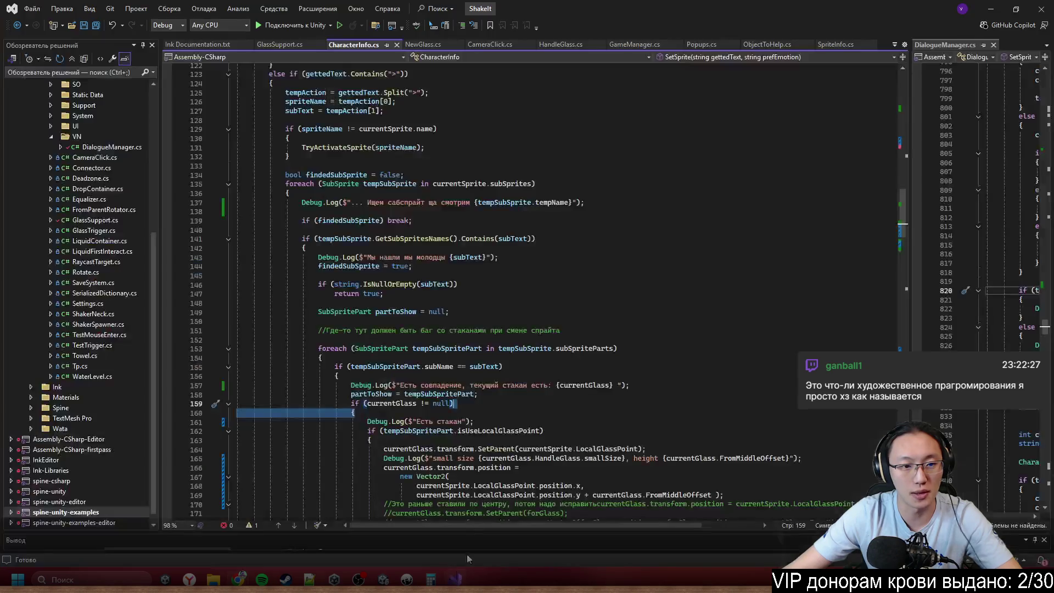
# - Bring up Inky and place the caret before #Emotion:common in the order1 knot
pyautogui.click(455, 579)
pyautogui.click(455, 578)
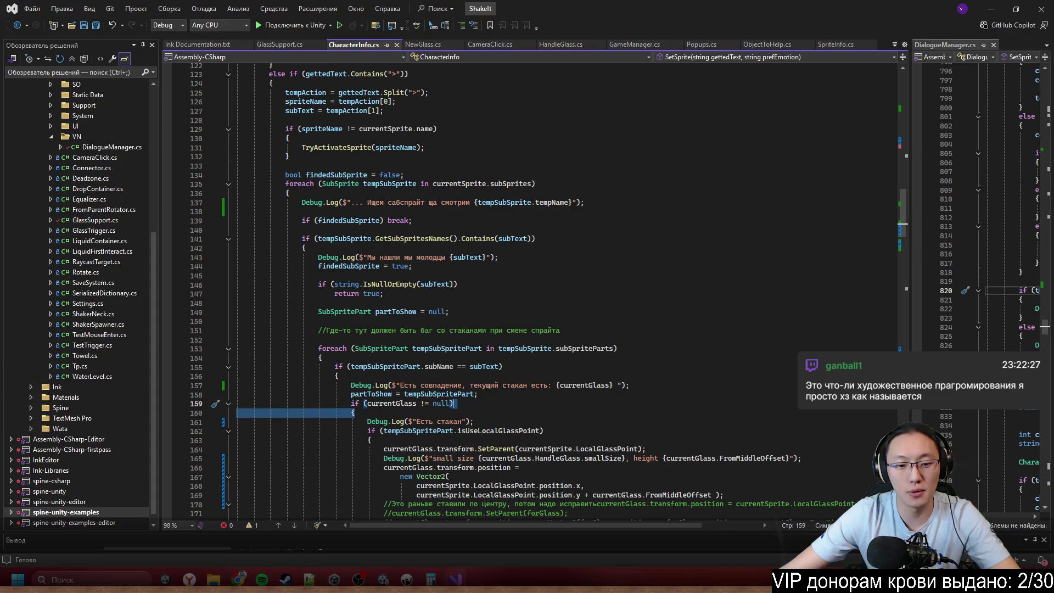
pyautogui.click(407, 579)
pyautogui.click(357, 313)
pyautogui.hotkey('ctrl', 'f')
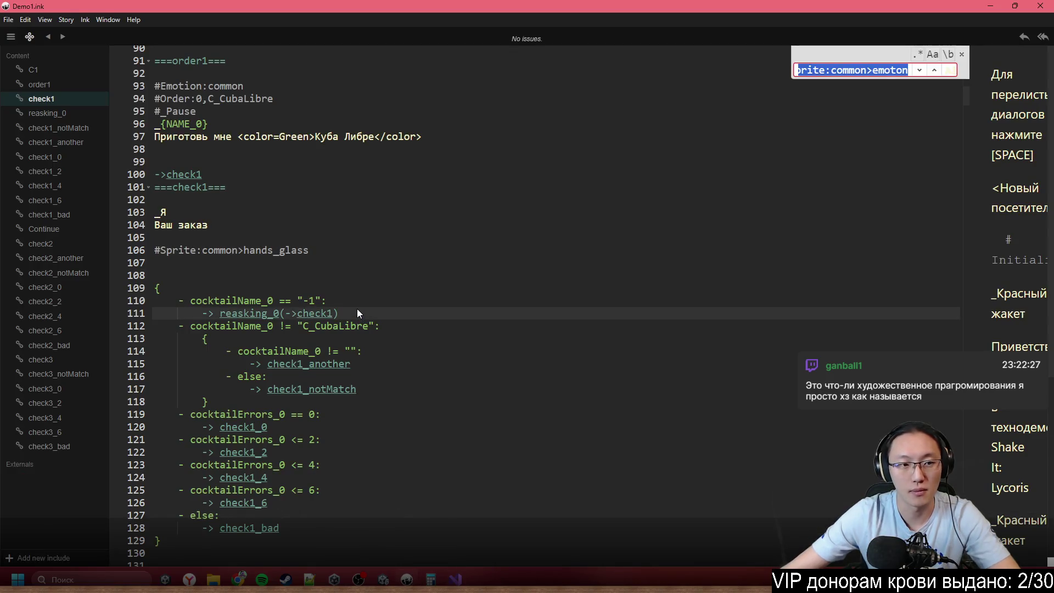
pyautogui.scroll(3, 282, 198)
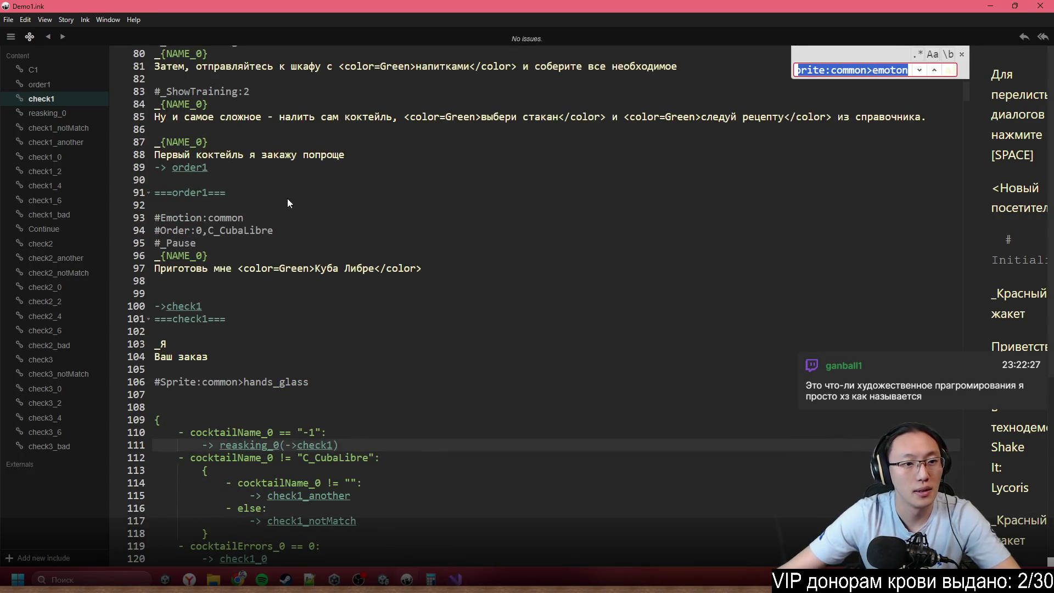
pyautogui.click(287, 198)
pyautogui.click(304, 208)
# - Put #Sprite:common>hands_common on its own line above #Emotion:common, then minimize Inky
pyautogui.press('Return')
pyautogui.hotkey('ctrl', 'v')
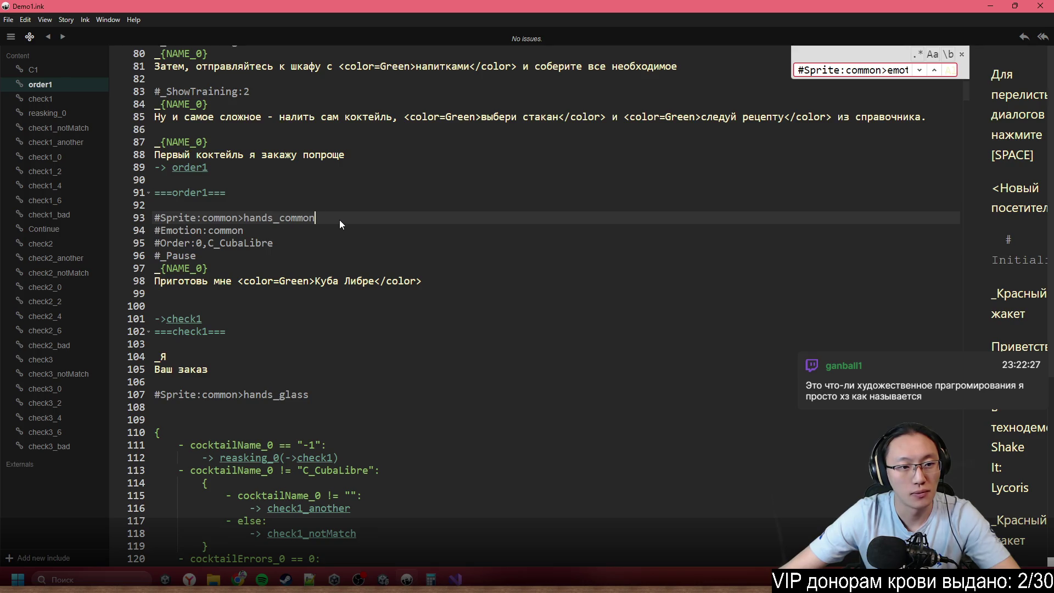
pyautogui.moveTo(353, 214); pyautogui.dragTo(136, 214)
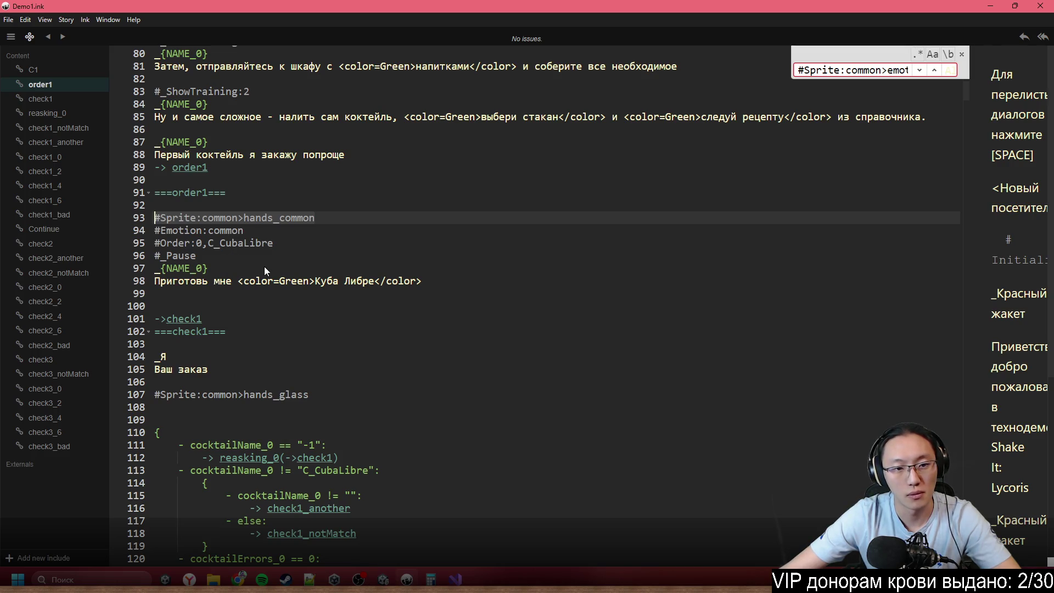
pyautogui.click(378, 252)
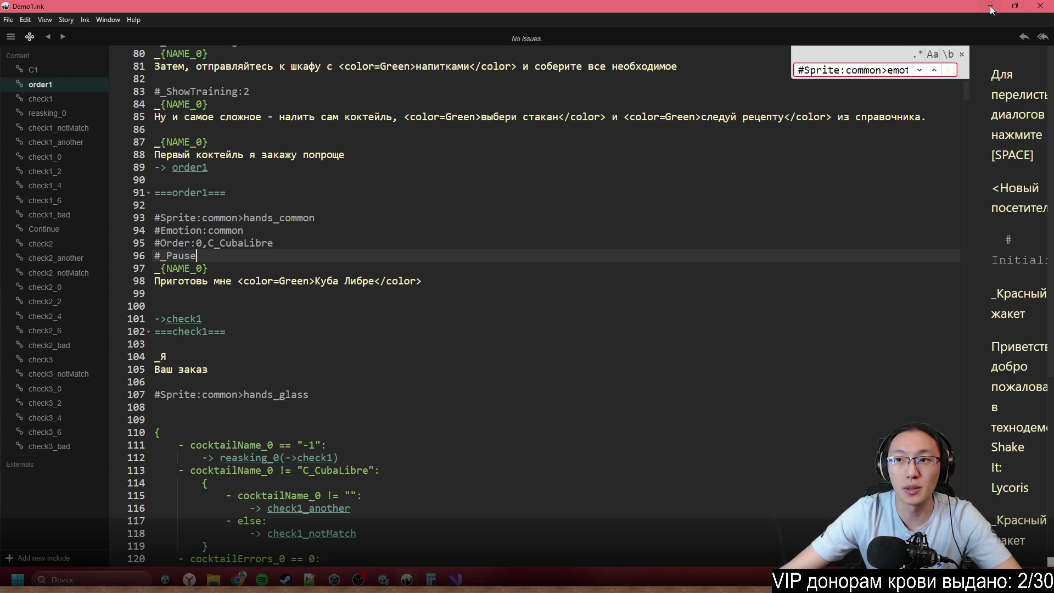
pyautogui.click(989, 7)
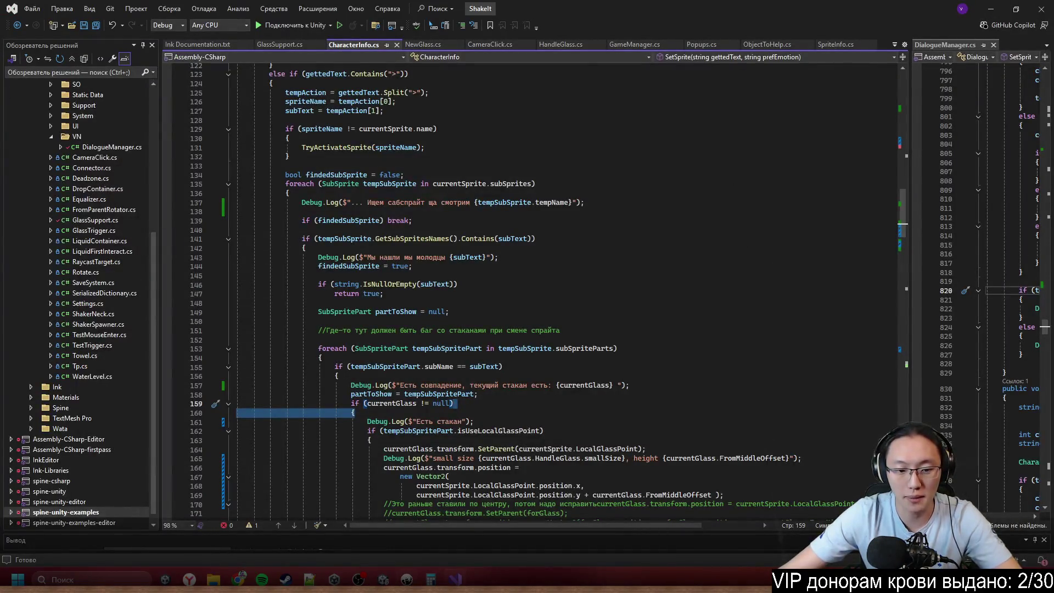
# - Return to Unity and run the bar game in Play mode
pyautogui.hotkey('alt', 'Tab')
pyautogui.click(515, 38)
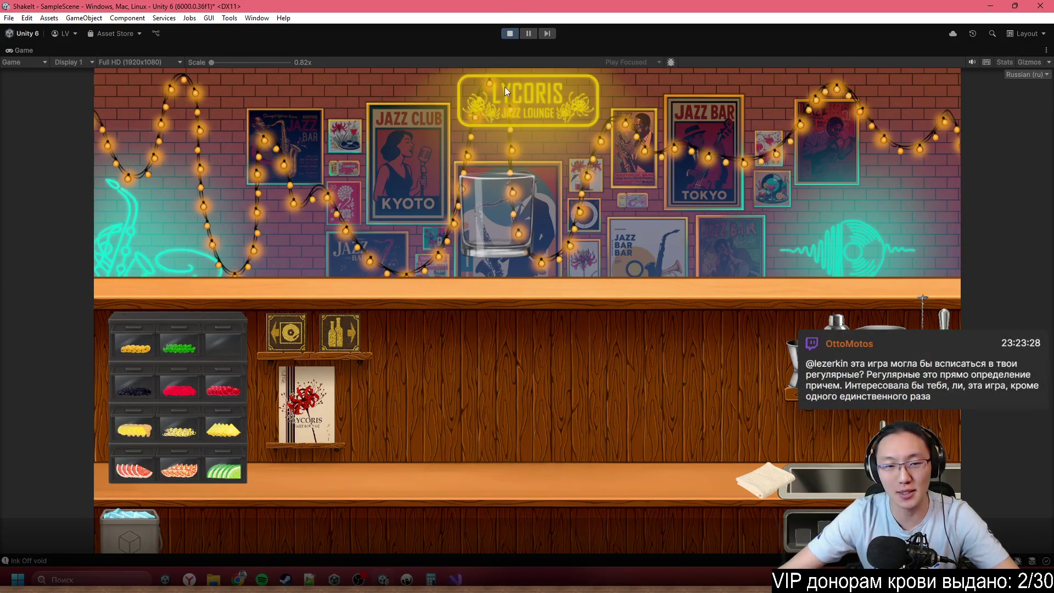
# - Restart Play mode, glancing at the CharacterInfo.cs code in between
pyautogui.click(508, 35)
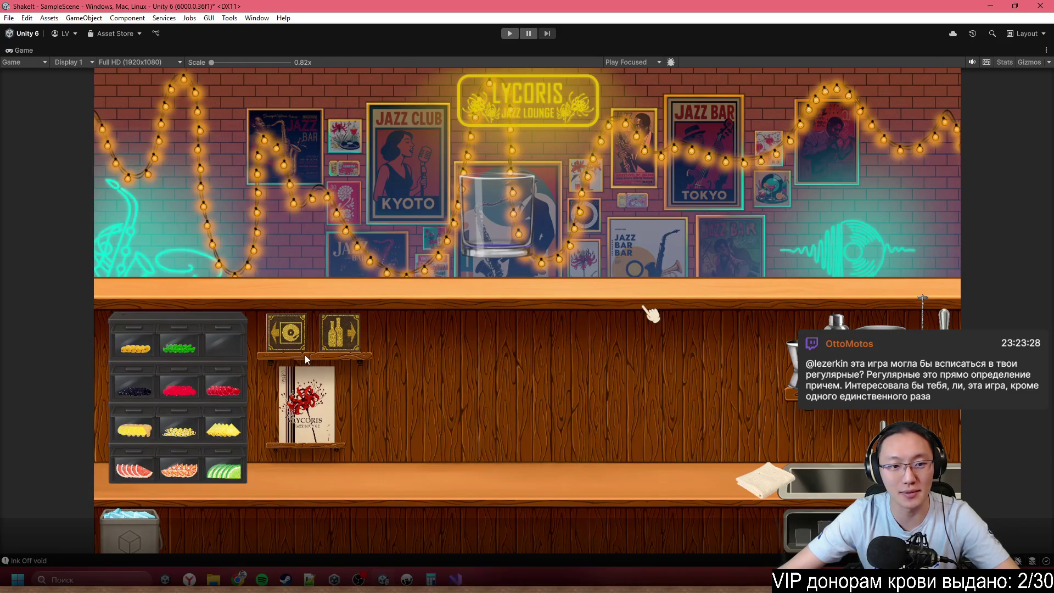
pyautogui.click(510, 34)
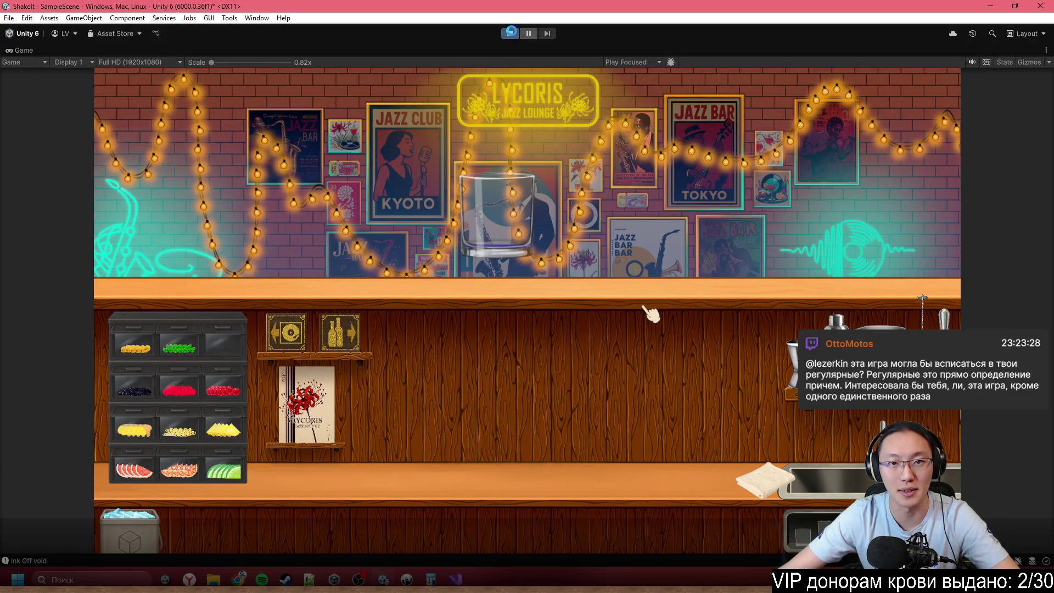
pyautogui.hotkey('alt', 'Tab')
pyautogui.scroll(-5, 553, 299)
pyautogui.hotkey('alt', 'Tab')
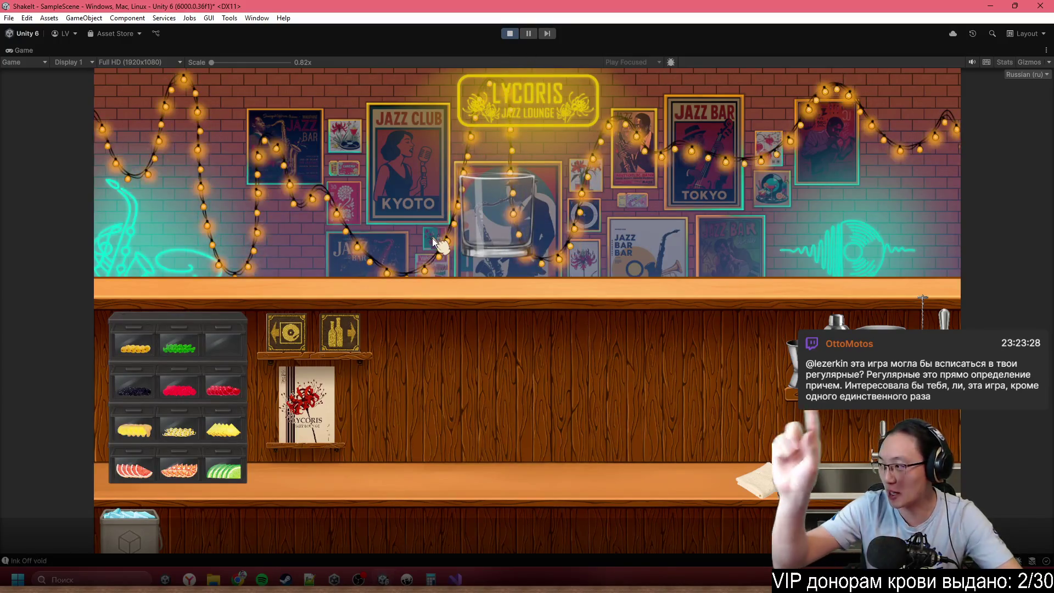
# - Return to the bar, pick up the rocks glass, and advance dialogue to the Cuba Libre order
pyautogui.click(286, 345)
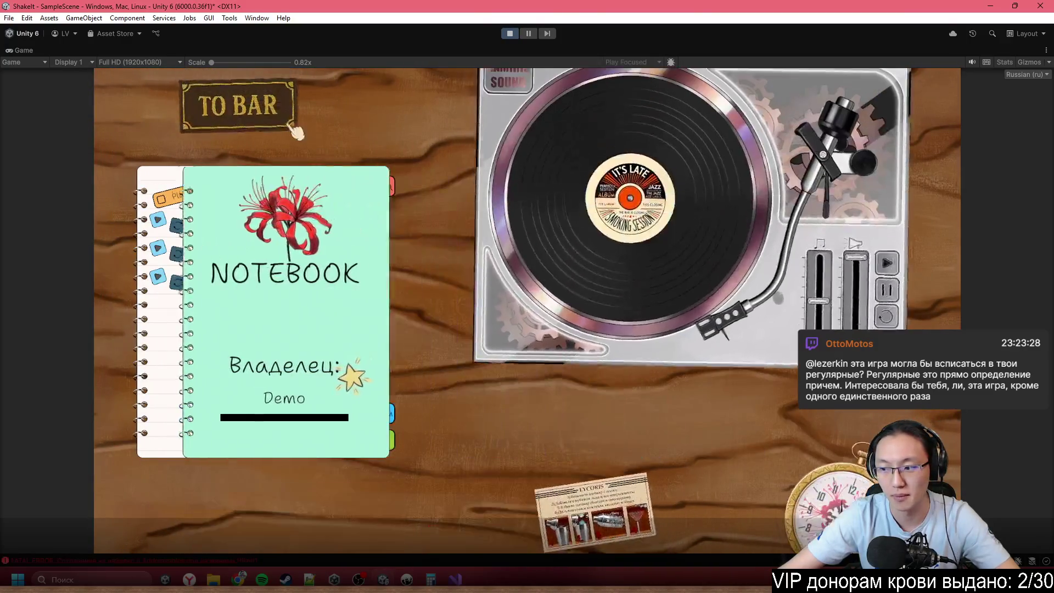
pyautogui.click(251, 128)
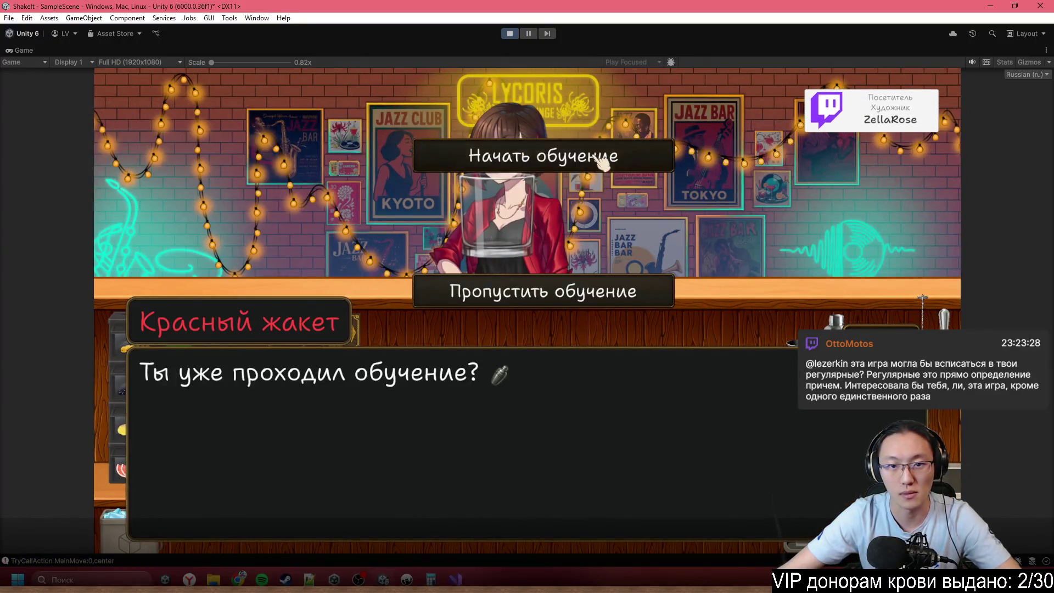
pyautogui.click(603, 161)
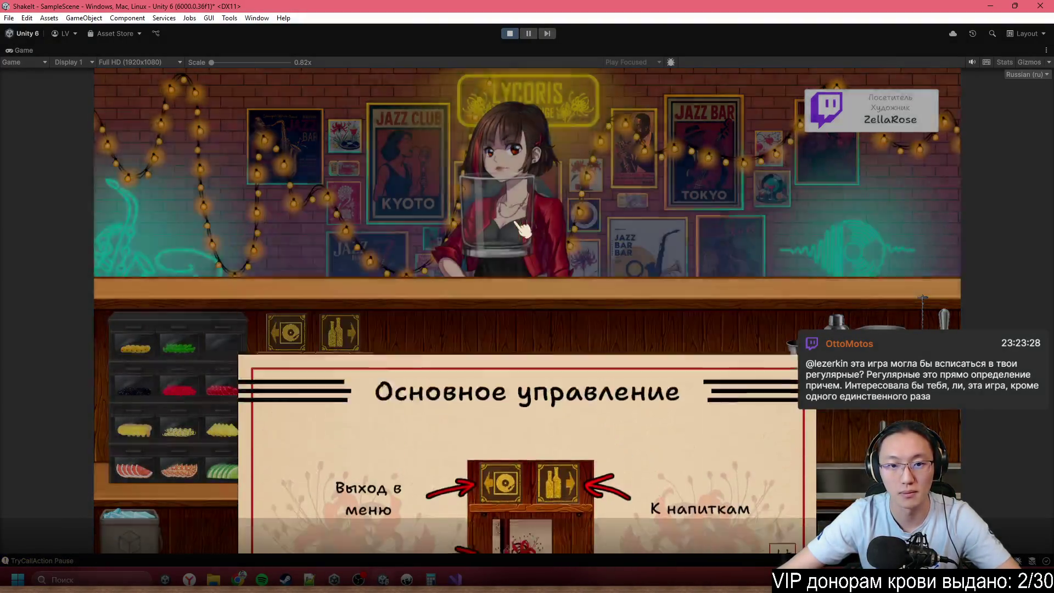
pyautogui.click(522, 227)
pyautogui.moveTo(617, 336)
pyautogui.mouseDown()
pyautogui.moveTo(623, 301)
pyautogui.moveTo(699, 436)
pyautogui.moveTo(654, 360)
pyautogui.moveTo(522, 200)
pyautogui.mouseUp()
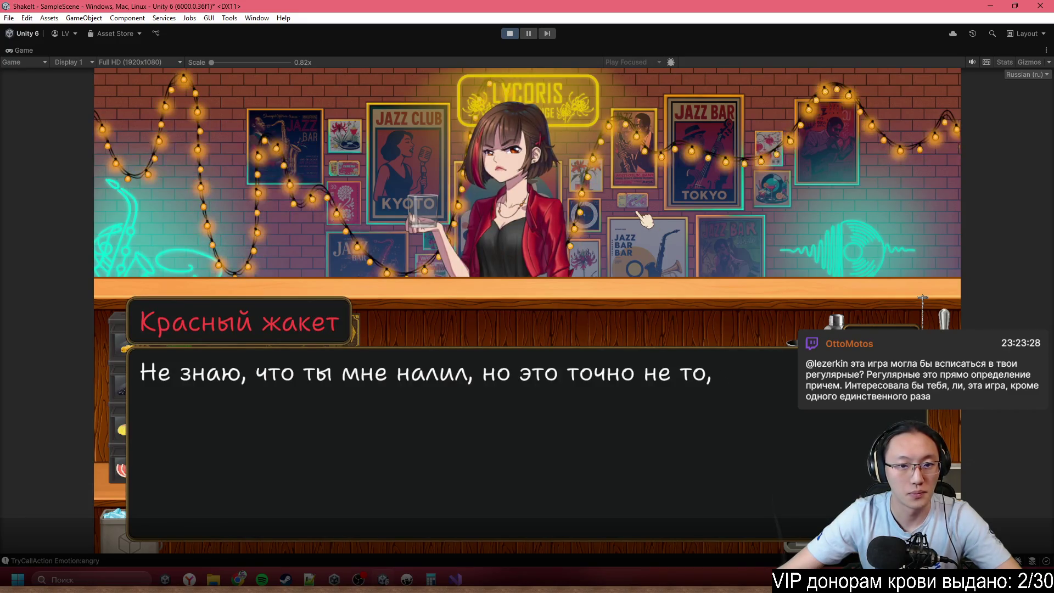
pyautogui.click(640, 217)
pyautogui.click(636, 212)
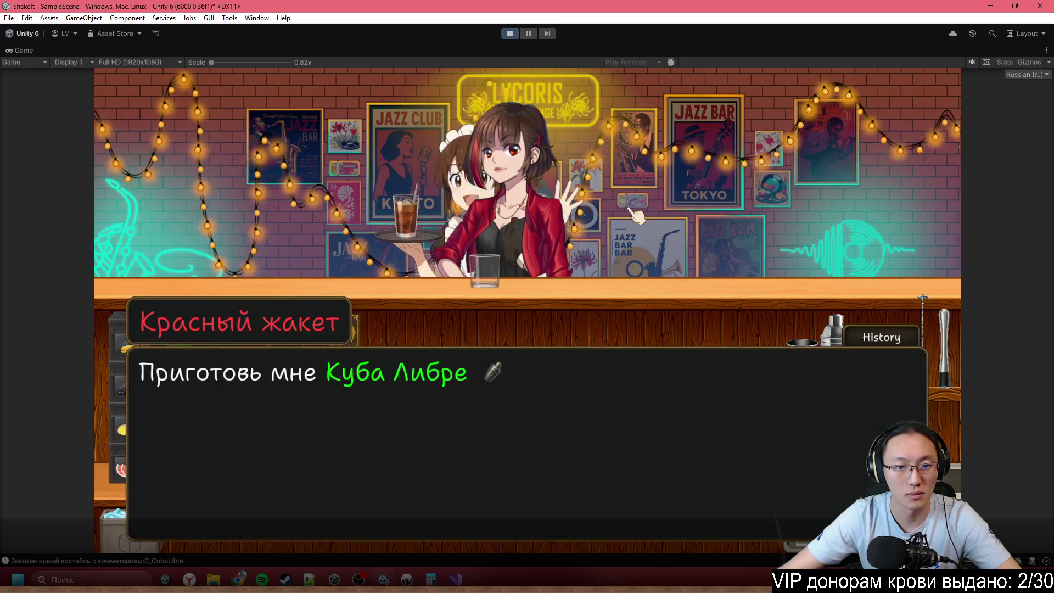
pyautogui.click(630, 217)
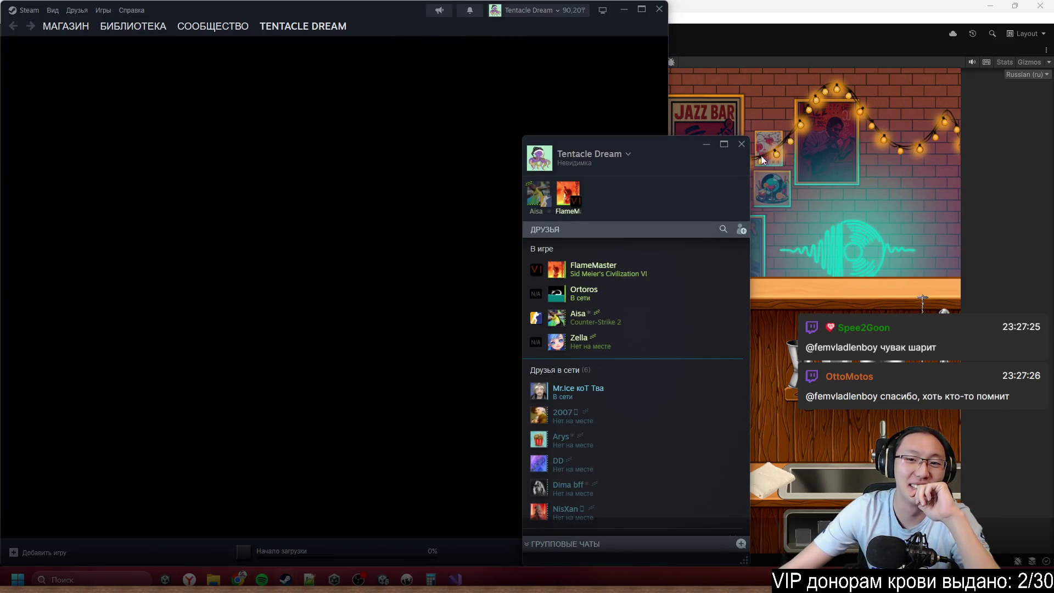
# - Close the friends list, maximize the Steam library, and expand БЕСПЛАТНОЕ ДЕРЬМО and ЗАБРОШЕНО collections
pyautogui.click(741, 143)
pyautogui.click(134, 27)
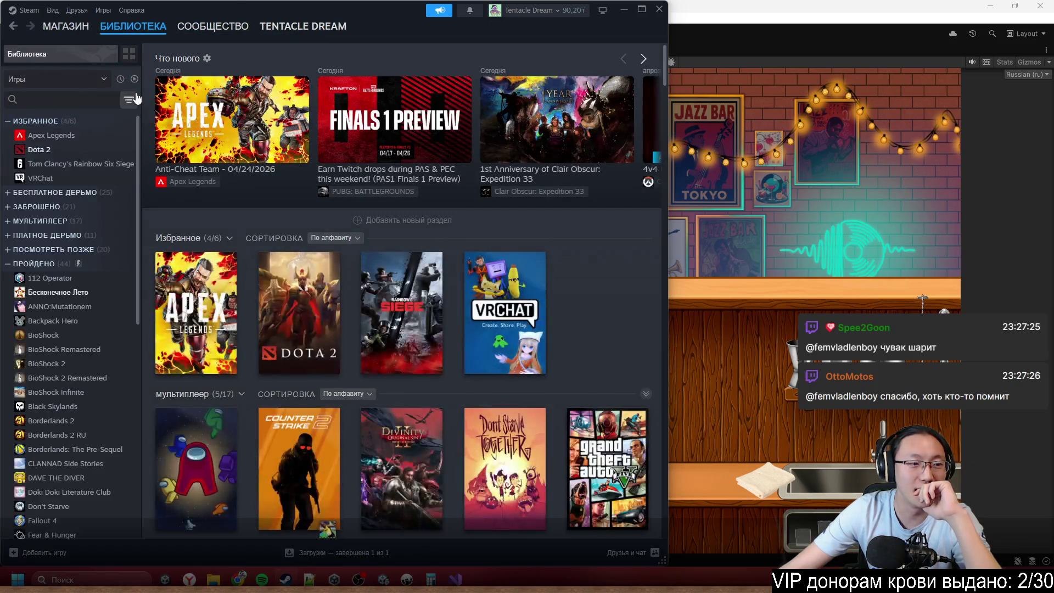
pyautogui.doubleClick(358, 11)
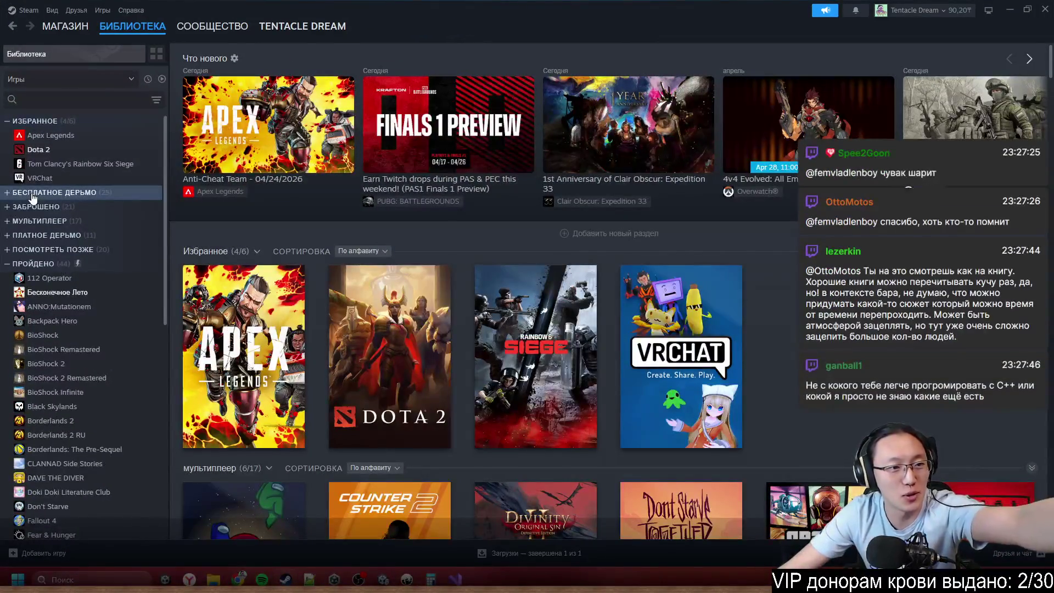
pyautogui.click(6, 196)
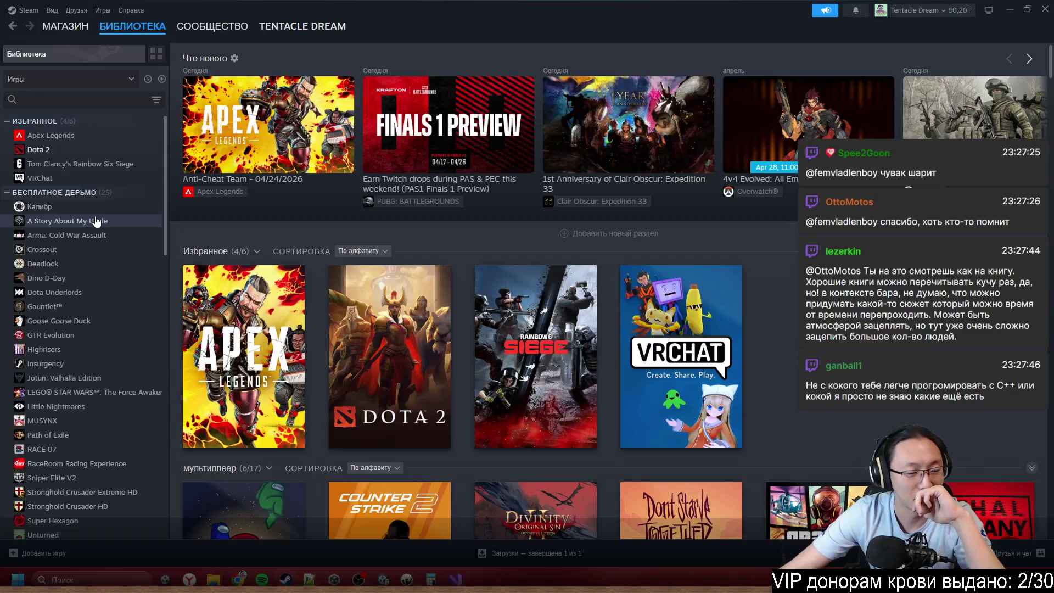
pyautogui.scroll(-3, 95, 221)
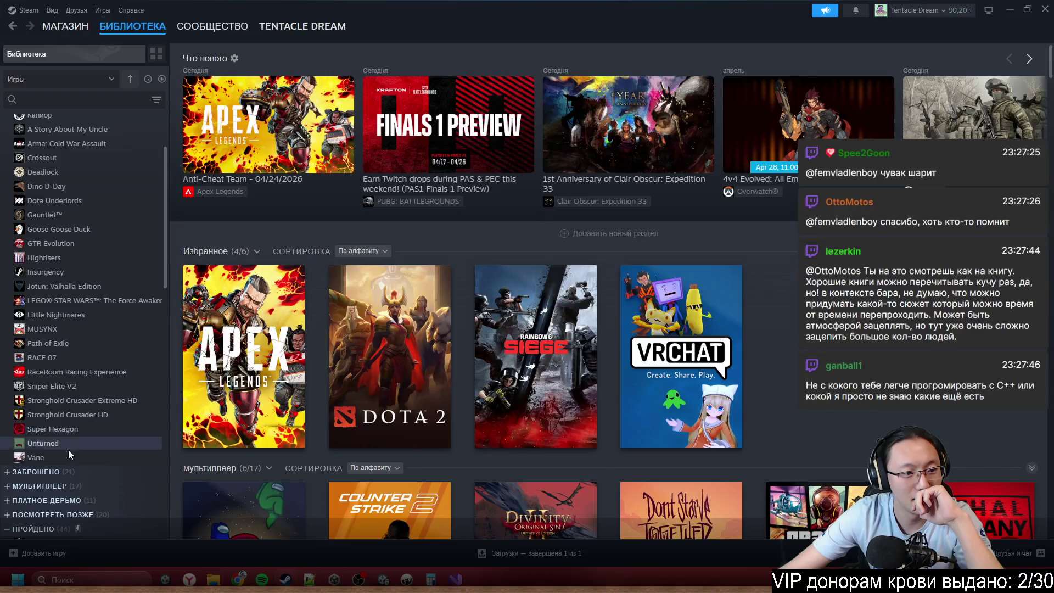
pyautogui.click(6, 472)
pyautogui.scroll(-10, 88, 456)
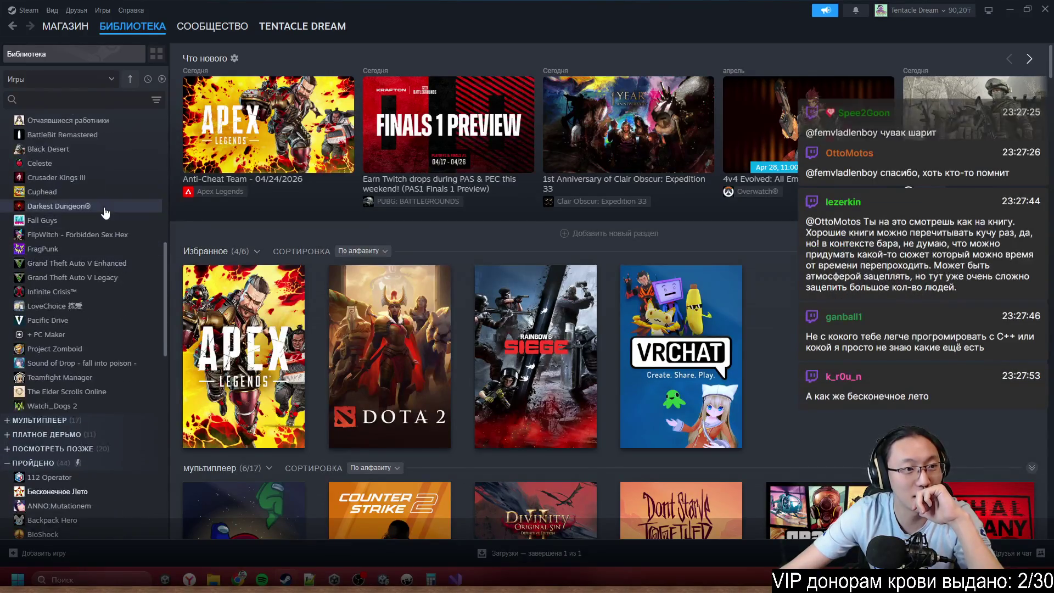
pyautogui.scroll(3, 104, 214)
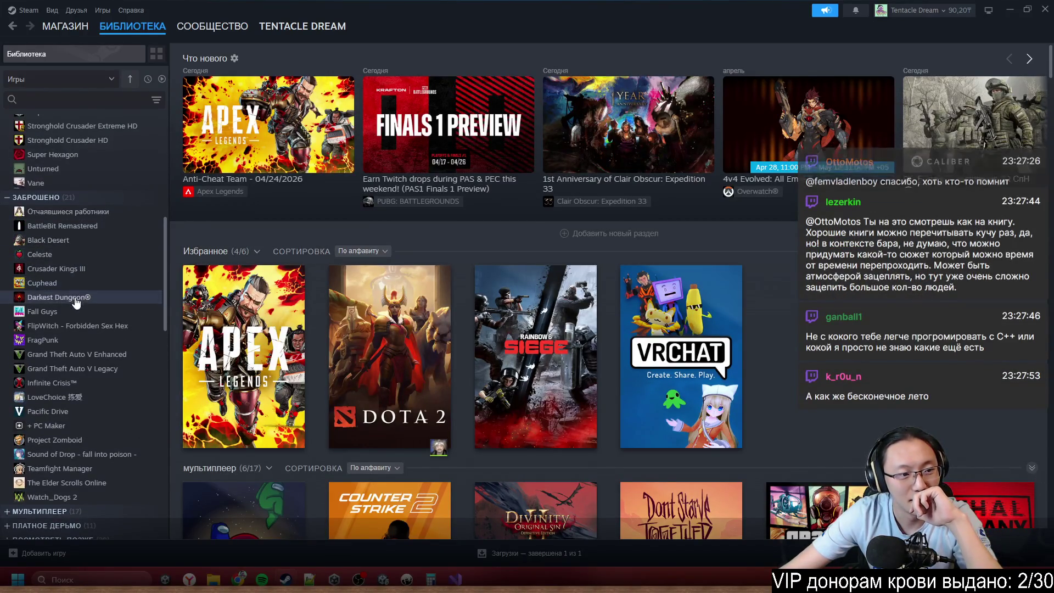
pyautogui.scroll(-6, 34, 330)
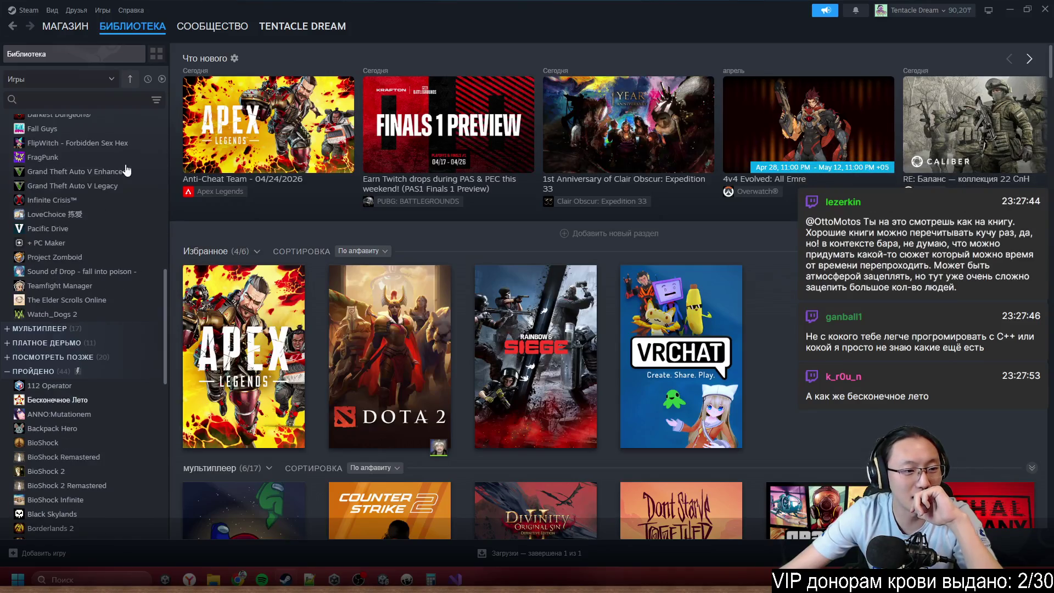
# - Expand the МУЛЬТИПЛЕЕР, ПЛАТНОЕ ДЕРЬМО and ПОСМОТРЕТЬ ПОЗЖЕ collections
pyautogui.click(5, 330)
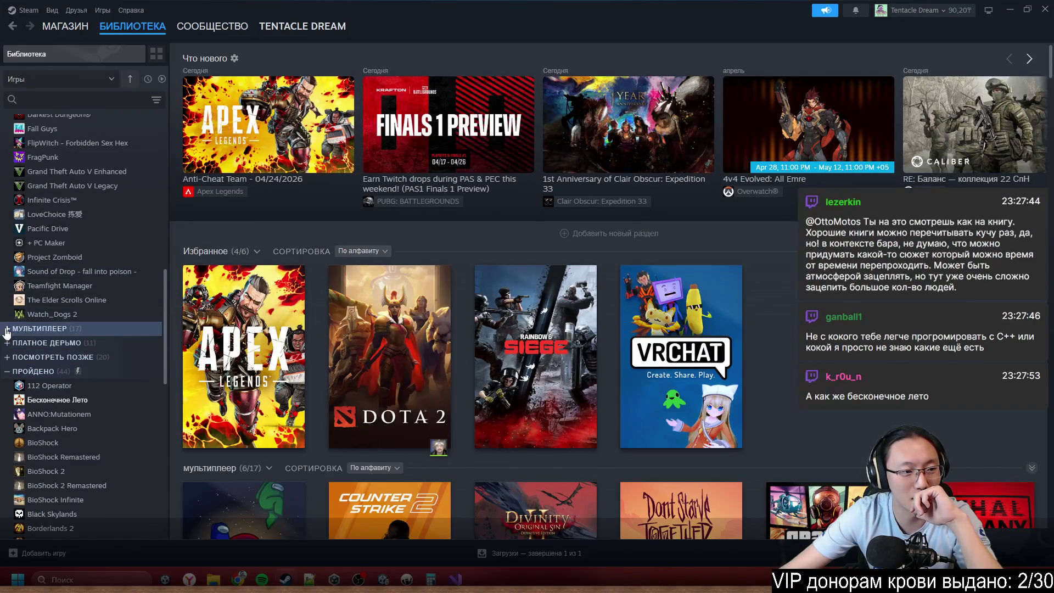
pyautogui.scroll(-6, 33, 356)
pyautogui.click(44, 403)
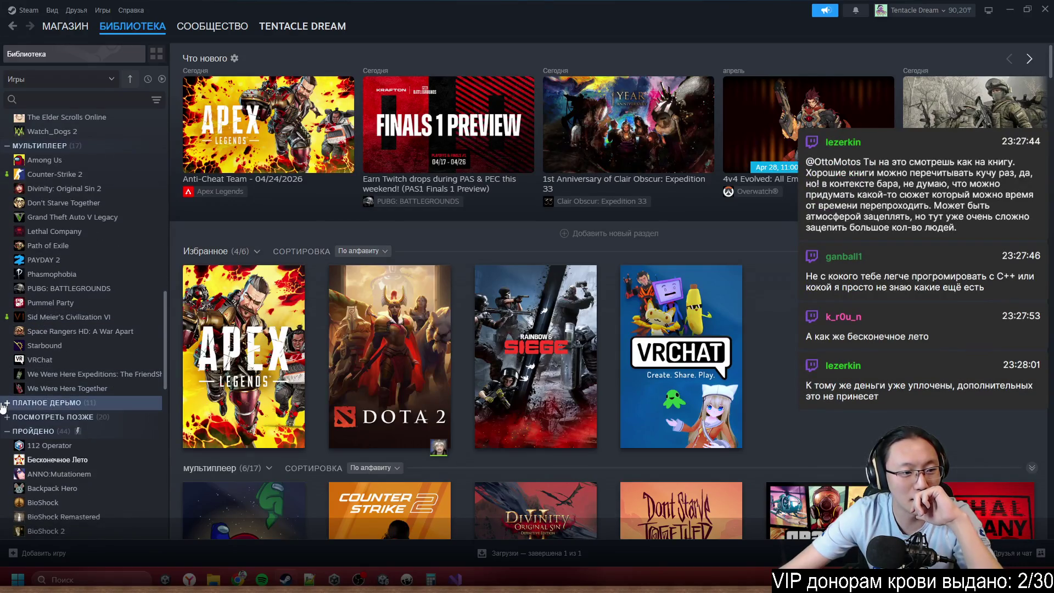
pyautogui.scroll(-2, 47, 393)
pyautogui.scroll(-4, 48, 394)
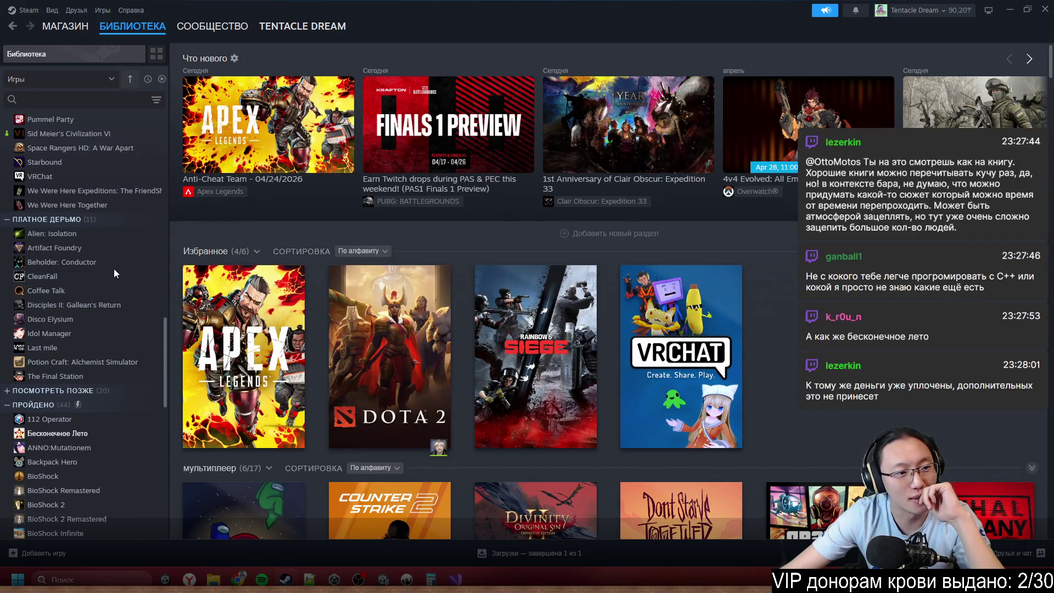
pyautogui.scroll(-2, 115, 280)
pyautogui.click(17, 302)
pyautogui.click(17, 304)
pyautogui.scroll(-2, 81, 303)
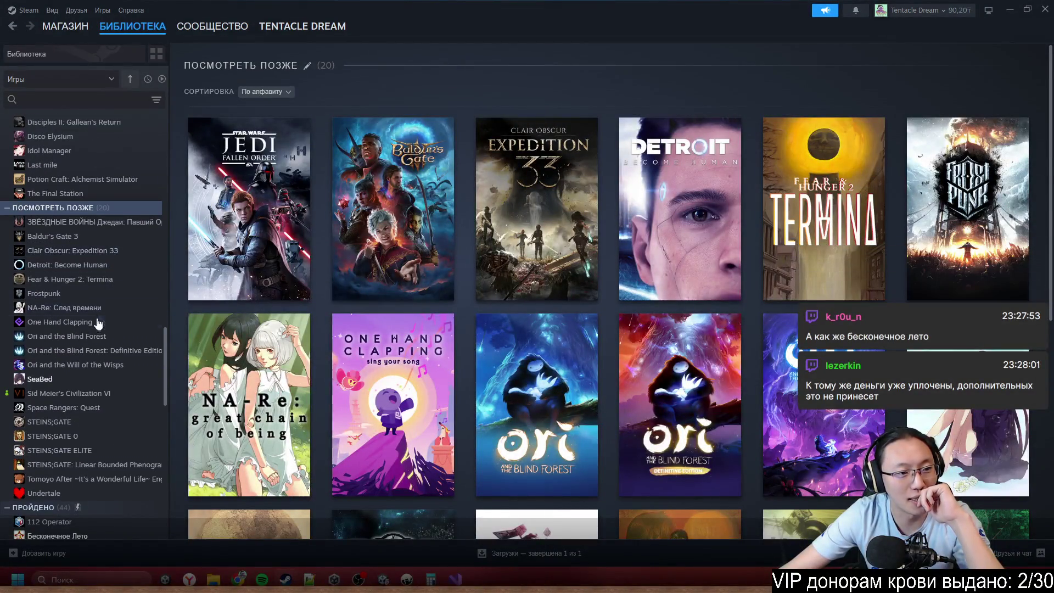
# - Browse the SeaBed, STEINS;GATE, Tomoyo After, Бесконечное Лето and Doki Doki Literature Club pages
pyautogui.click(87, 378)
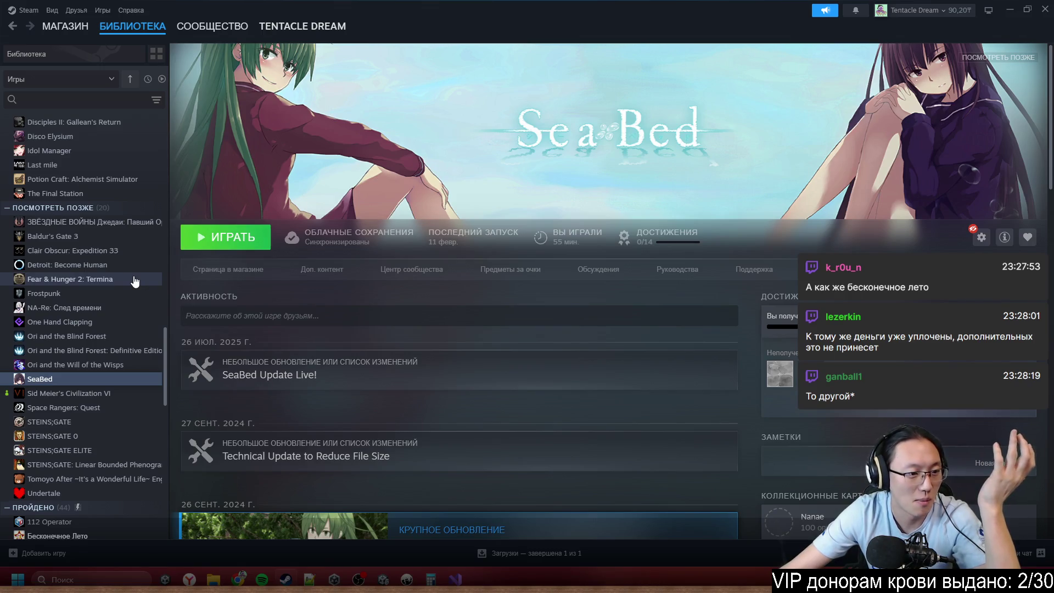
pyautogui.click(118, 465)
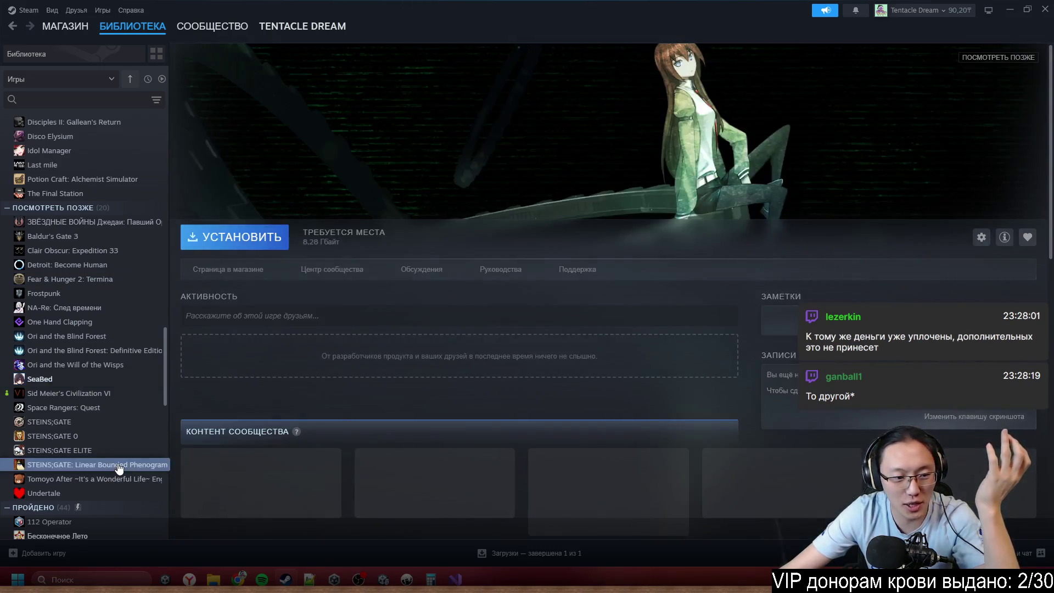
pyautogui.scroll(-3, 118, 466)
pyautogui.click(153, 385)
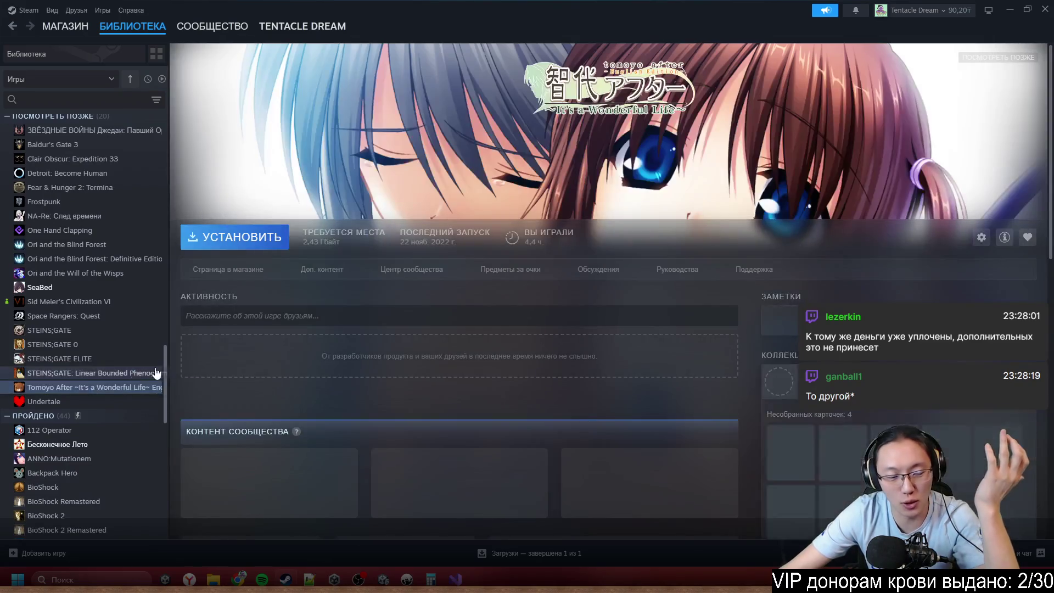
pyautogui.scroll(-6, 119, 377)
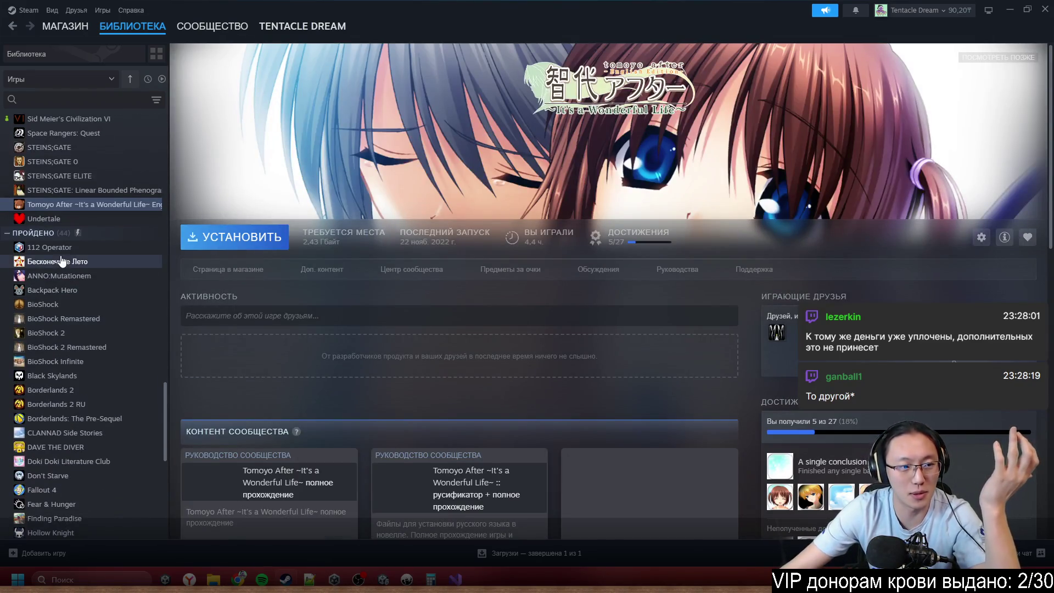
pyautogui.click(62, 261)
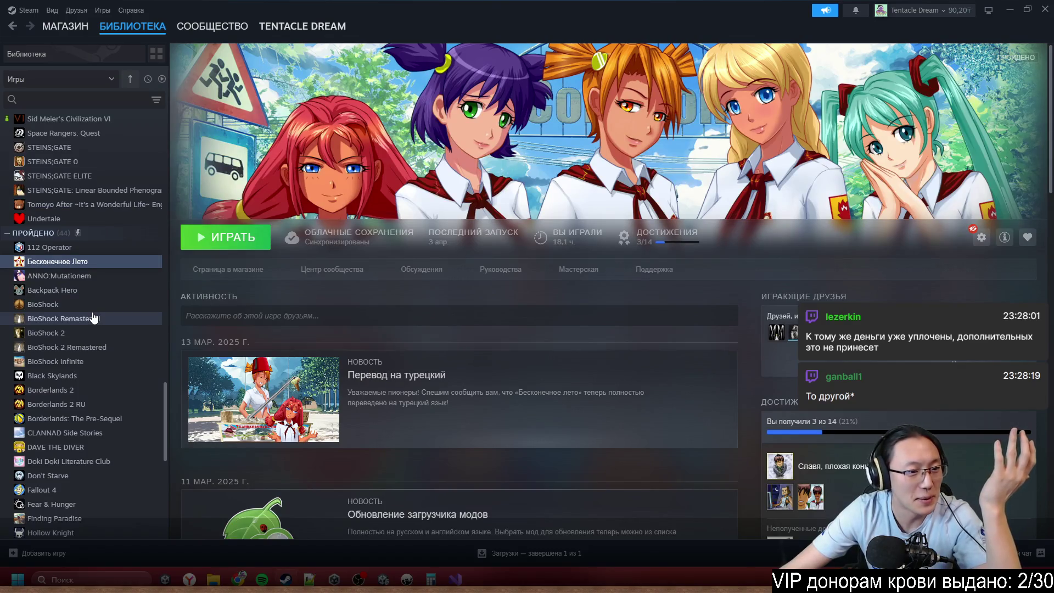
pyautogui.scroll(-3, 93, 318)
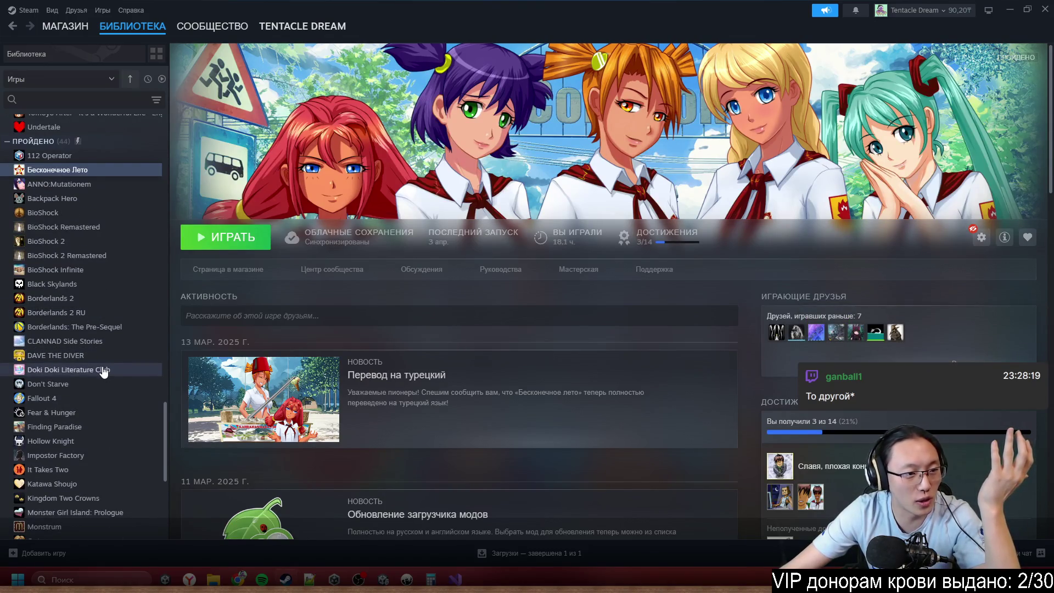
pyautogui.click(102, 370)
# - Browse CLANNAD Side Stories, Finding Paradise, Hollow Knight, Impostor Factory and Katawa Shoujo, then close Steam
pyautogui.click(103, 342)
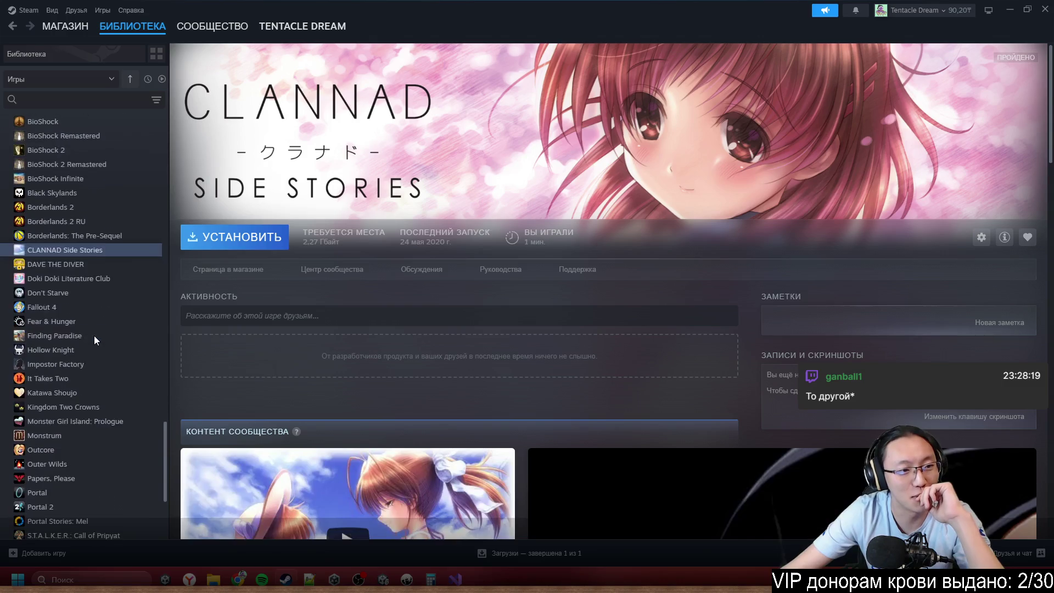
pyautogui.scroll(-3, 94, 335)
pyautogui.click(107, 336)
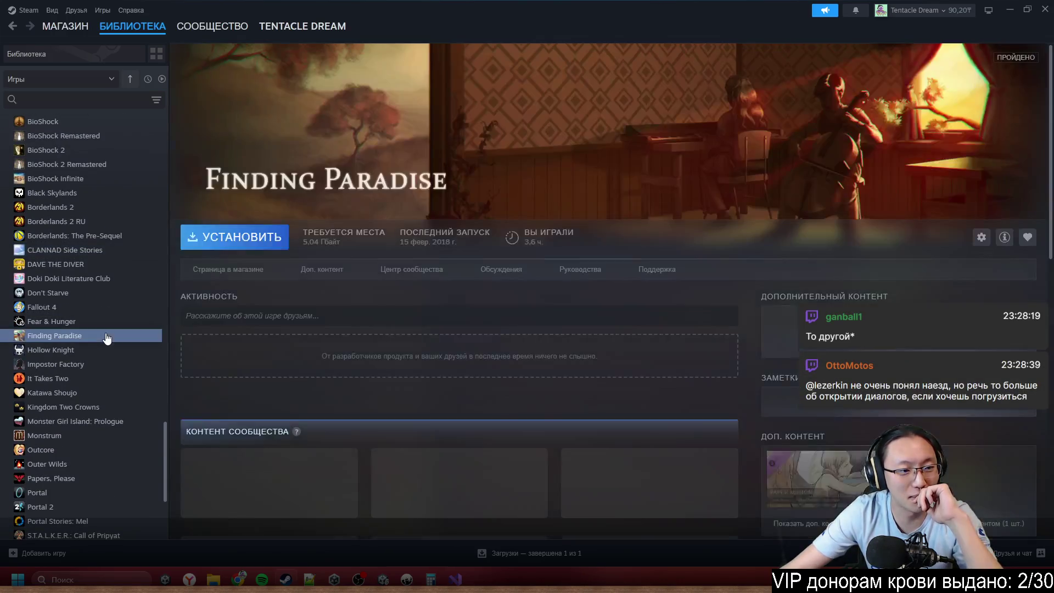
pyautogui.click(117, 351)
pyautogui.click(118, 364)
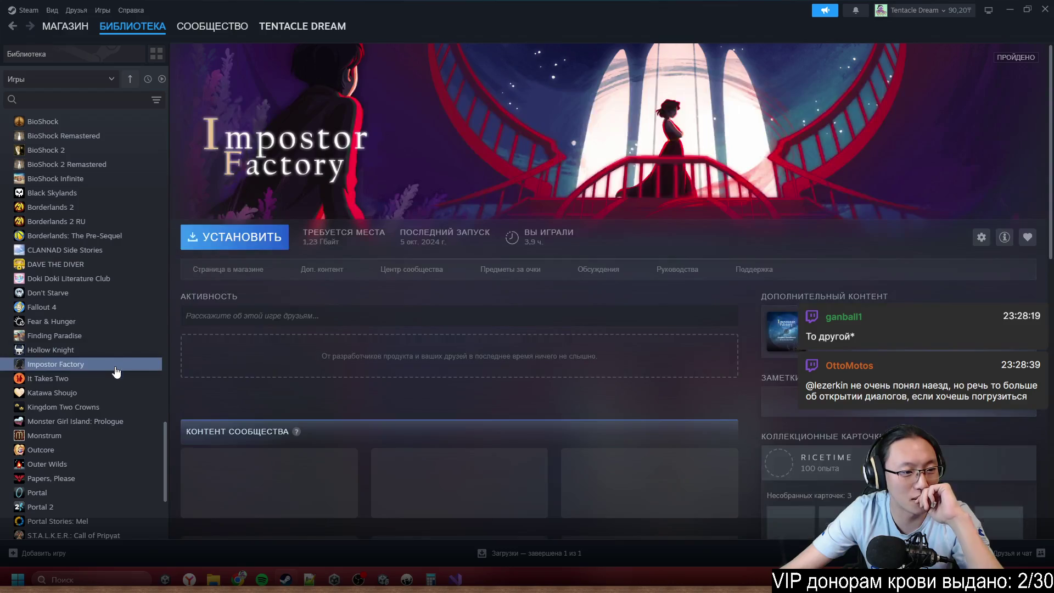
pyautogui.click(100, 392)
pyautogui.scroll(-3, 100, 392)
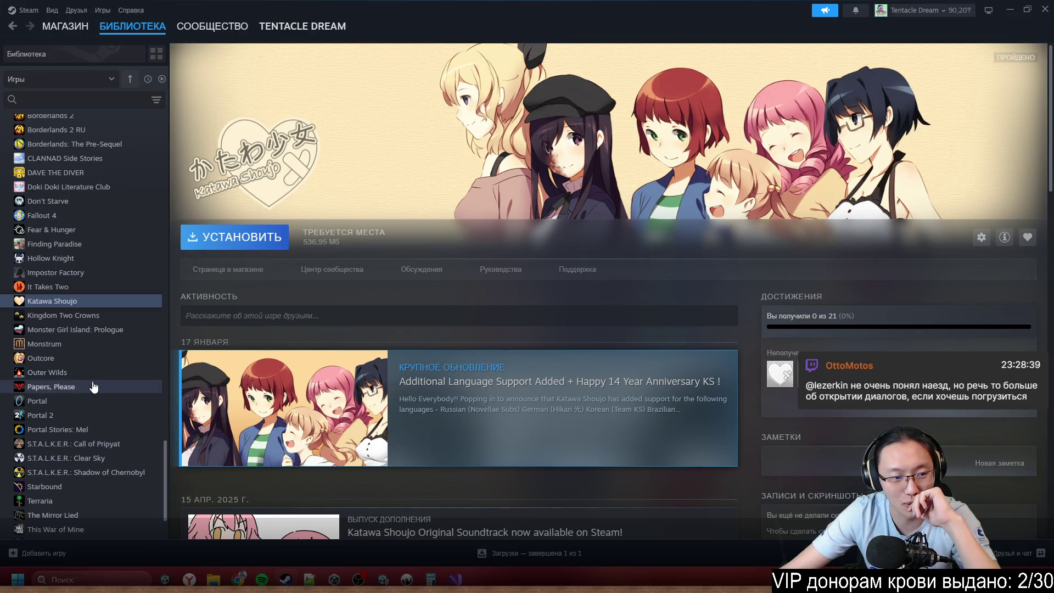
pyautogui.scroll(-3, 92, 379)
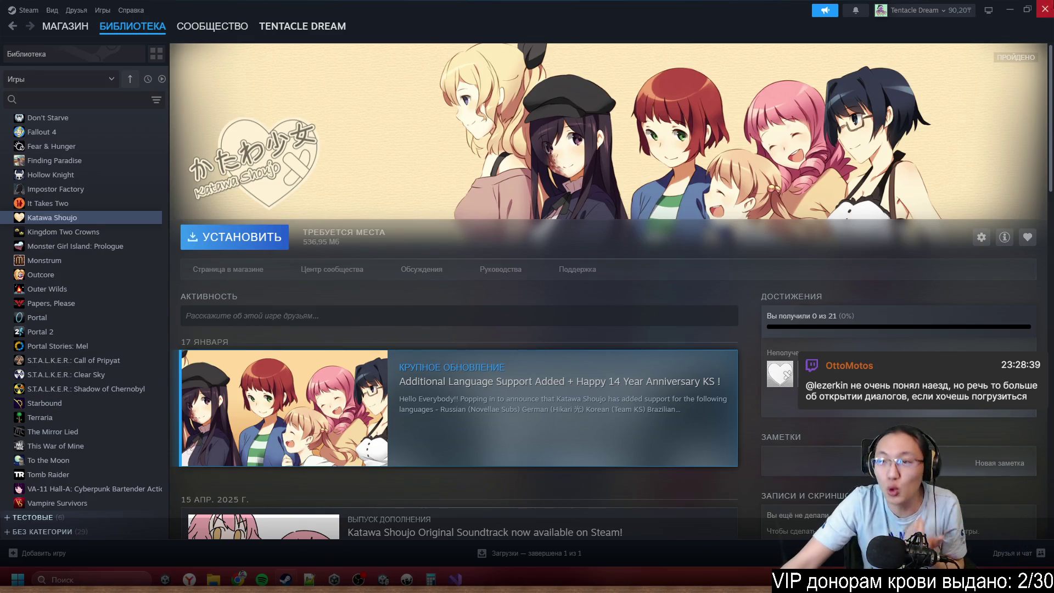
pyautogui.click(1043, 6)
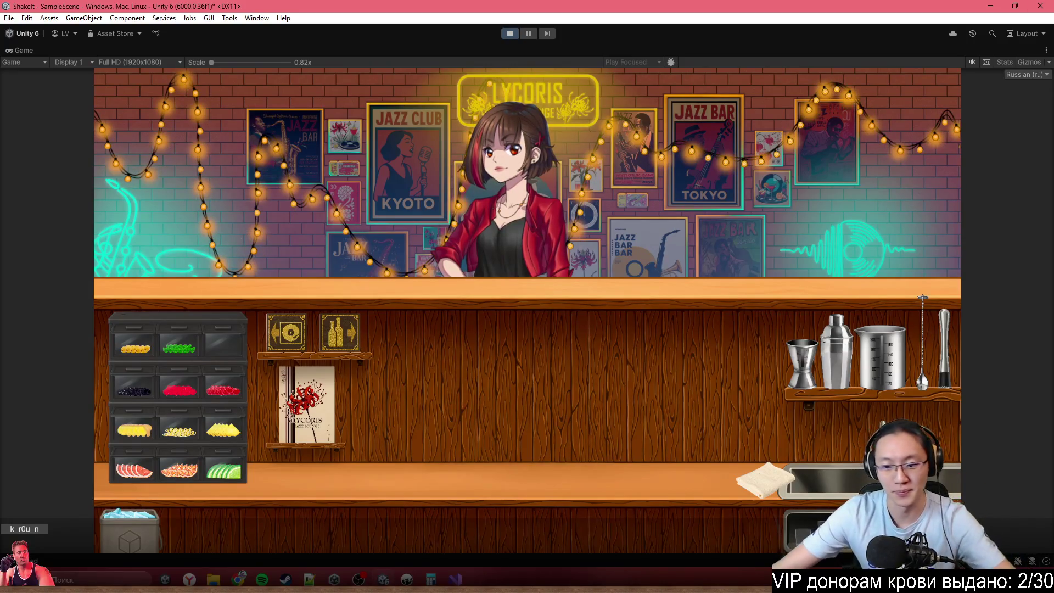
# - Advance the red-jacket customer's dialogue and dismiss her Cuba Libre order
pyautogui.click(649, 236)
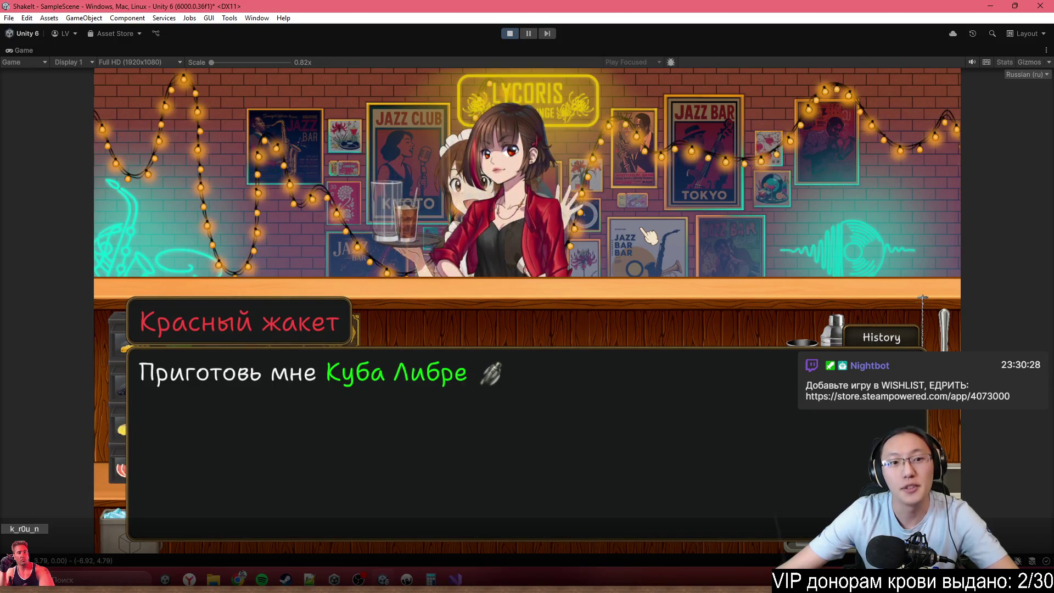
pyautogui.click(646, 230)
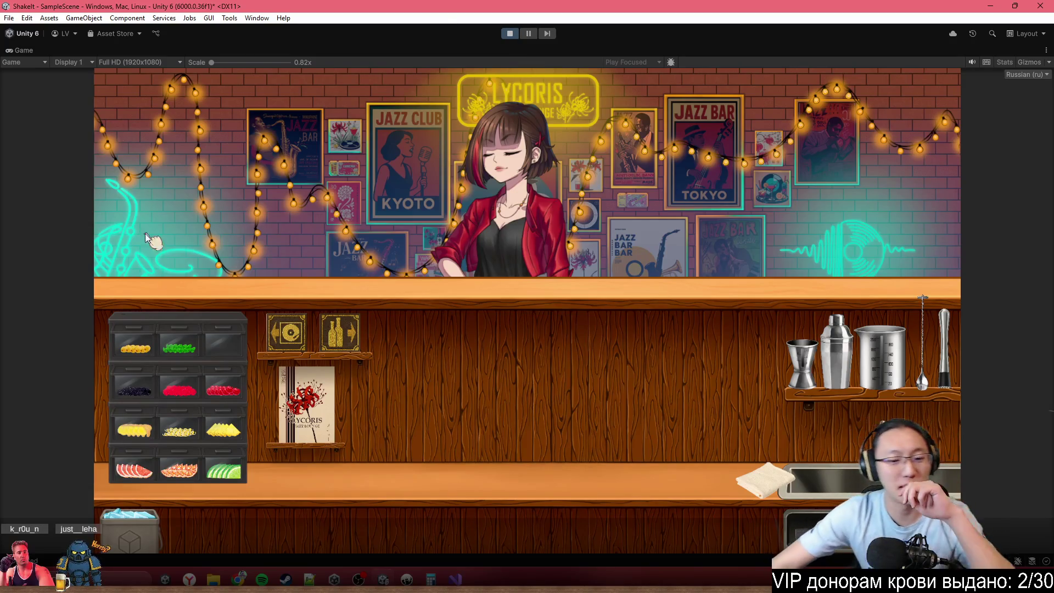
# - Exit Play mode and switch over to the Inky editor
pyautogui.click(515, 35)
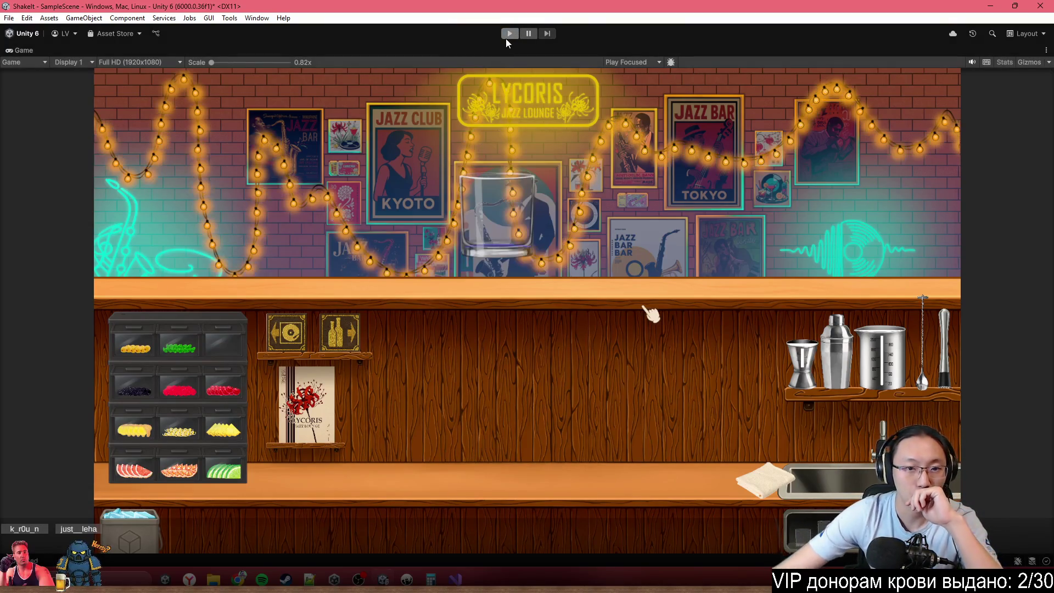
pyautogui.hotkey('alt', 'Tab')
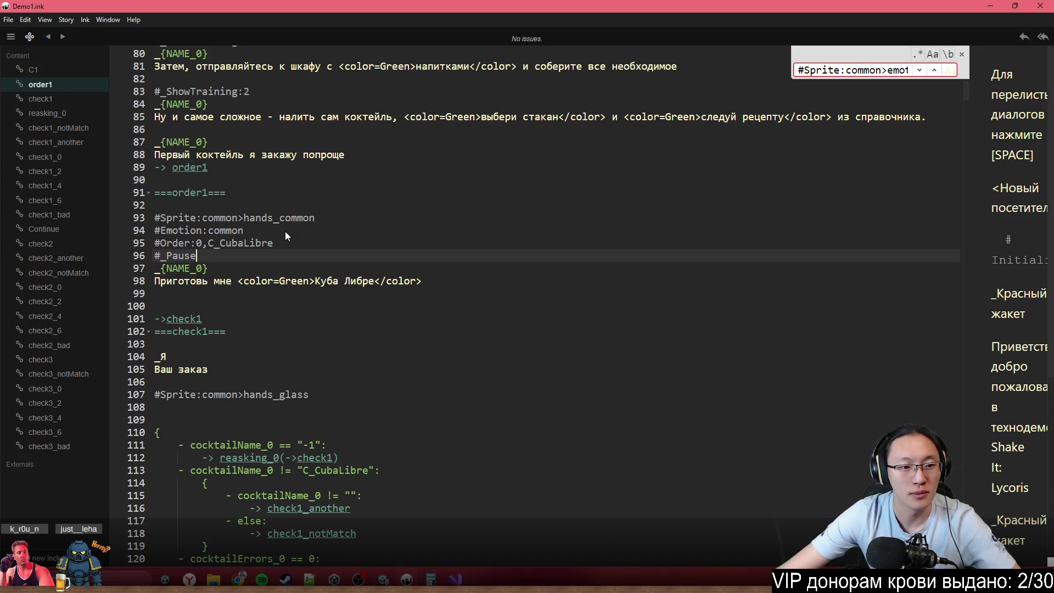
# - Scroll through Demo1.ink's check1 knots and place the caret after #Emotion:arrogant on line 219
pyautogui.scroll(-15, 296, 252)
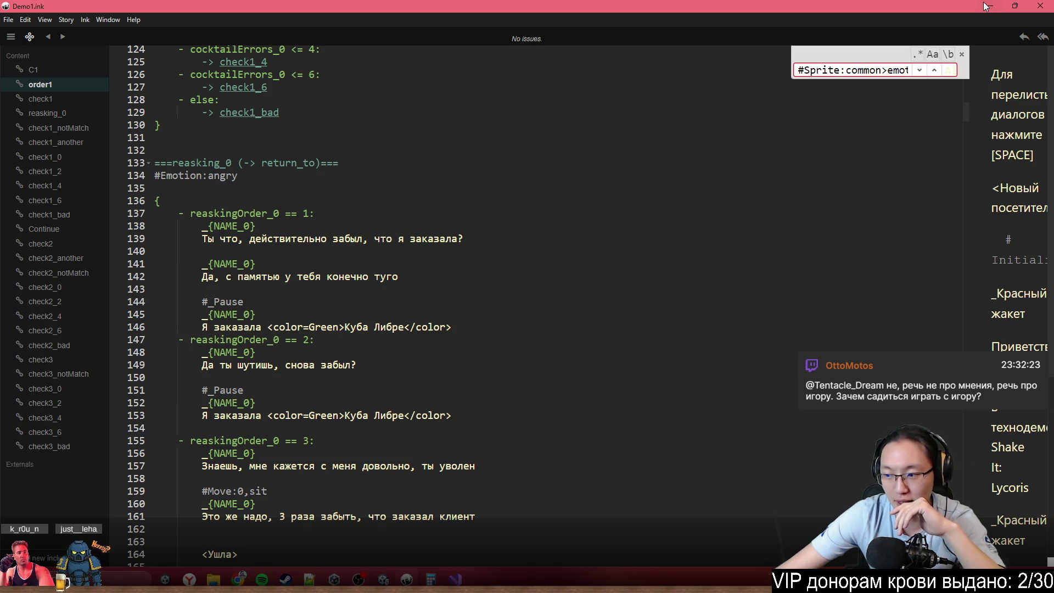
pyautogui.click(516, 150)
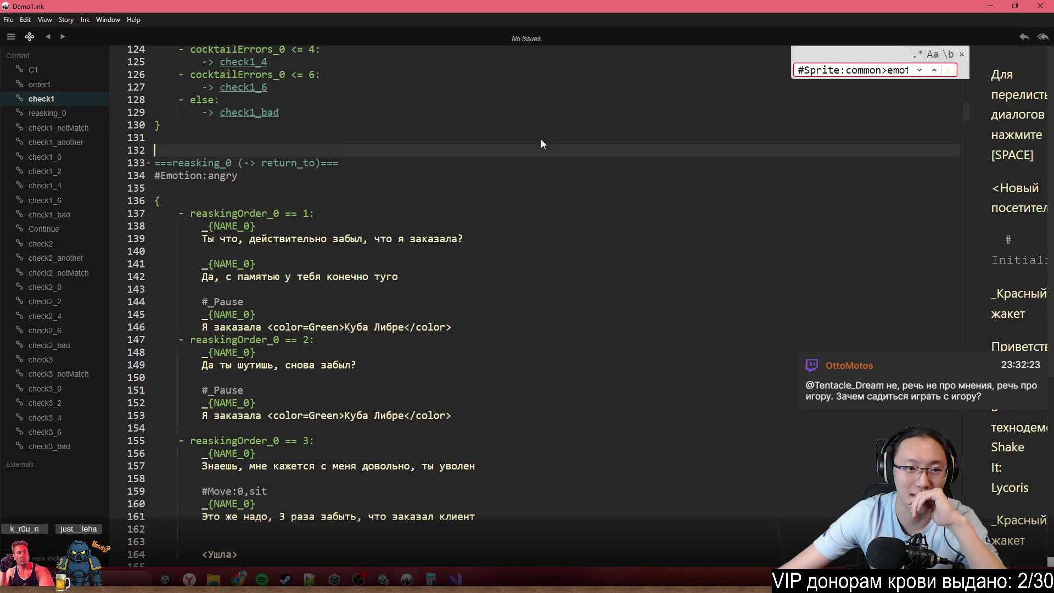
pyautogui.scroll(-5, 597, 149)
pyautogui.scroll(-2, 587, 160)
pyautogui.scroll(7, 586, 160)
pyautogui.scroll(-10, 583, 206)
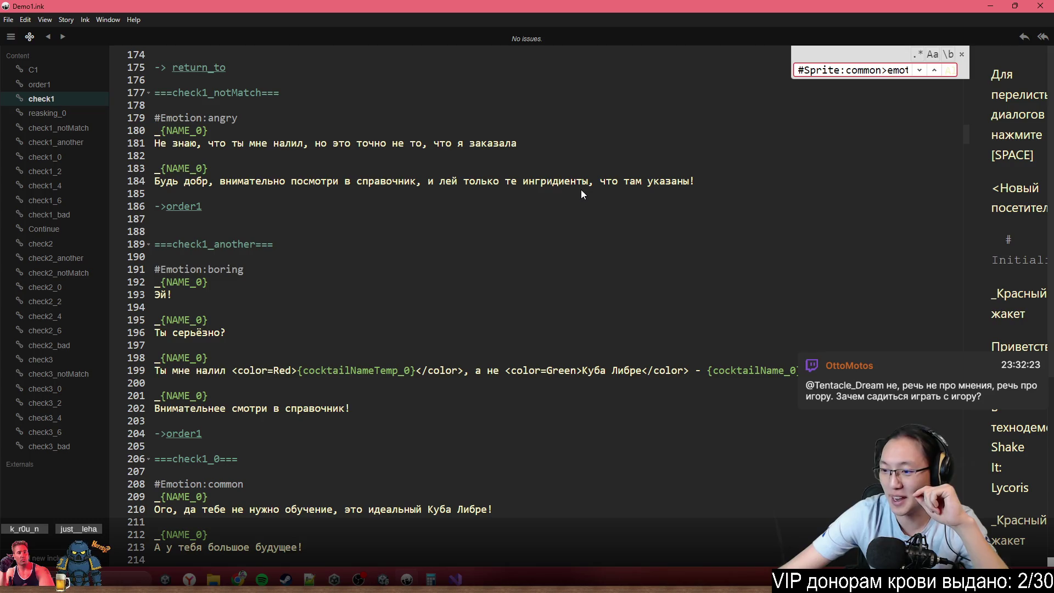
pyautogui.scroll(-4, 581, 193)
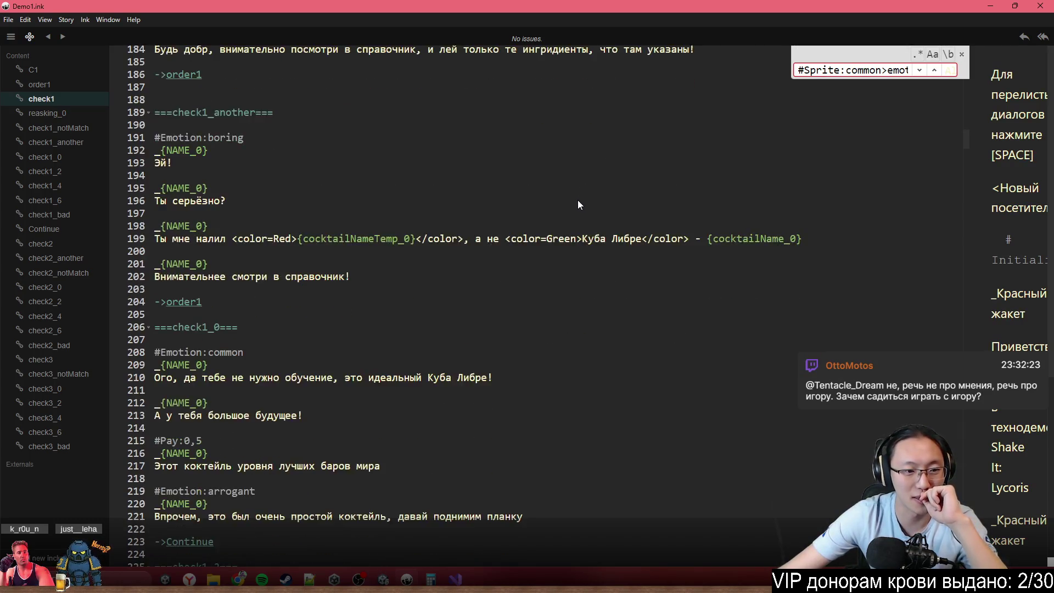
pyautogui.scroll(-2, 521, 272)
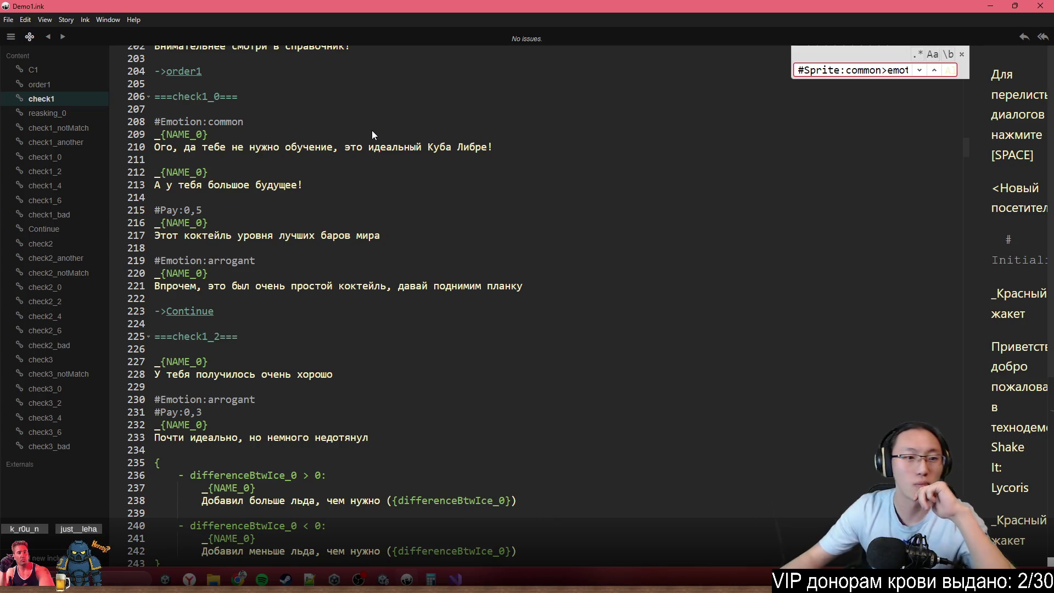
pyautogui.click(425, 262)
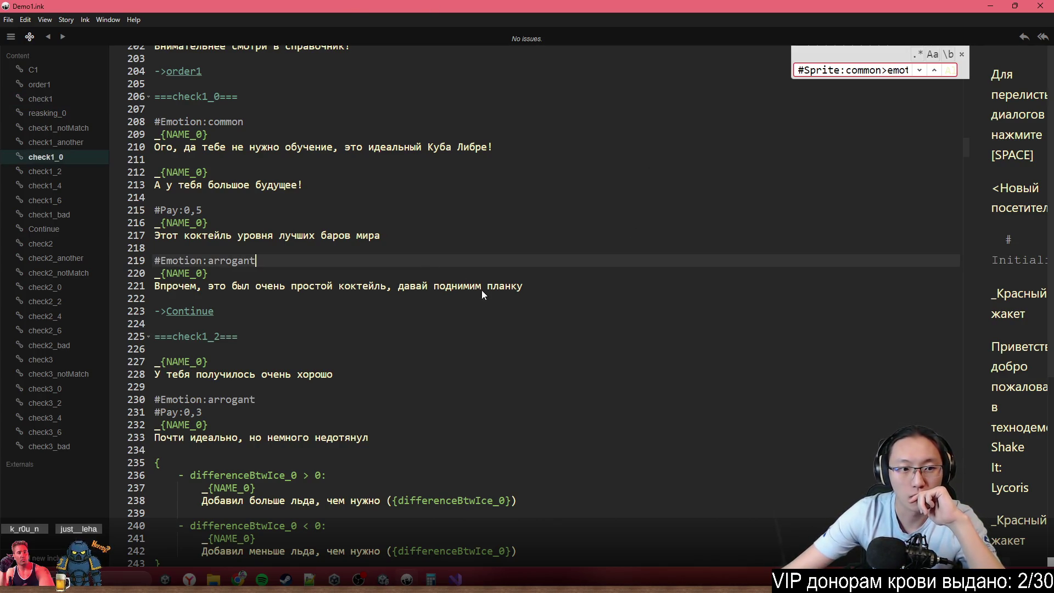
pyautogui.scroll(-6, 528, 345)
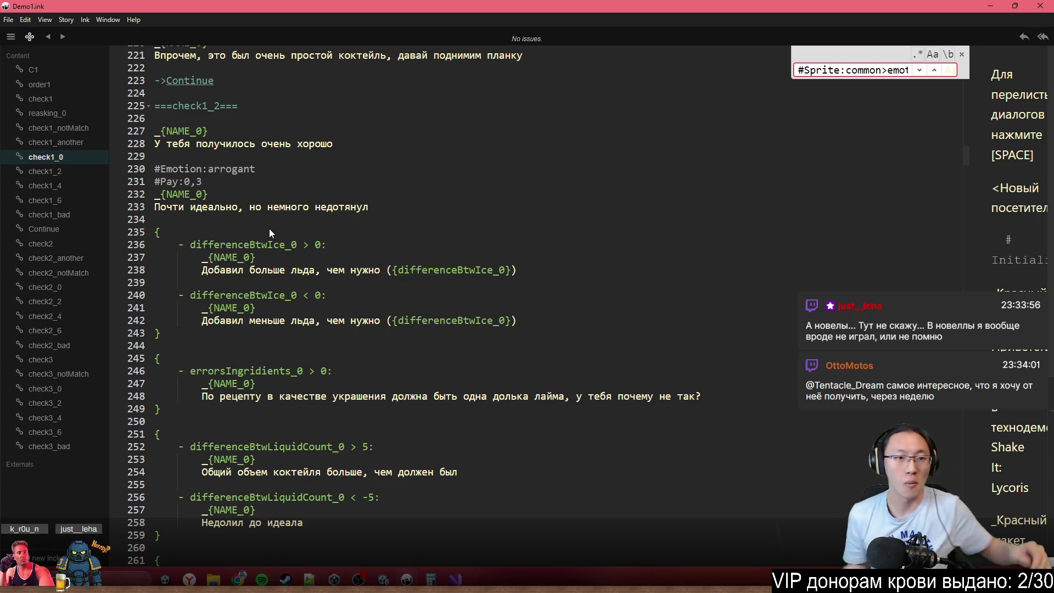
pyautogui.click(406, 182)
pyautogui.scroll(2, 404, 186)
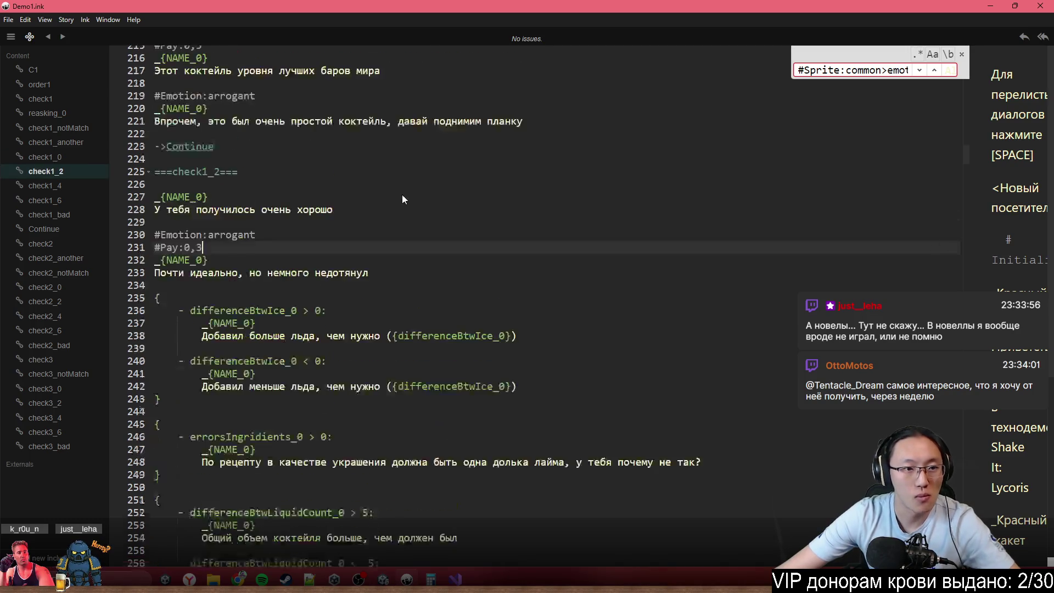
pyautogui.scroll(5, 393, 204)
pyautogui.scroll(20, 463, 270)
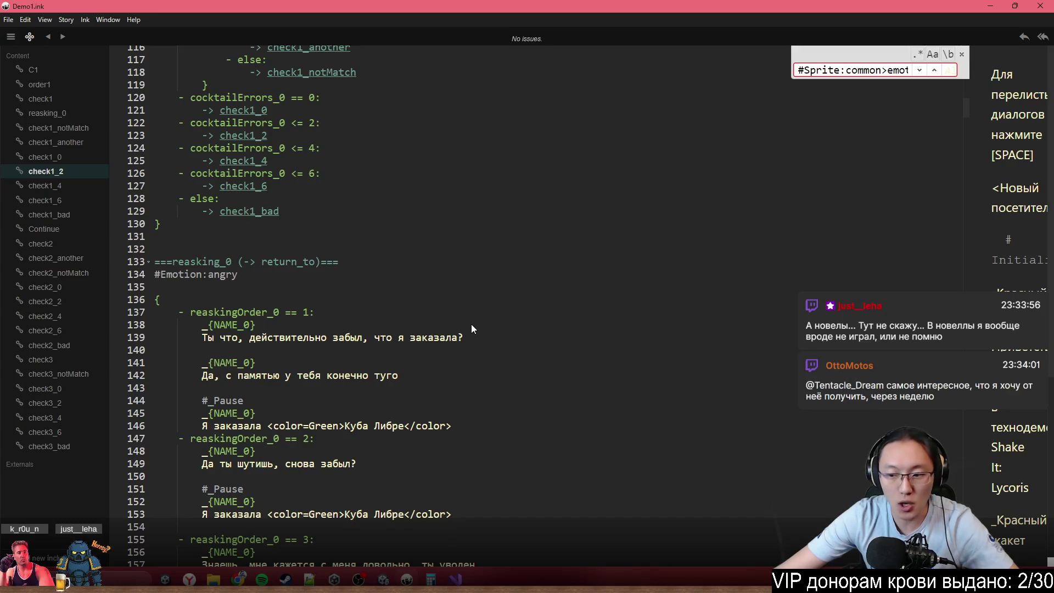
pyautogui.scroll(9, 470, 316)
pyautogui.scroll(9, 463, 302)
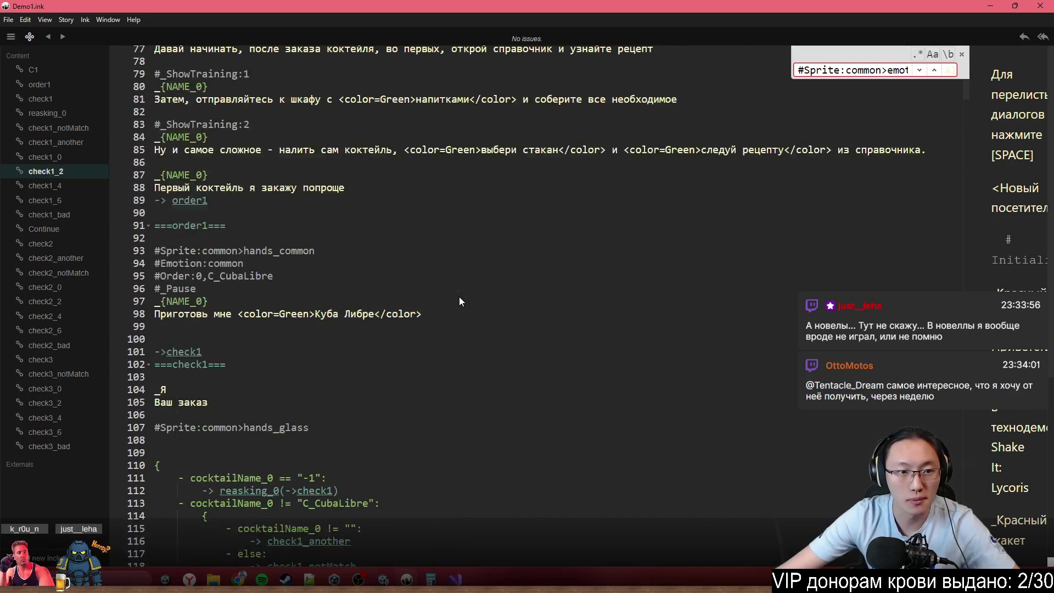
pyautogui.scroll(6, 433, 230)
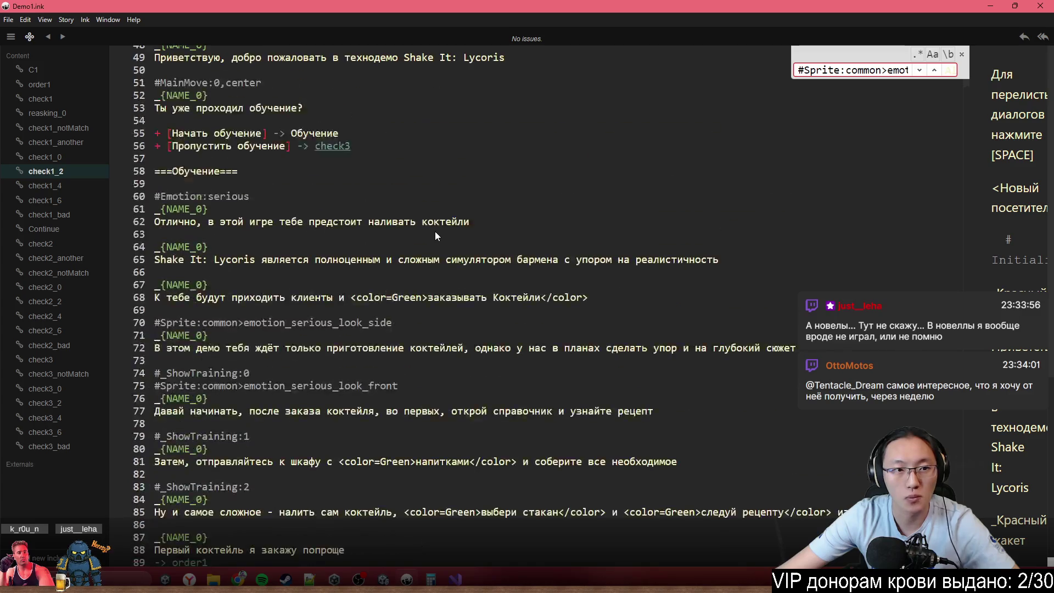
pyautogui.click(201, 141)
# - Jump to the Continue knot and insert a new '#' line directly below ===Continue===
pyautogui.scroll(-8, 650, 362)
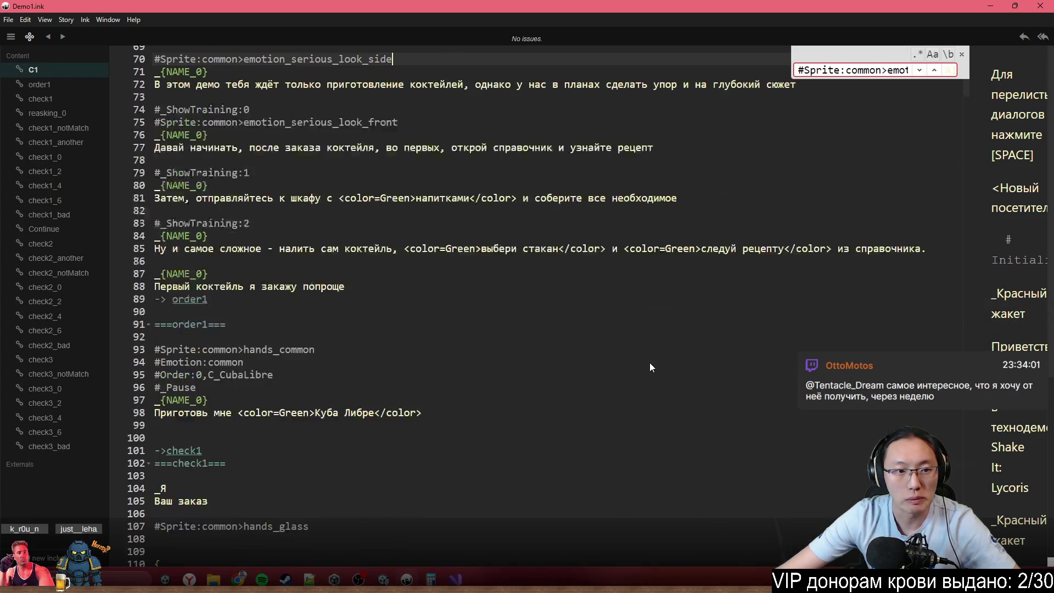
pyautogui.scroll(-10, 650, 362)
pyautogui.scroll(-19, 643, 370)
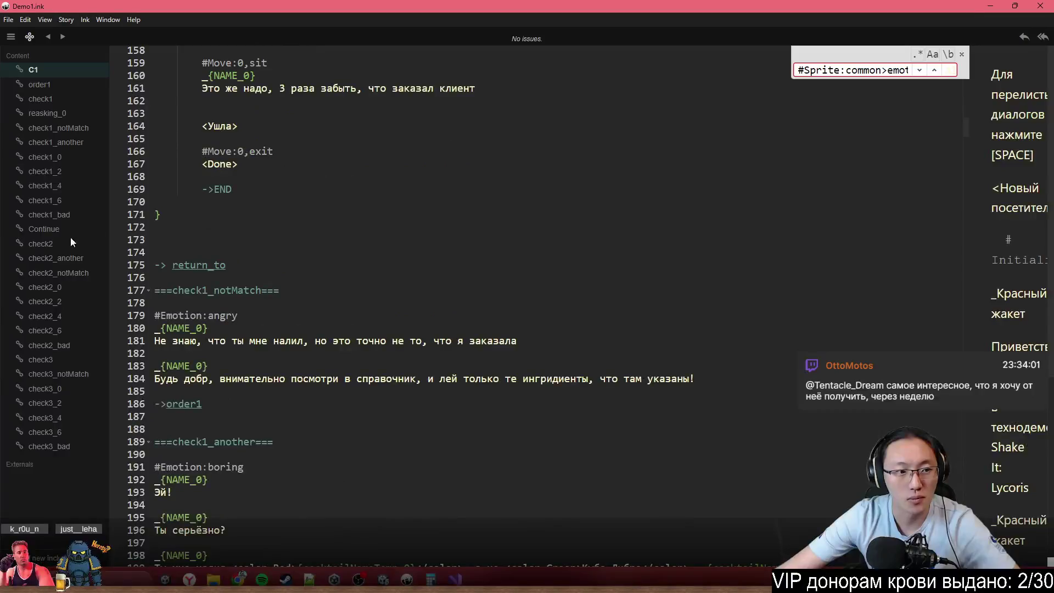
pyautogui.click(50, 287)
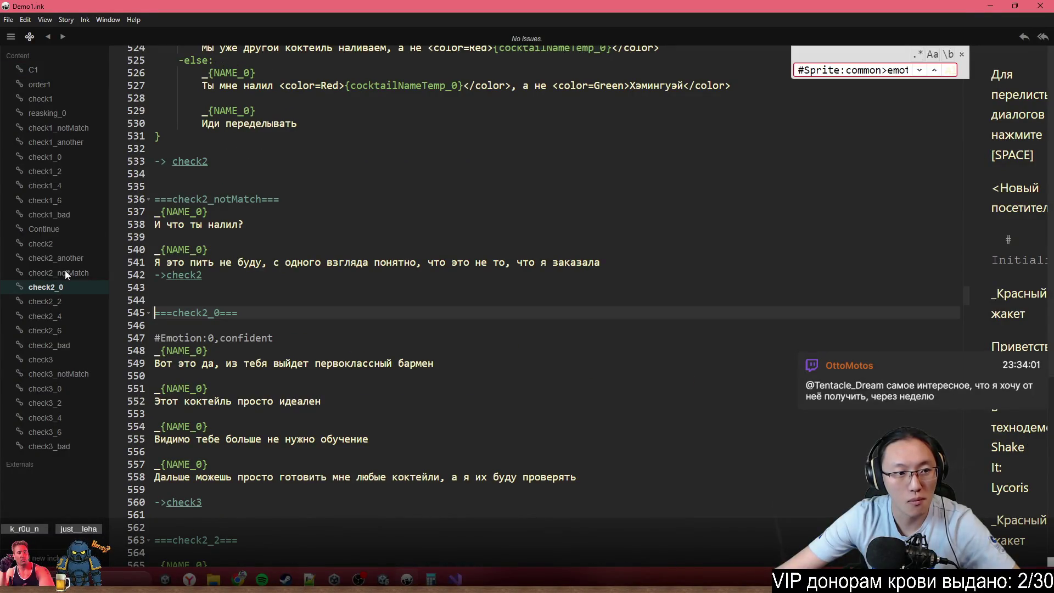
pyautogui.click(72, 225)
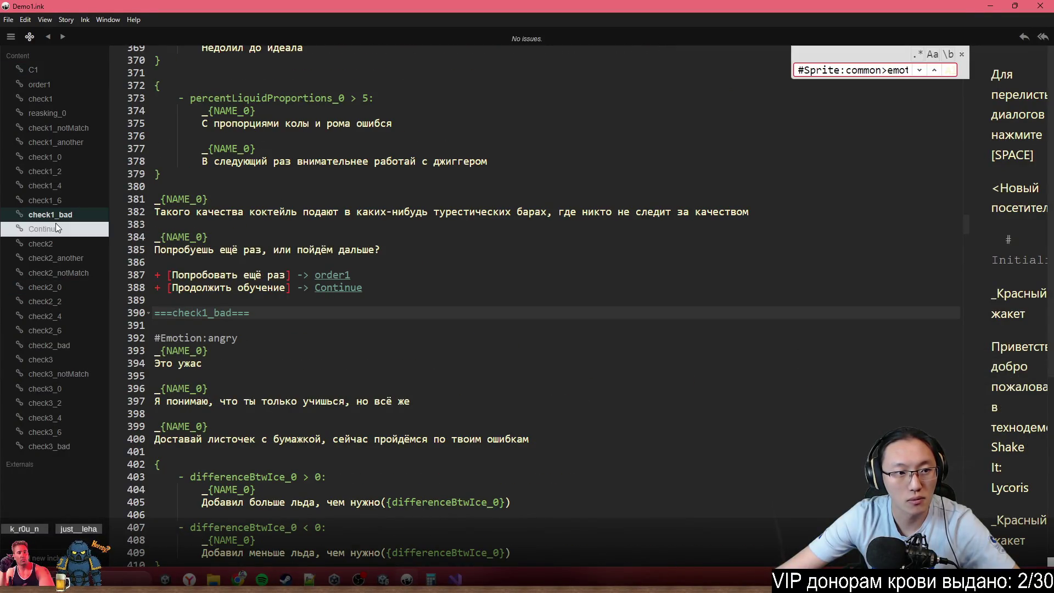
pyautogui.scroll(-8, 357, 315)
pyautogui.scroll(3, 383, 314)
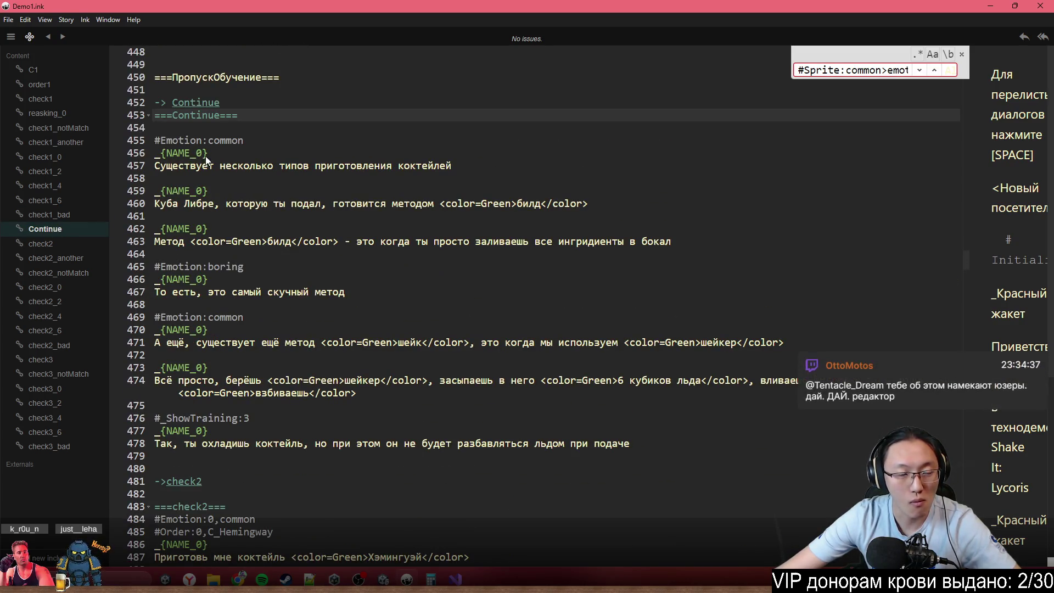
pyautogui.click(242, 132)
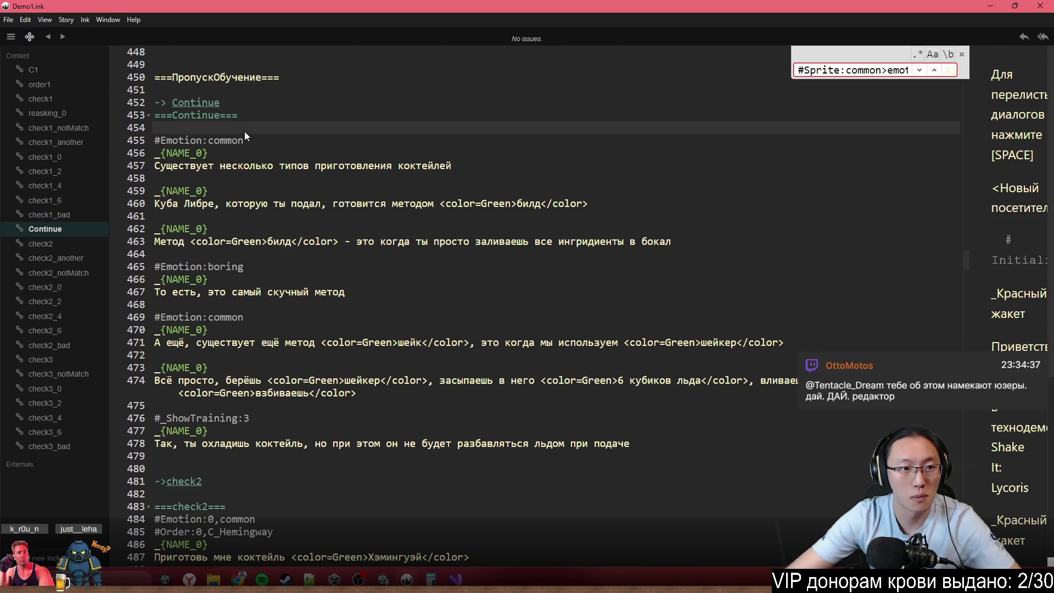
pyautogui.press('Return')
pyautogui.write('#')
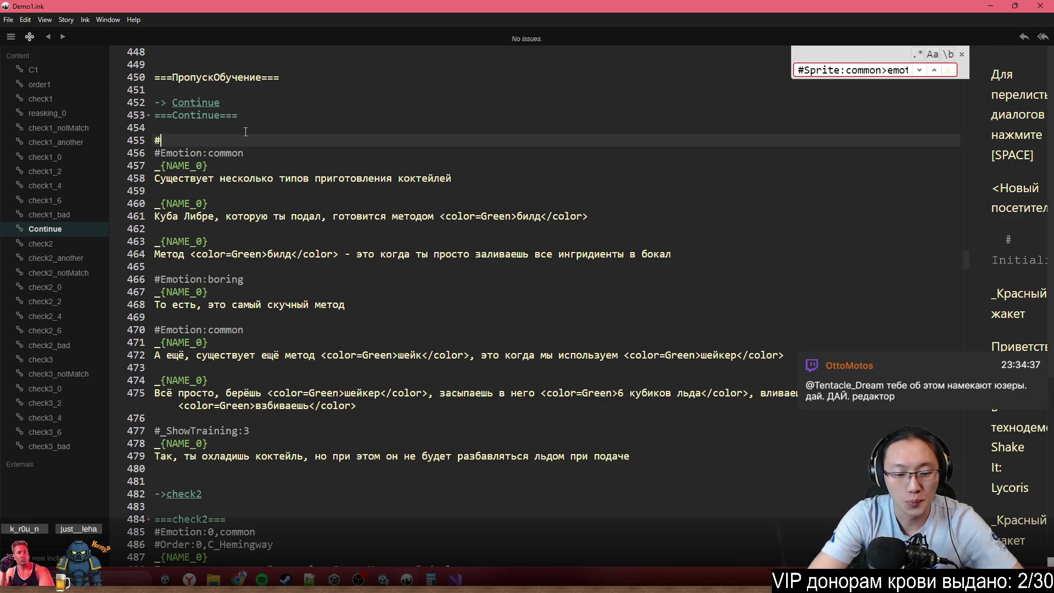
pyautogui.moveTo(417, 37)
pyautogui.mouseDown()
pyautogui.moveTo(669, 154)
pyautogui.moveTo(987, 241)
pyautogui.moveTo(1042, 244)
pyautogui.mouseUp()
pyautogui.click(110, 334)
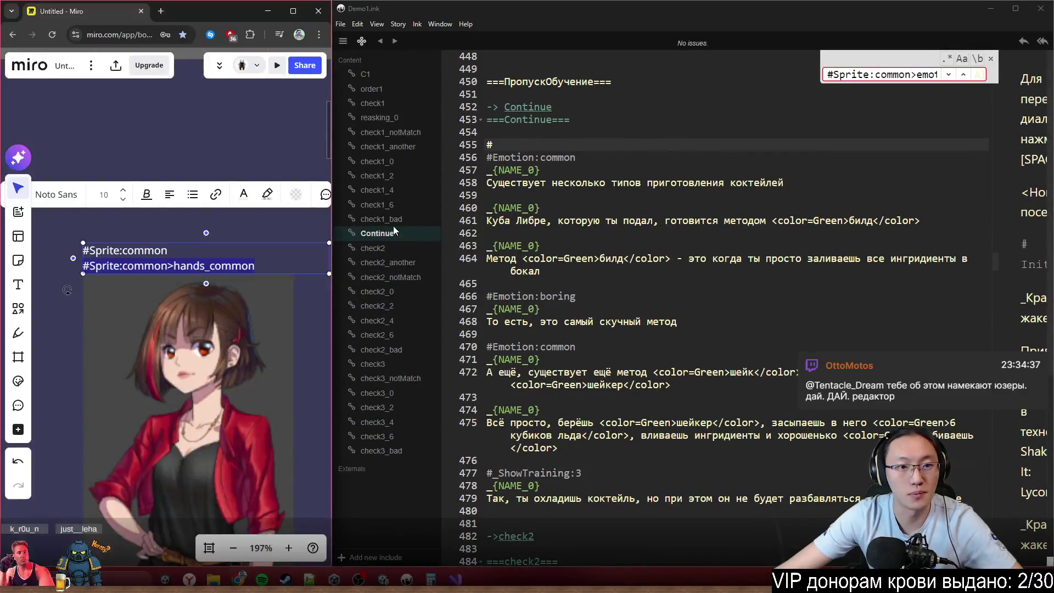
pyautogui.moveTo(332, 244)
pyautogui.mouseDown()
pyautogui.moveTo(277, 247)
pyautogui.moveTo(290, 247)
pyautogui.mouseUp()
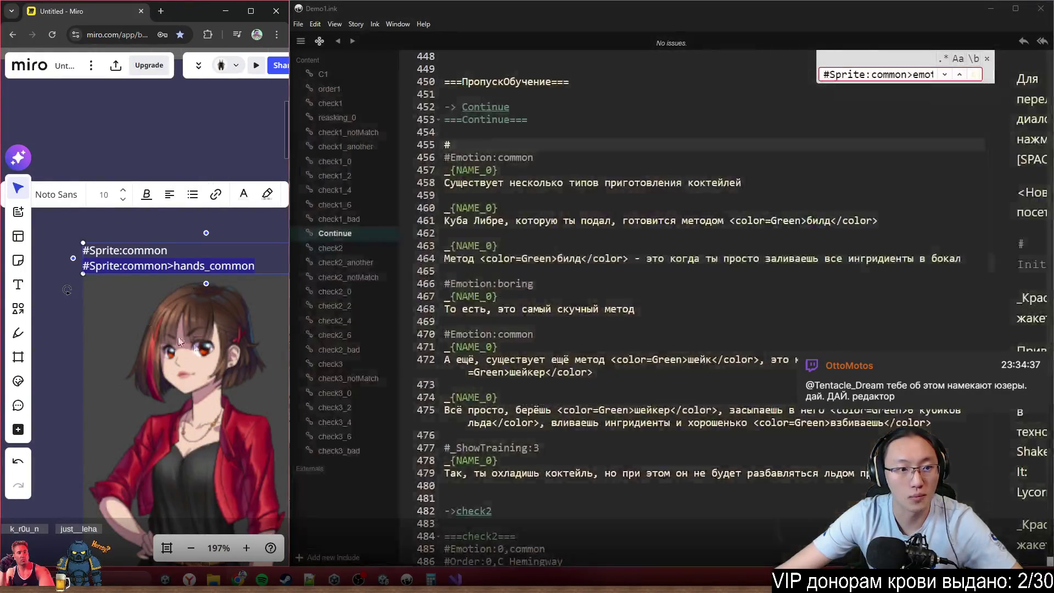
pyautogui.scroll(-5, 164, 328)
pyautogui.click(173, 186)
pyautogui.moveTo(214, 185); pyautogui.dragTo(88, 189)
pyautogui.hotkey('ctrl', 'c')
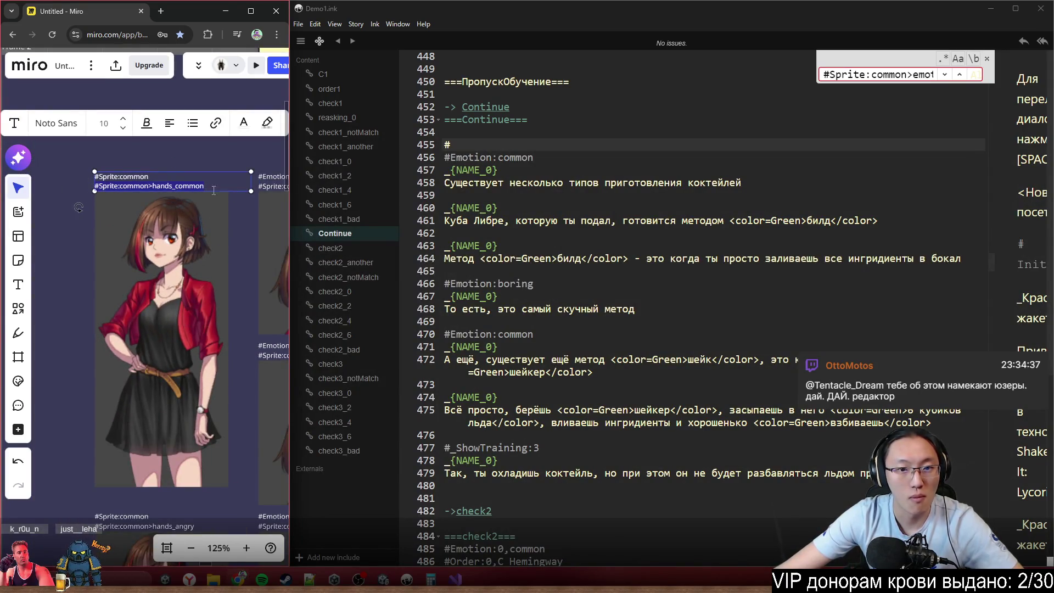
pyautogui.click(551, 147)
pyautogui.hotkey('ctrl', 'v')
pyautogui.press('Down')
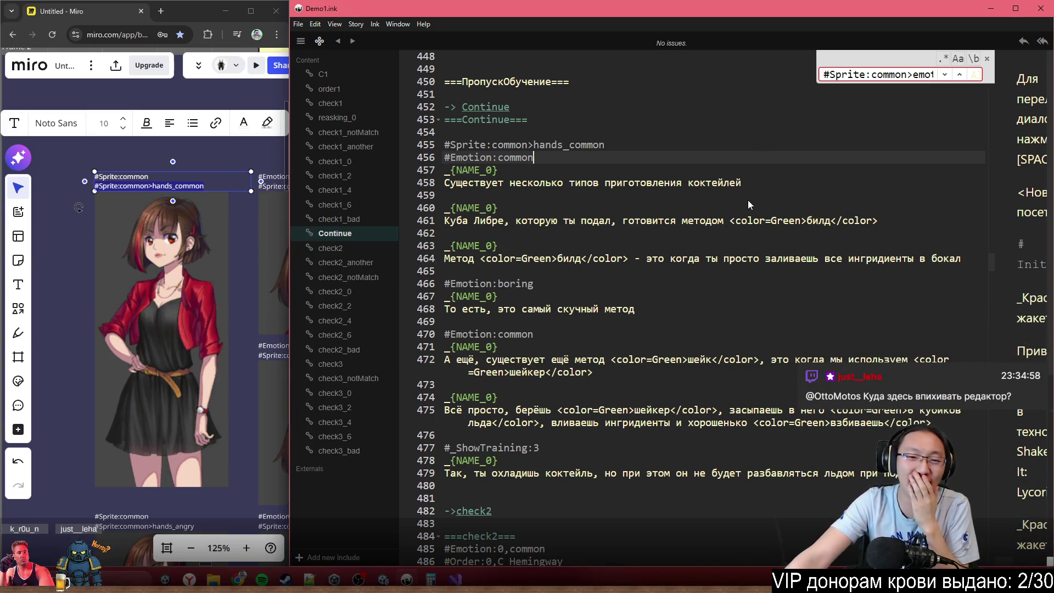
pyautogui.scroll(-2, 173, 368)
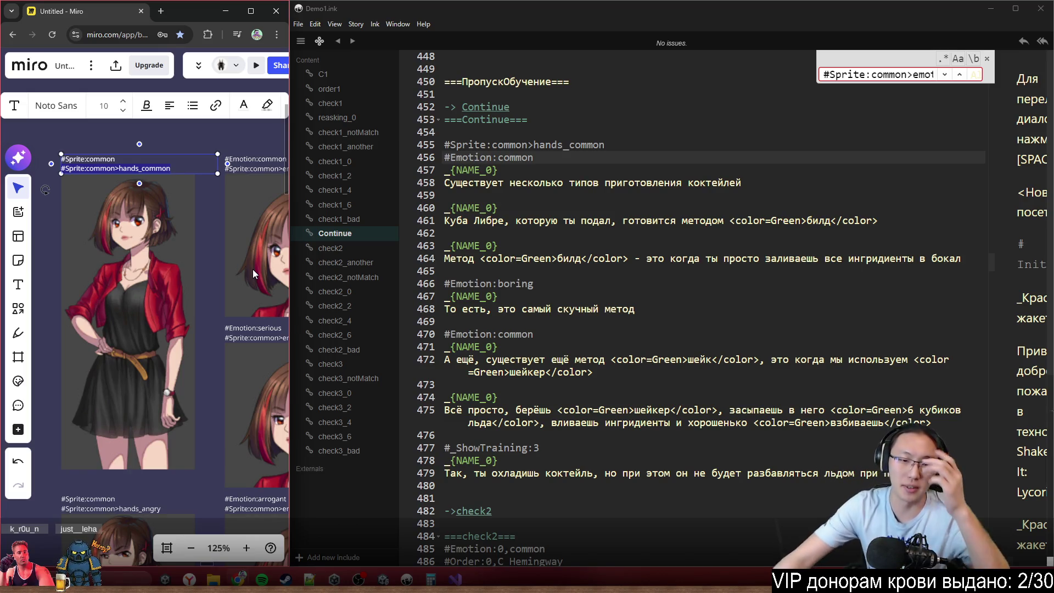
pyautogui.hscroll(-2, 156, 369)
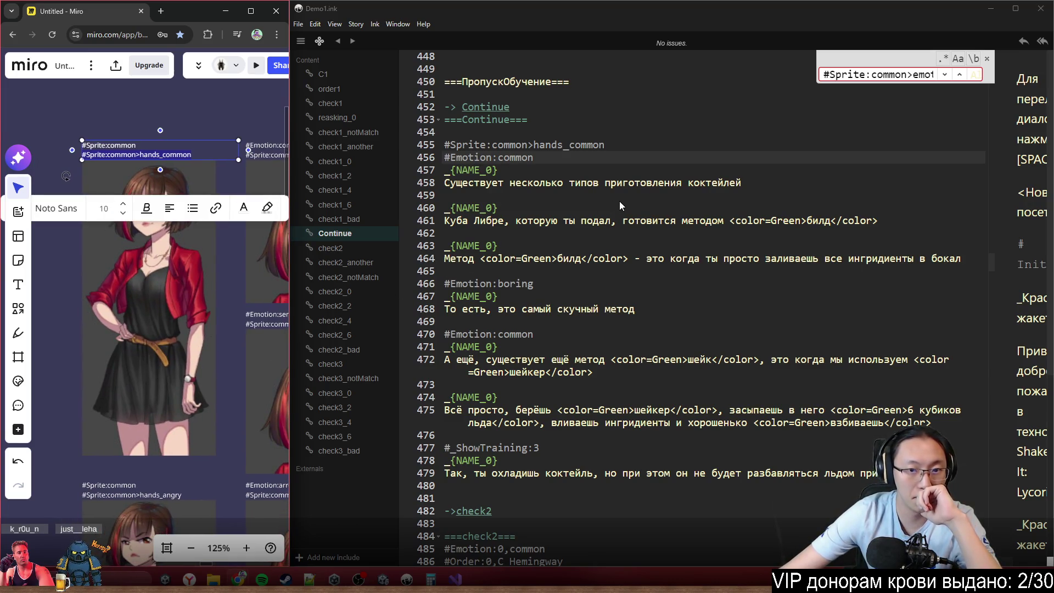
# - Revisit the Continue knot and pick up the existing #Sprite:common>hands_common tag line
pyautogui.click(602, 191)
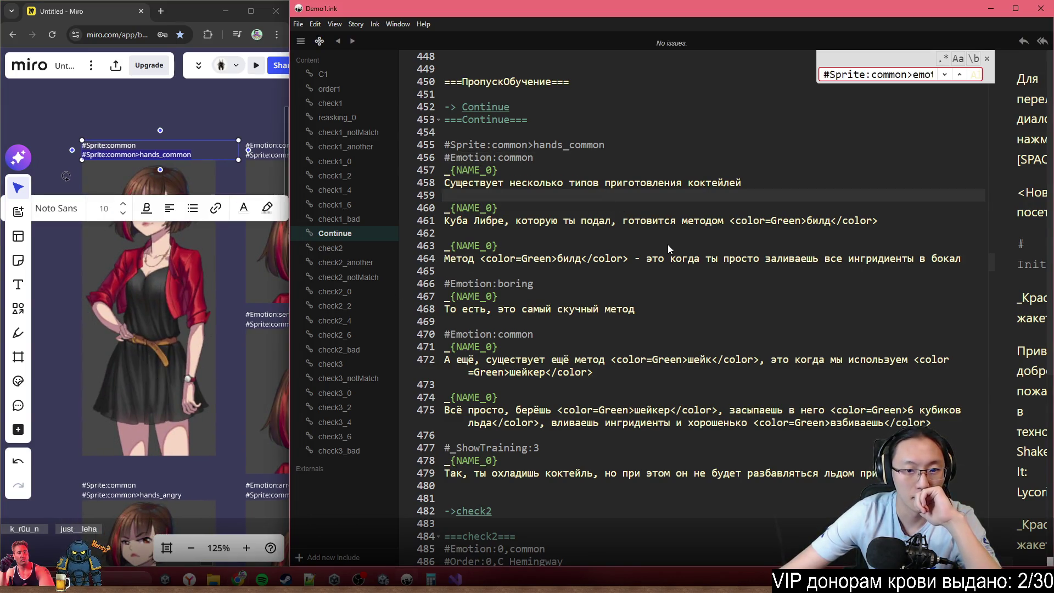
pyautogui.click(571, 331)
pyautogui.scroll(-2, 551, 348)
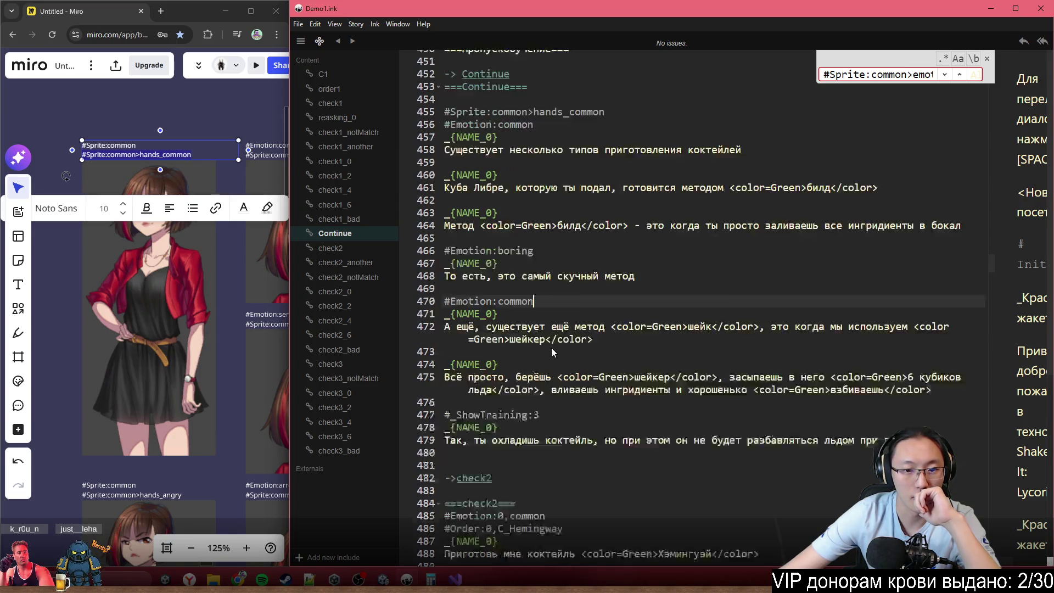
pyautogui.scroll(-4, 566, 340)
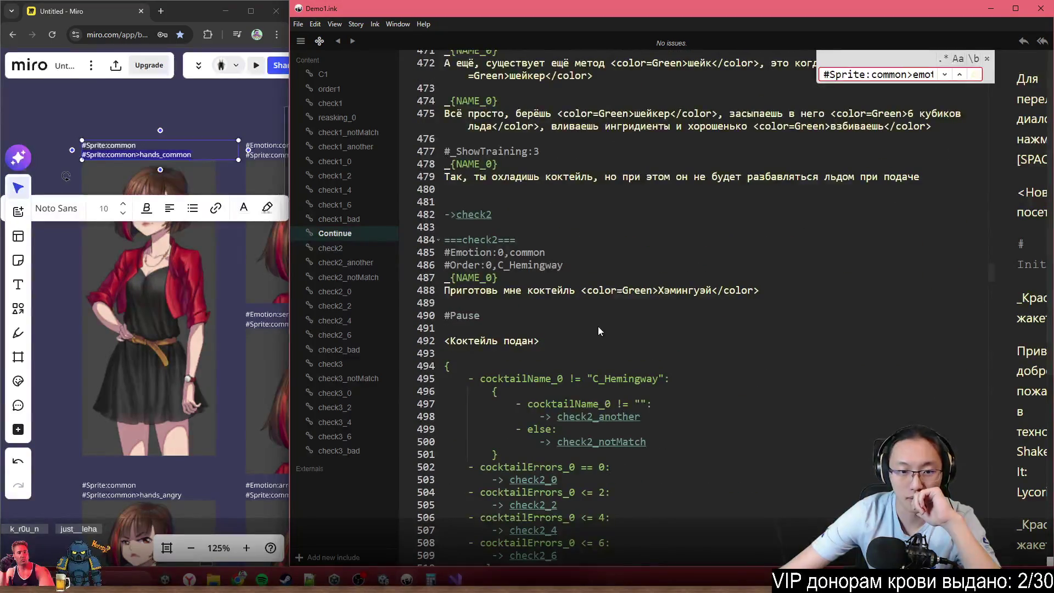
pyautogui.scroll(8, 558, 198)
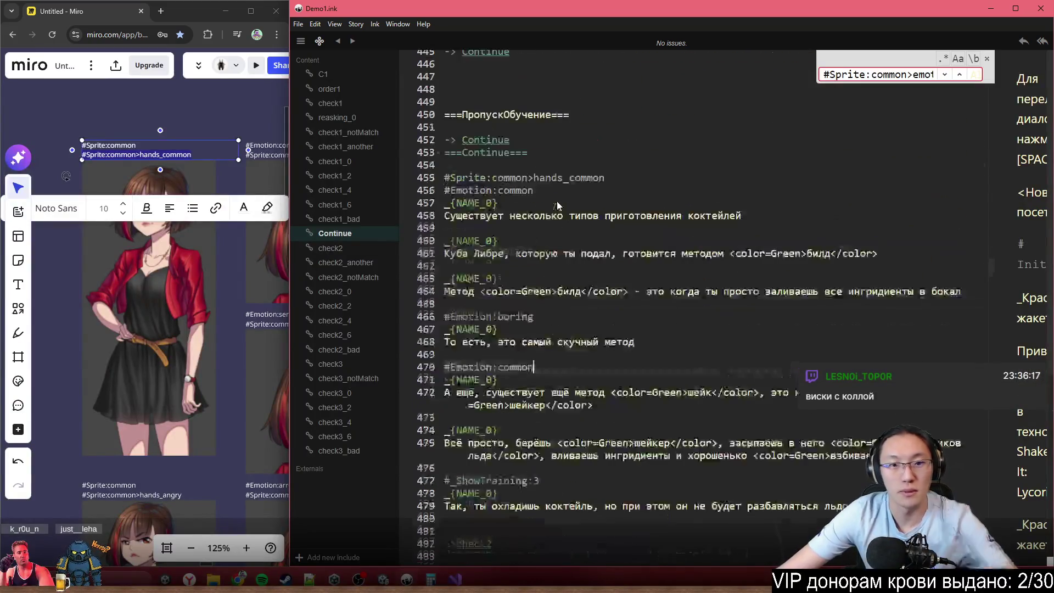
pyautogui.click(538, 178)
pyautogui.scroll(-6, 570, 455)
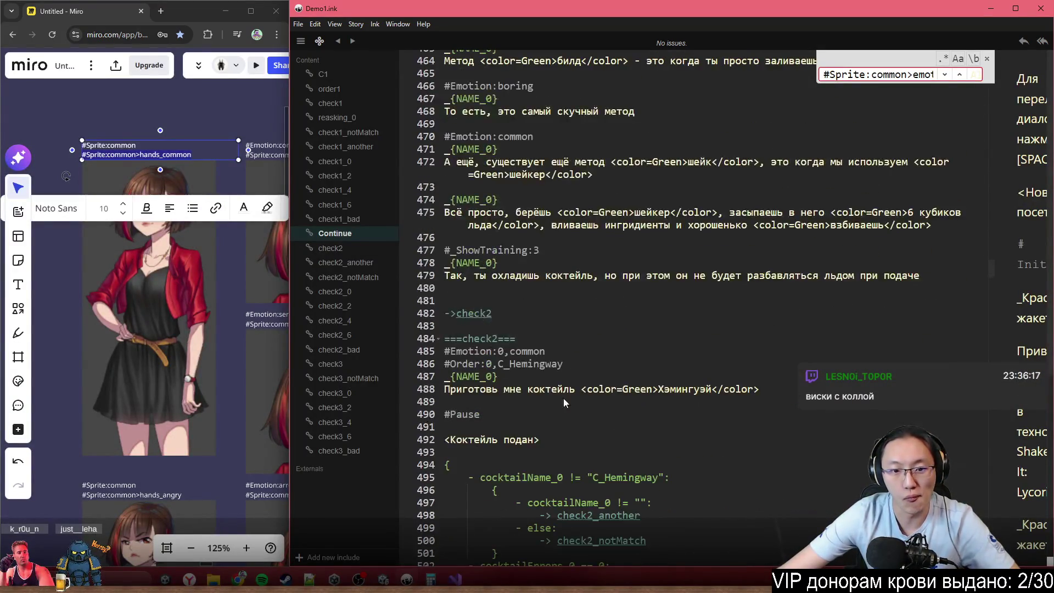
# - Paste #Sprite:common>hands_common under ===check2===, check its tags, then bring Unity forward
pyautogui.click(582, 343)
pyautogui.press('Return')
pyautogui.write('#Sprite:common>hands_common')
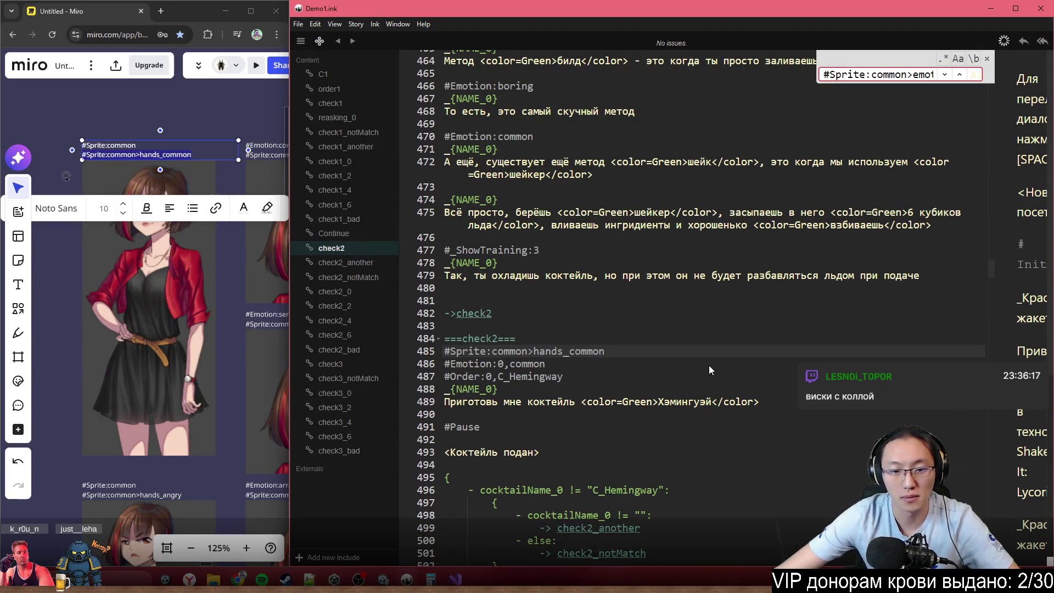
pyautogui.scroll(-2, 585, 353)
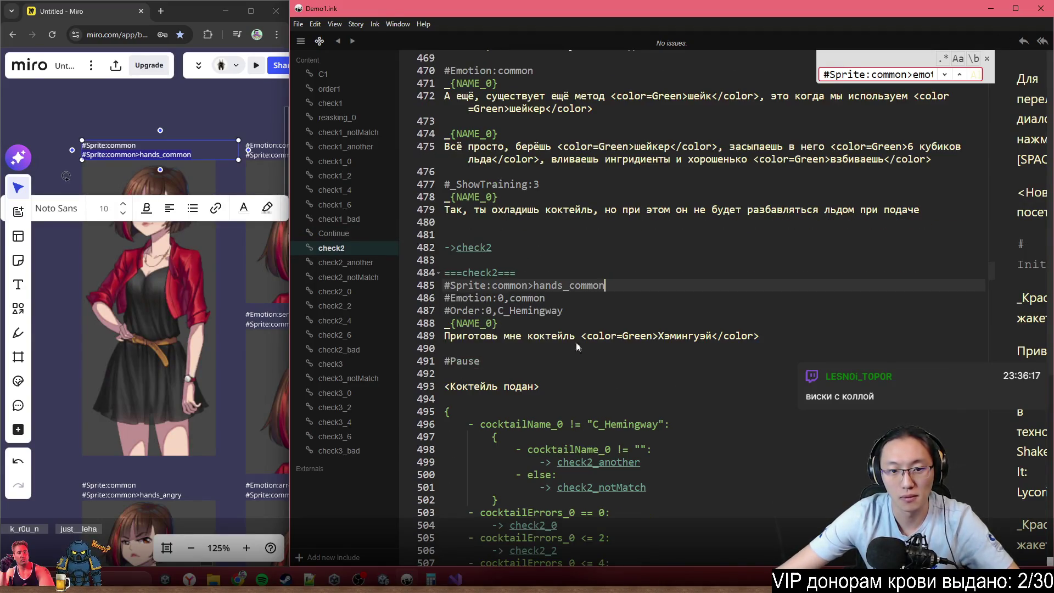
pyautogui.click(479, 303)
pyautogui.click(609, 308)
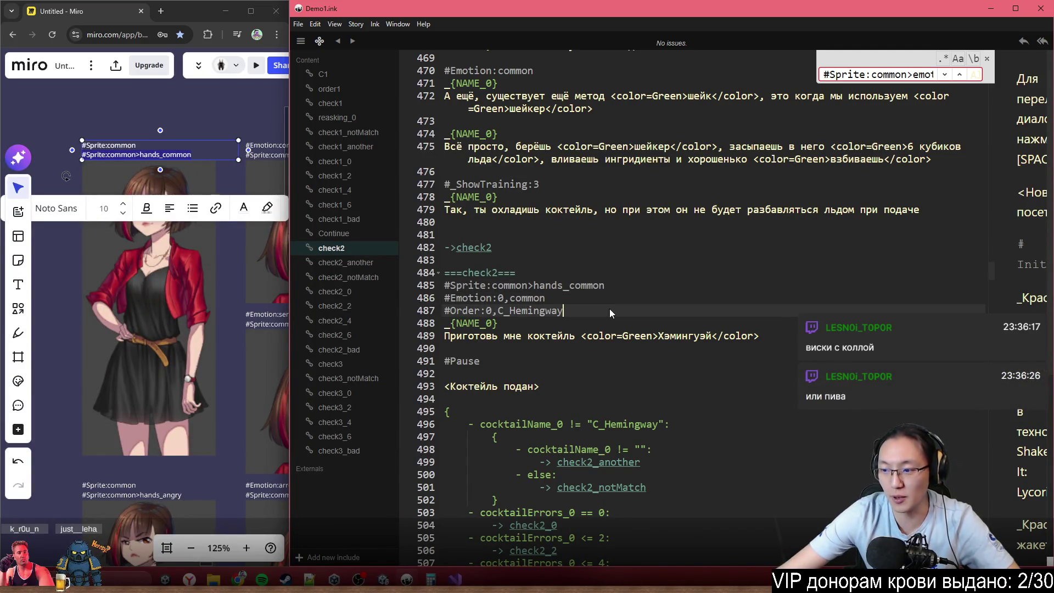
pyautogui.click(260, 140)
pyautogui.click(407, 579)
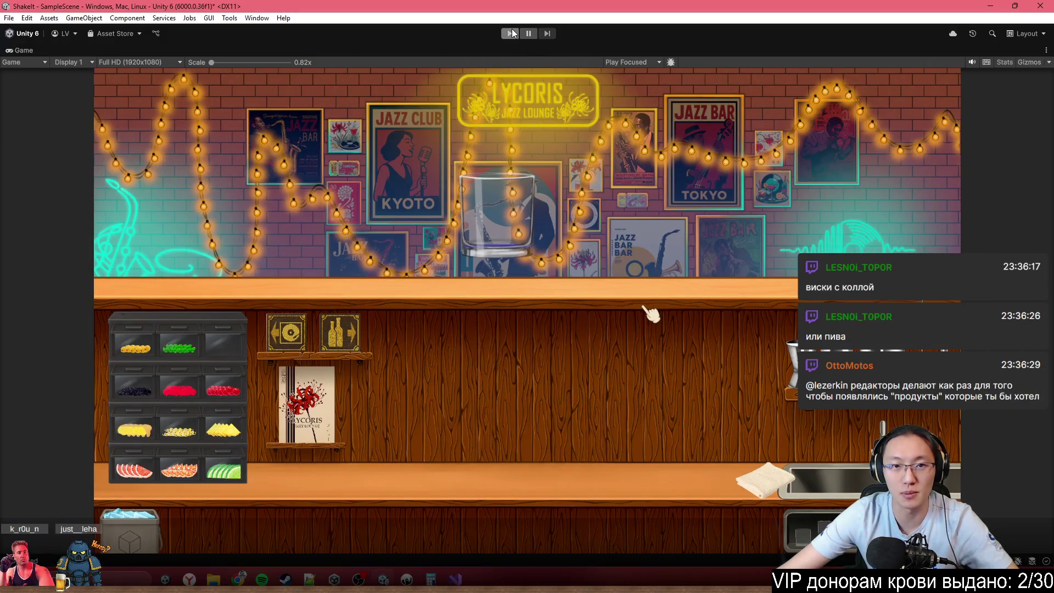
# - Start Play mode, return to the bar and answer the customer's tutorial question
pyautogui.click(512, 33)
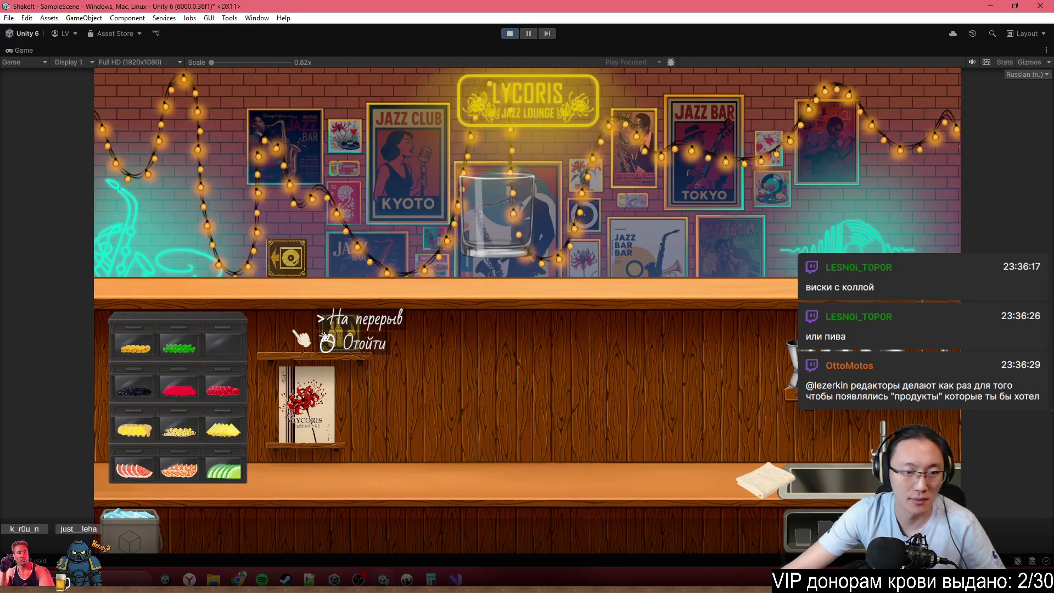
pyautogui.click(301, 336)
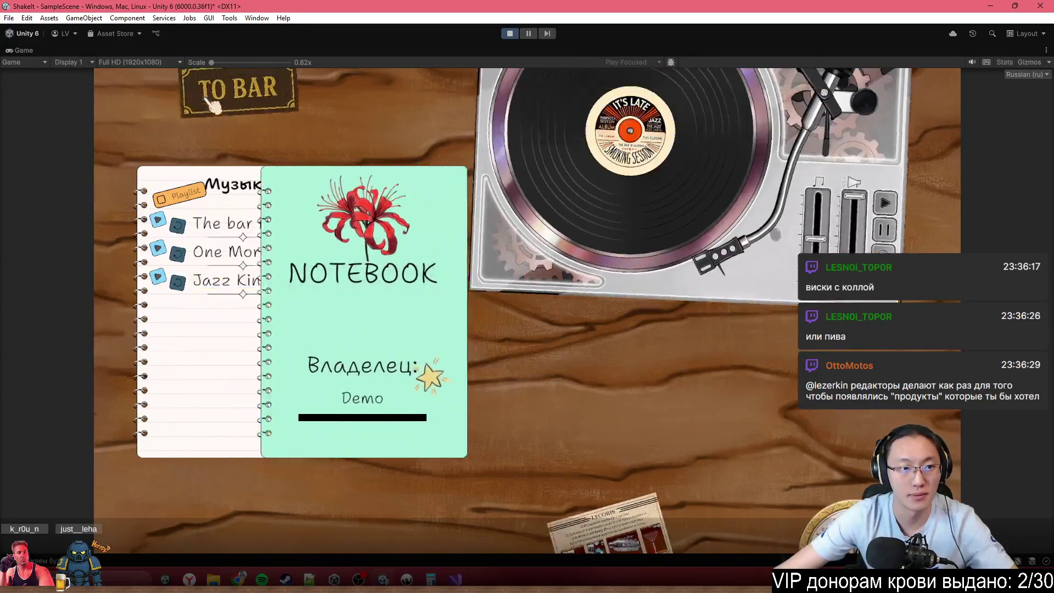
pyautogui.click(208, 99)
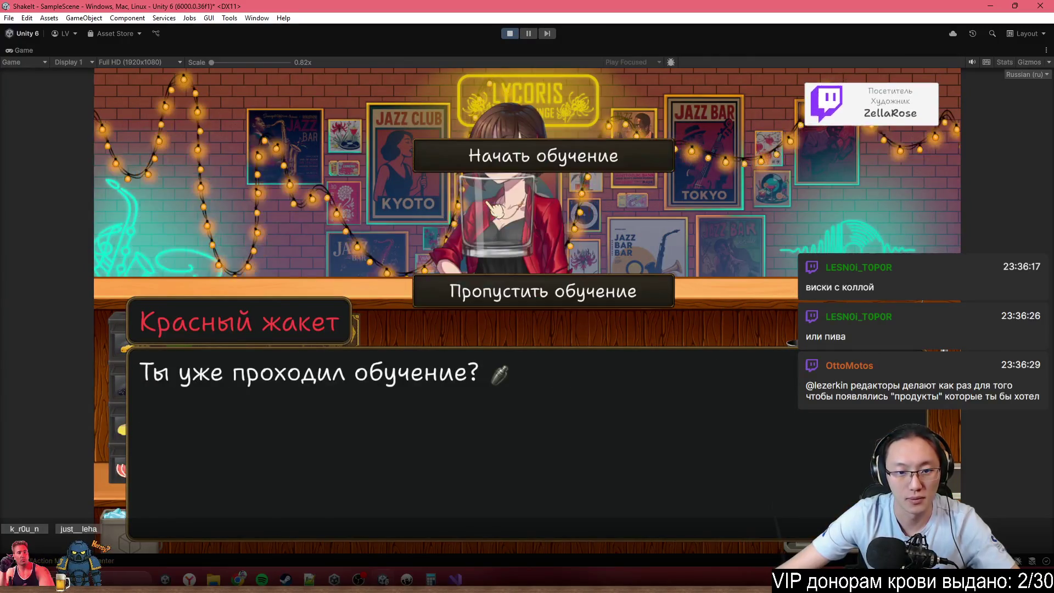
pyautogui.click(575, 299)
pyautogui.click(574, 302)
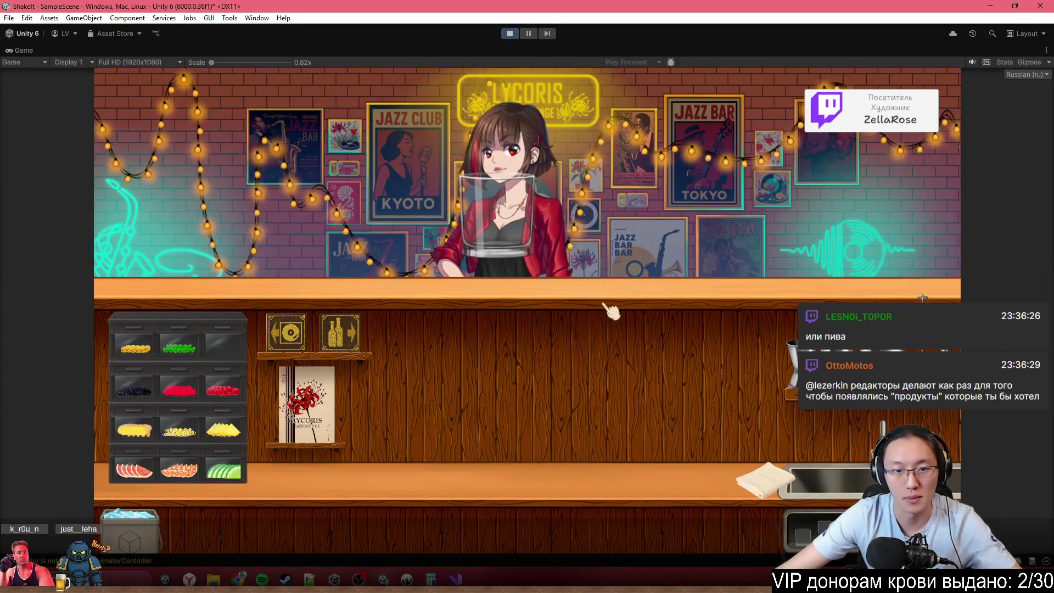
# - At the bottle shelves, collect golden rum, lemon juice and cola for the drink
pyautogui.click(304, 352)
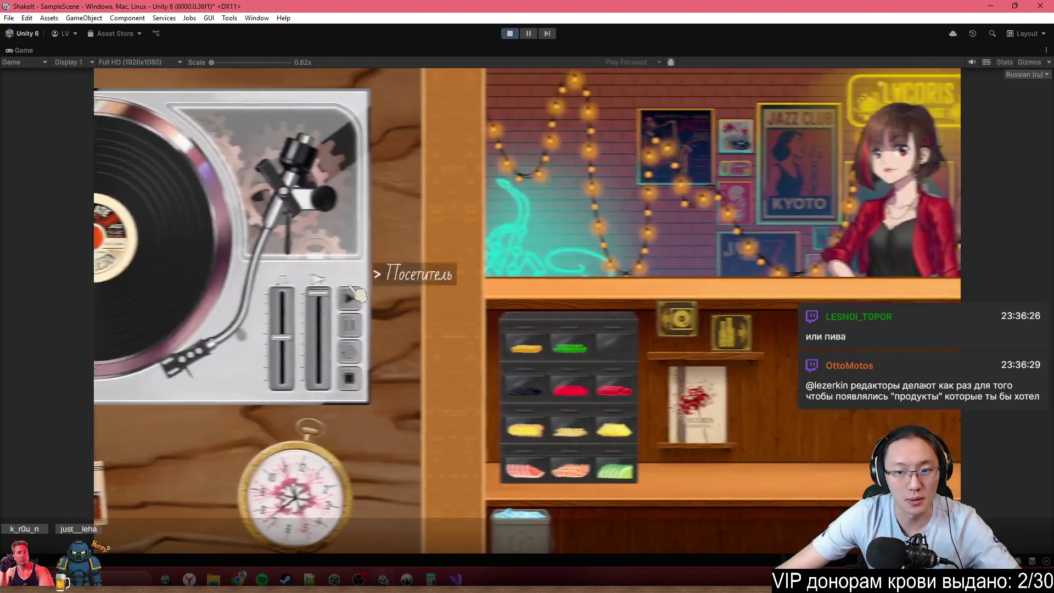
pyautogui.click(357, 294)
pyautogui.click(351, 330)
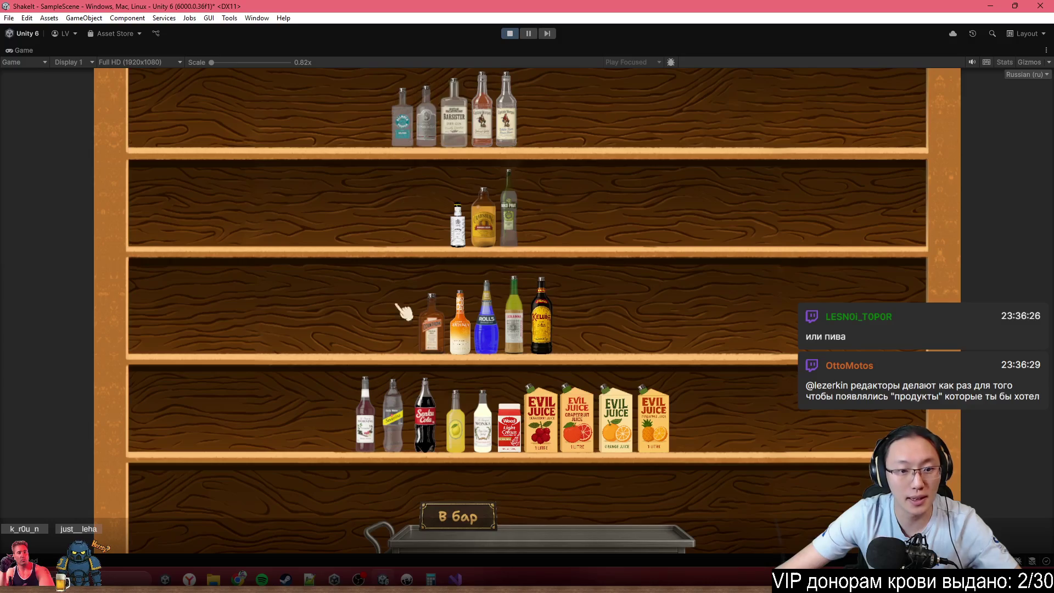
pyautogui.click(478, 127)
pyautogui.click(579, 483)
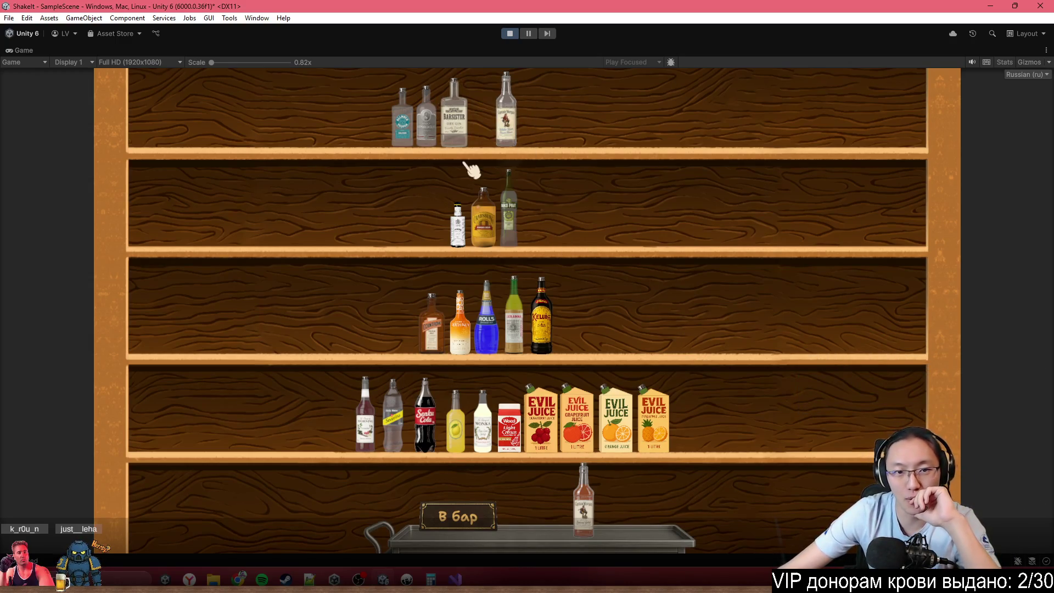
pyautogui.click(456, 419)
pyautogui.click(541, 494)
pyautogui.click(424, 416)
pyautogui.click(456, 516)
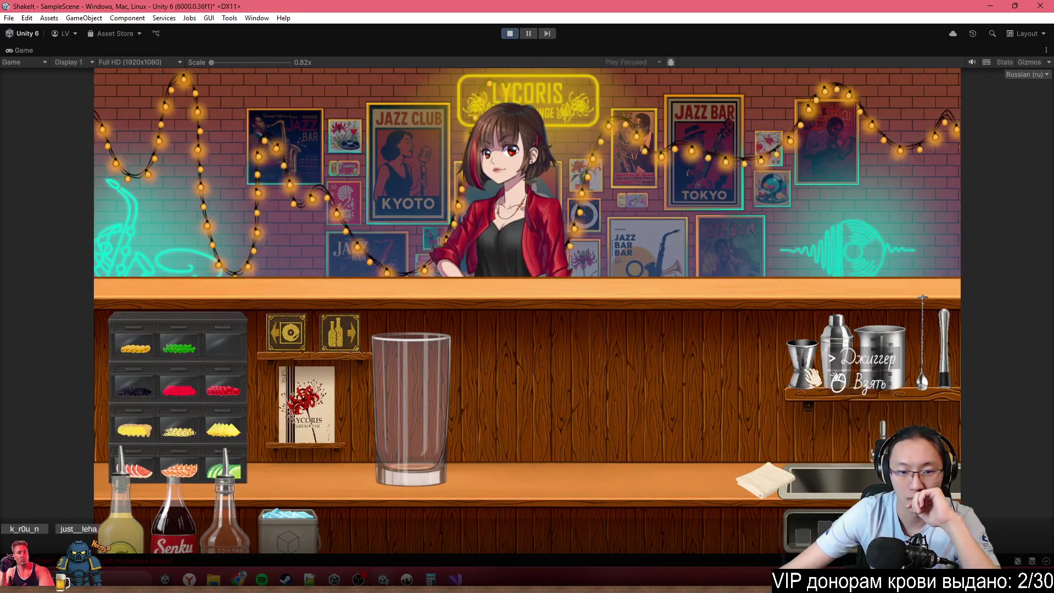
# - Pour golden rum, lemon juice and cola into the glass, then serve it to the red-jacket customer
pyautogui.moveTo(250, 514)
pyautogui.mouseDown()
pyautogui.moveTo(557, 262)
pyautogui.moveTo(483, 222)
pyautogui.moveTo(544, 225)
pyautogui.mouseUp()
pyautogui.moveTo(121, 494)
pyautogui.mouseDown()
pyautogui.moveTo(143, 508)
pyautogui.moveTo(541, 237)
pyautogui.moveTo(315, 351)
pyautogui.mouseUp()
pyautogui.moveTo(173, 527)
pyautogui.mouseDown()
pyautogui.moveTo(347, 483)
pyautogui.moveTo(275, 511)
pyautogui.moveTo(296, 510)
pyautogui.moveTo(400, 301)
pyautogui.moveTo(384, 277)
pyautogui.moveTo(404, 287)
pyautogui.mouseUp()
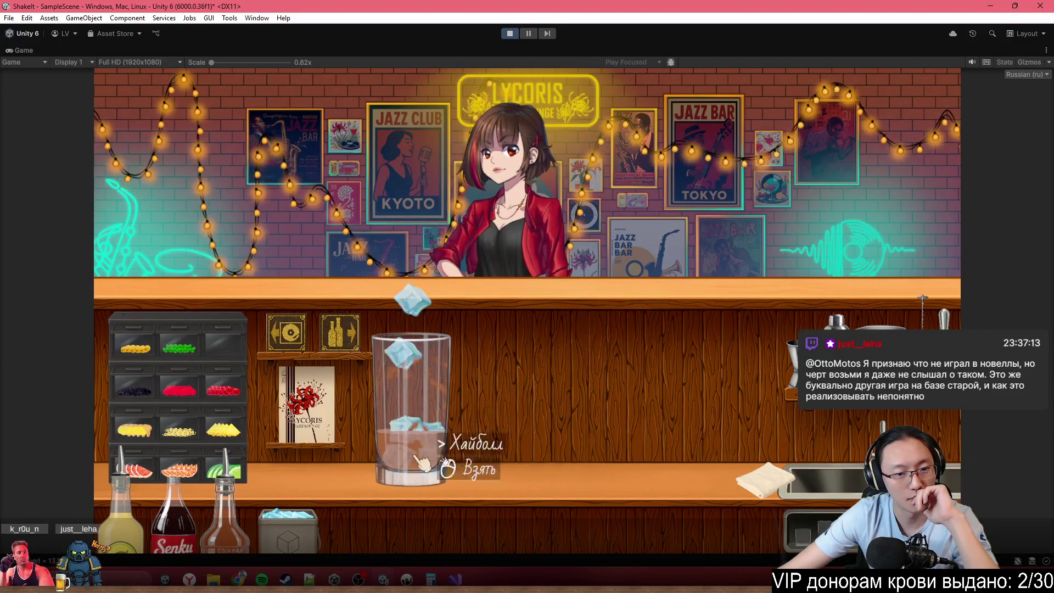
pyautogui.moveTo(198, 521)
pyautogui.mouseDown()
pyautogui.moveTo(483, 147)
pyautogui.moveTo(472, 130)
pyautogui.moveTo(516, 134)
pyautogui.moveTo(365, 433)
pyautogui.moveTo(257, 437)
pyautogui.mouseUp()
pyautogui.moveTo(451, 377)
pyautogui.mouseDown()
pyautogui.moveTo(540, 88)
pyautogui.moveTo(494, 247)
pyautogui.mouseUp()
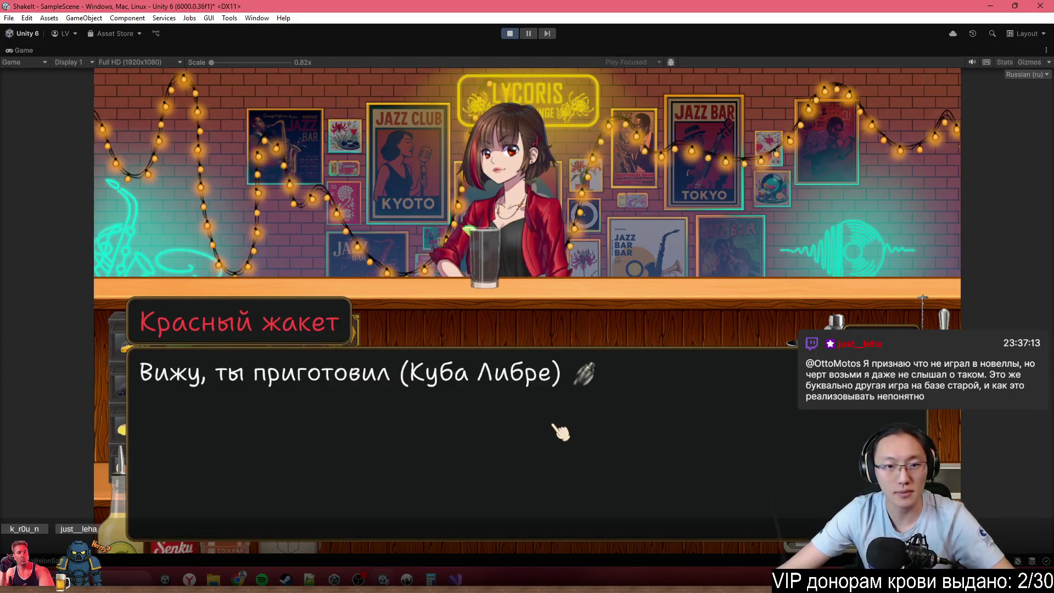
# - Advance through her volume and proportions comments to her new request, then close the dialogue
pyautogui.click(560, 431)
pyautogui.click(560, 431)
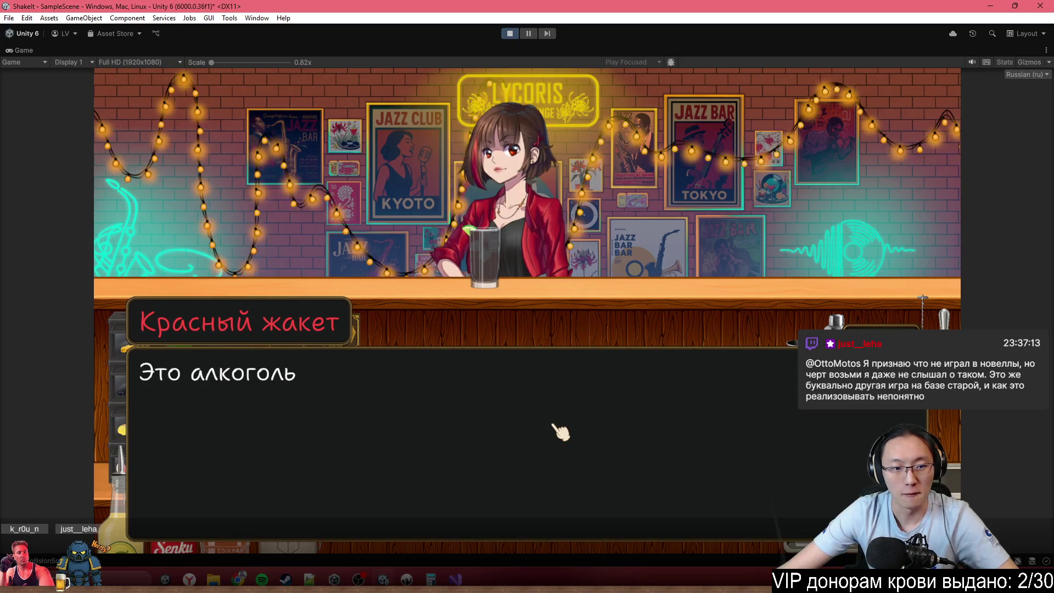
pyautogui.click(560, 431)
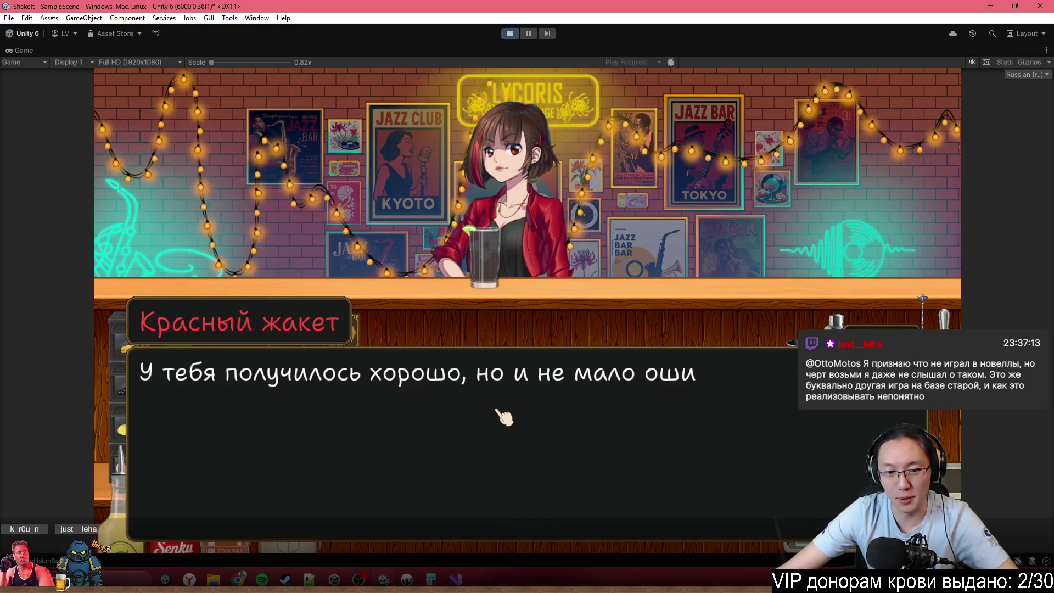
pyautogui.click(548, 419)
pyautogui.click(645, 414)
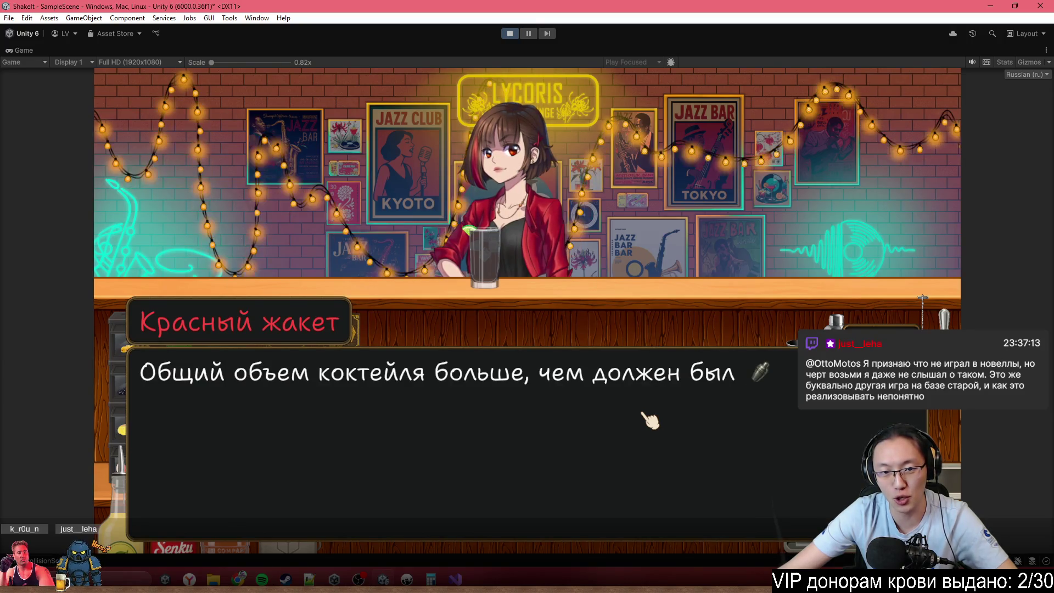
pyautogui.click(648, 418)
pyautogui.click(624, 435)
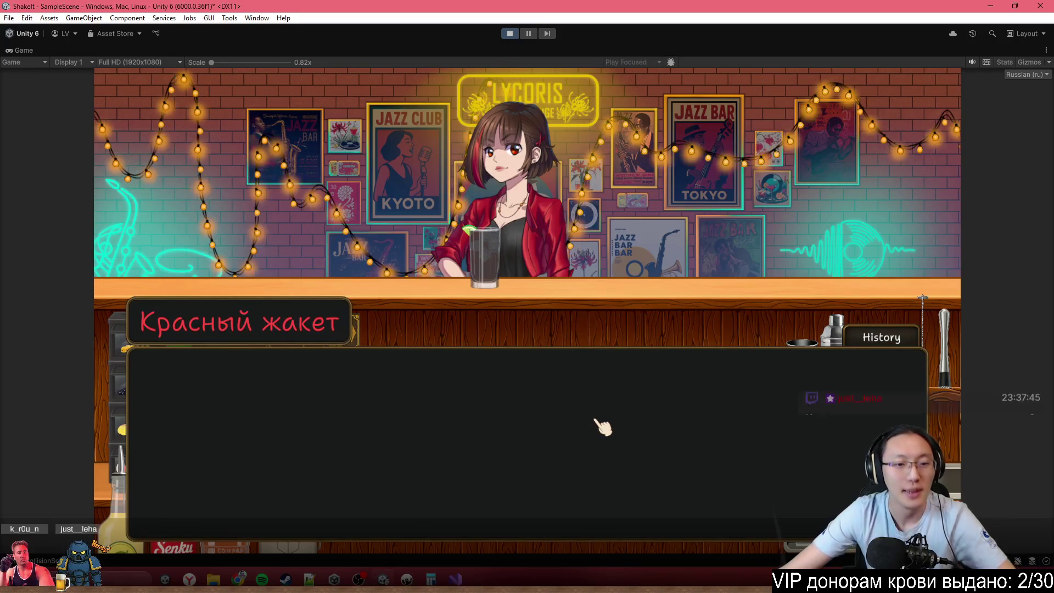
pyautogui.click(659, 404)
pyautogui.click(685, 378)
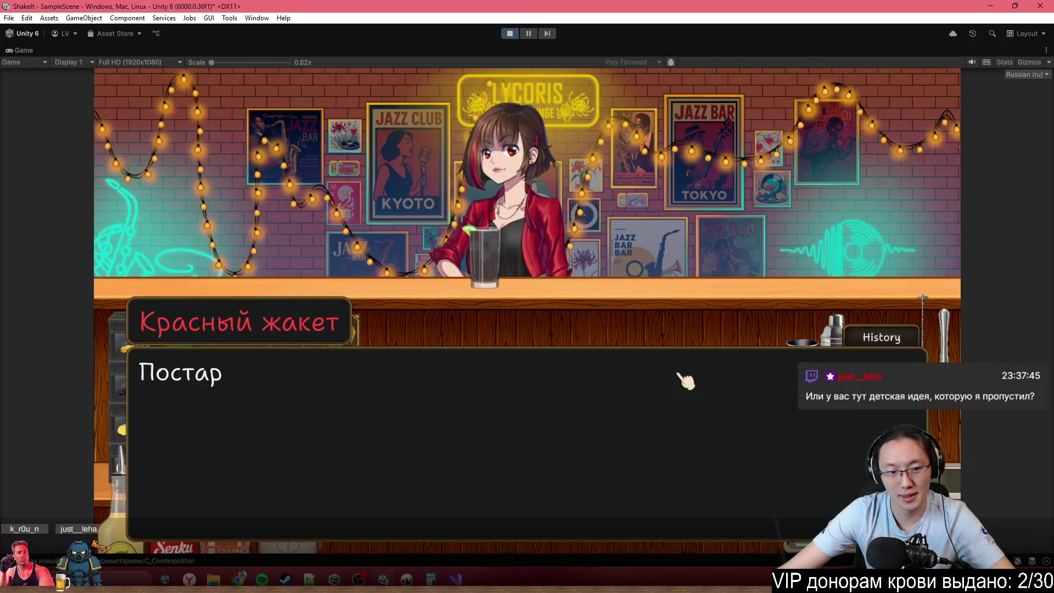
pyautogui.click(601, 328)
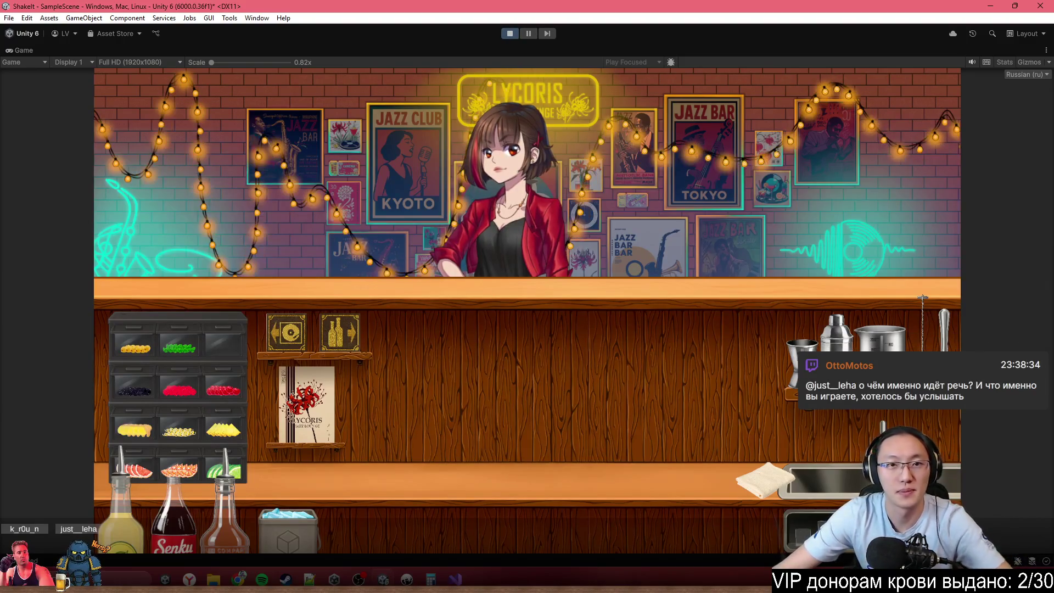
# - Stop play mode with the Play button
pyautogui.click(510, 33)
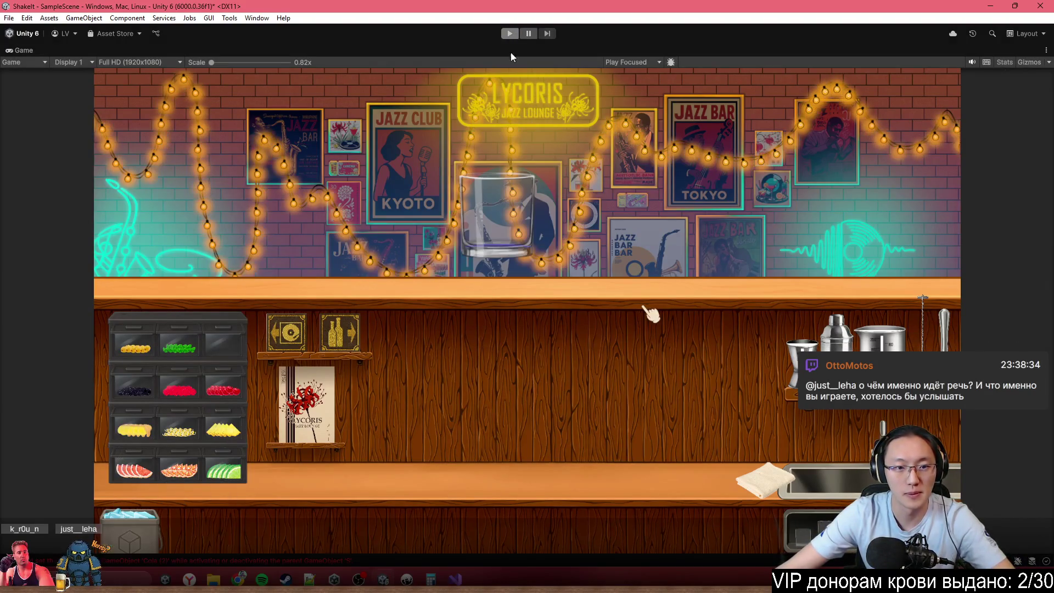
# - Switch to Demo1.ink in Inky and review the check2 knot's Hemingway request and error branches
pyautogui.hotkey('alt', 'Tab')
pyautogui.hotkey('alt', 'Tab')
pyautogui.hotkey('alt', 'Tab')
pyautogui.scroll(1, 658, 278)
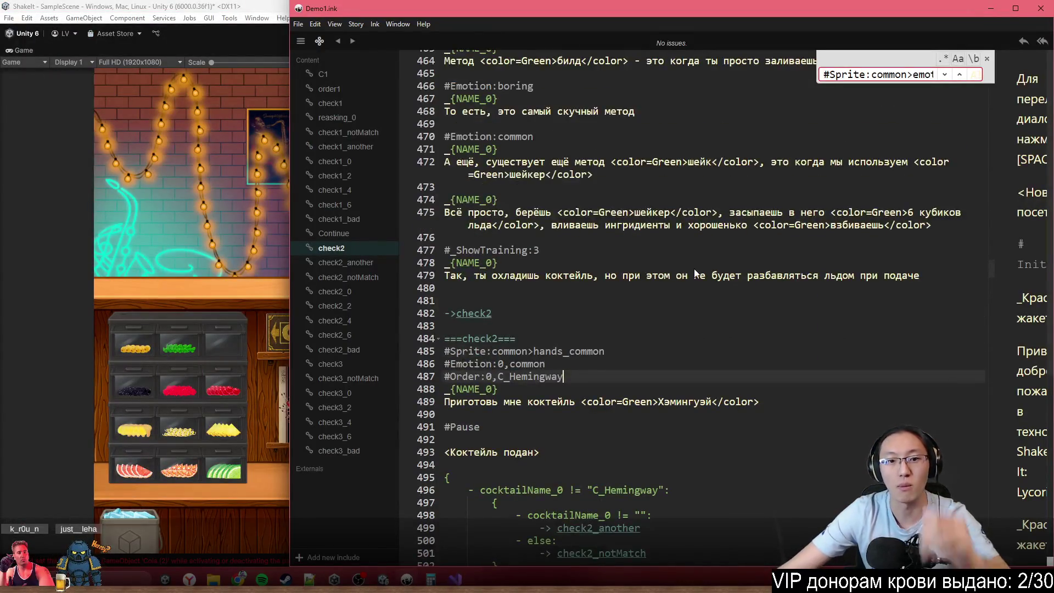
pyautogui.scroll(-3, 731, 253)
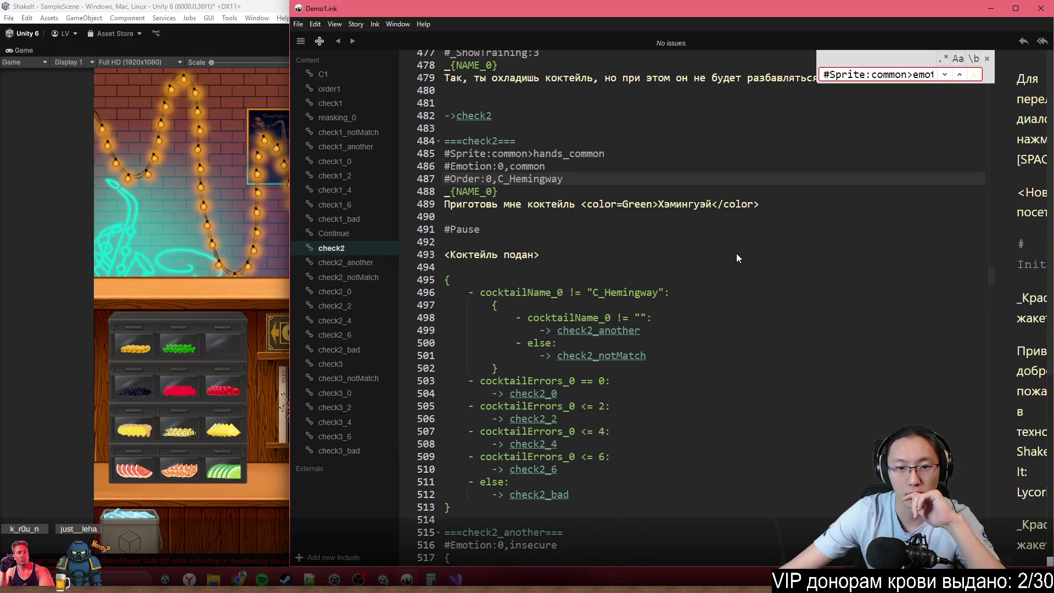
pyautogui.moveTo(552, 203); pyautogui.dragTo(809, 212)
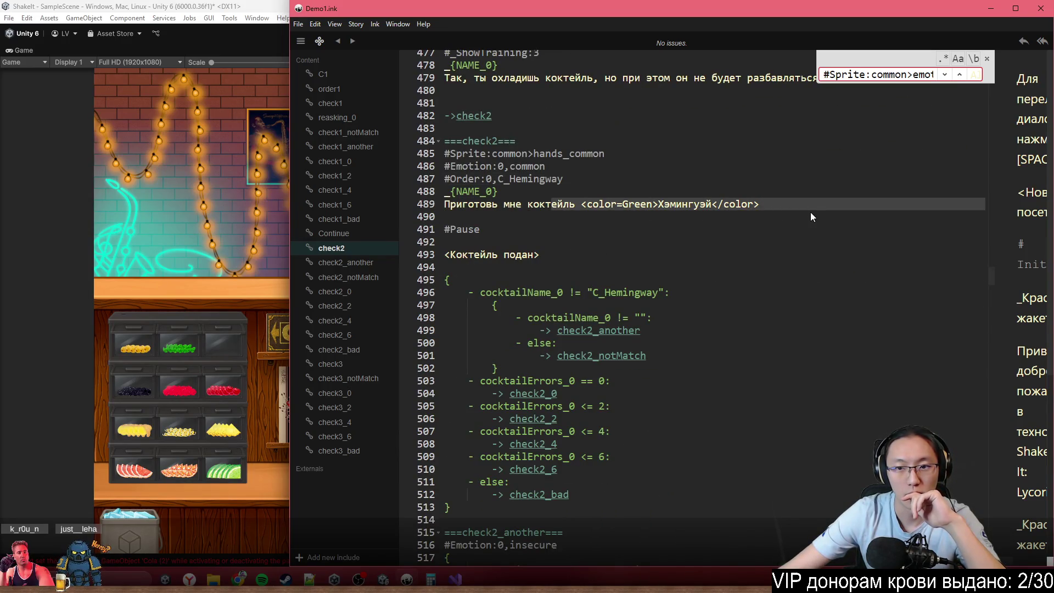
pyautogui.click(818, 212)
pyautogui.scroll(-2, 822, 216)
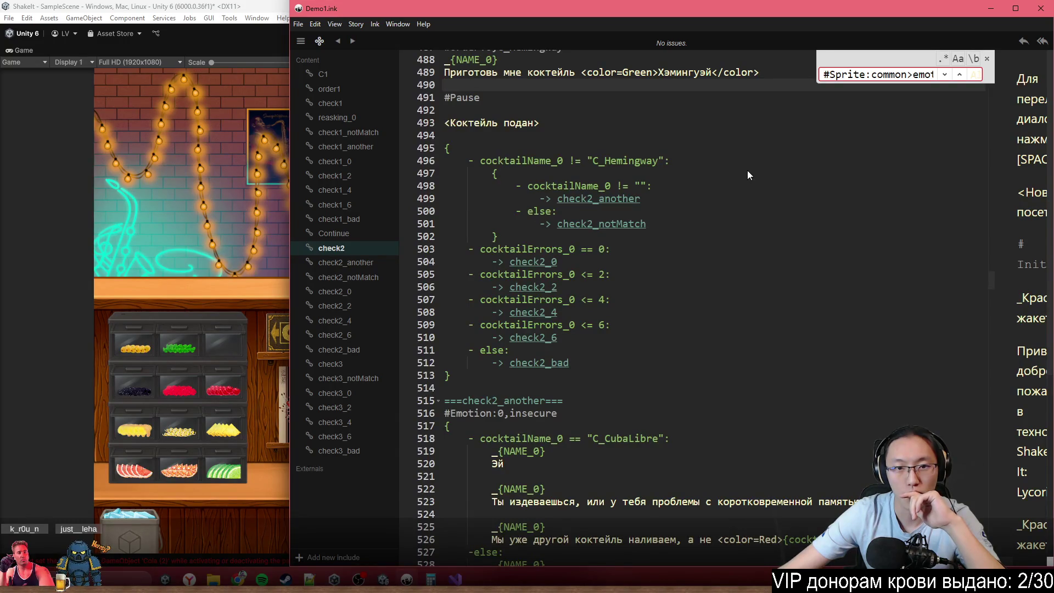
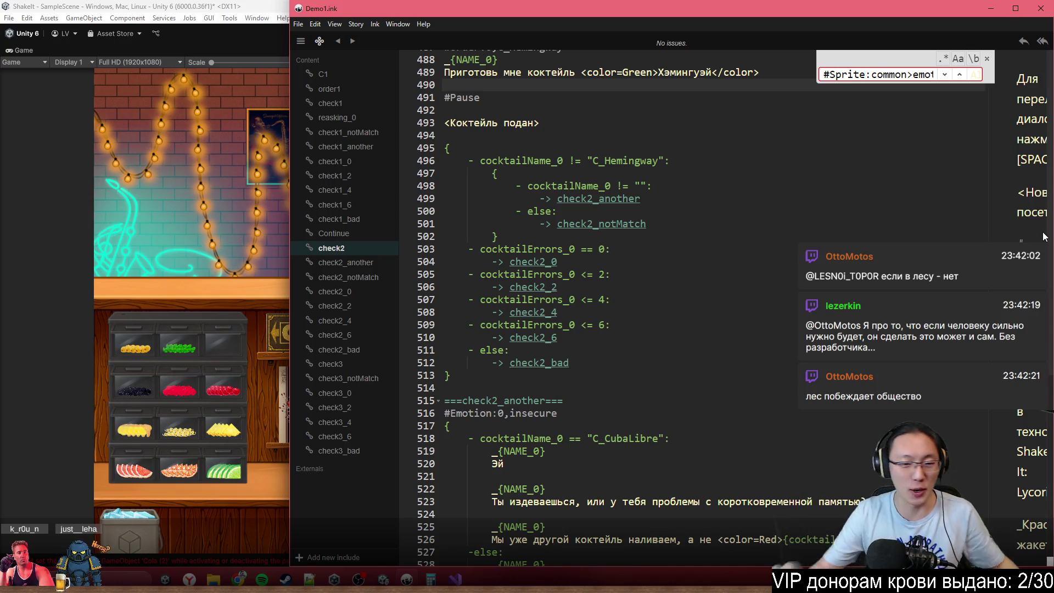
# - Delete the Коктейль подан line in the check2 knot
pyautogui.click(528, 262)
pyautogui.scroll(2, 665, 309)
pyautogui.scroll(3, 665, 309)
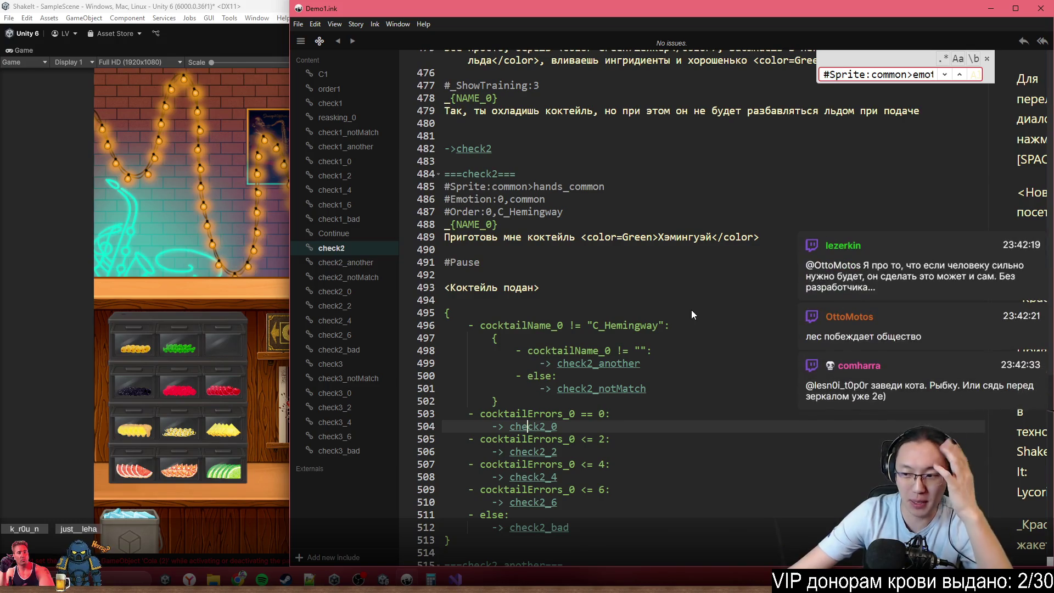
pyautogui.click(791, 262)
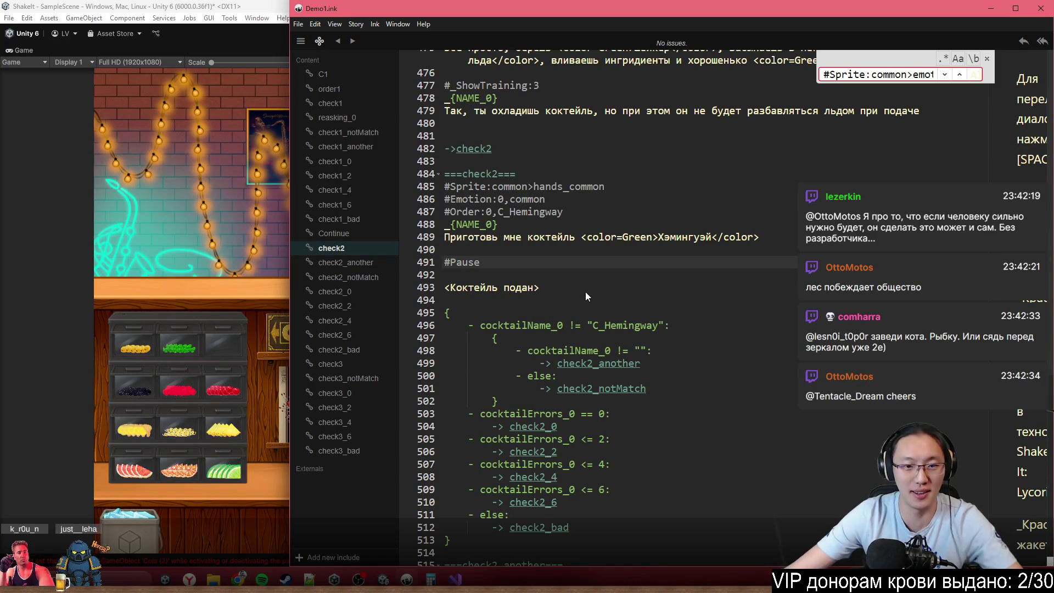
pyautogui.scroll(1, 578, 290)
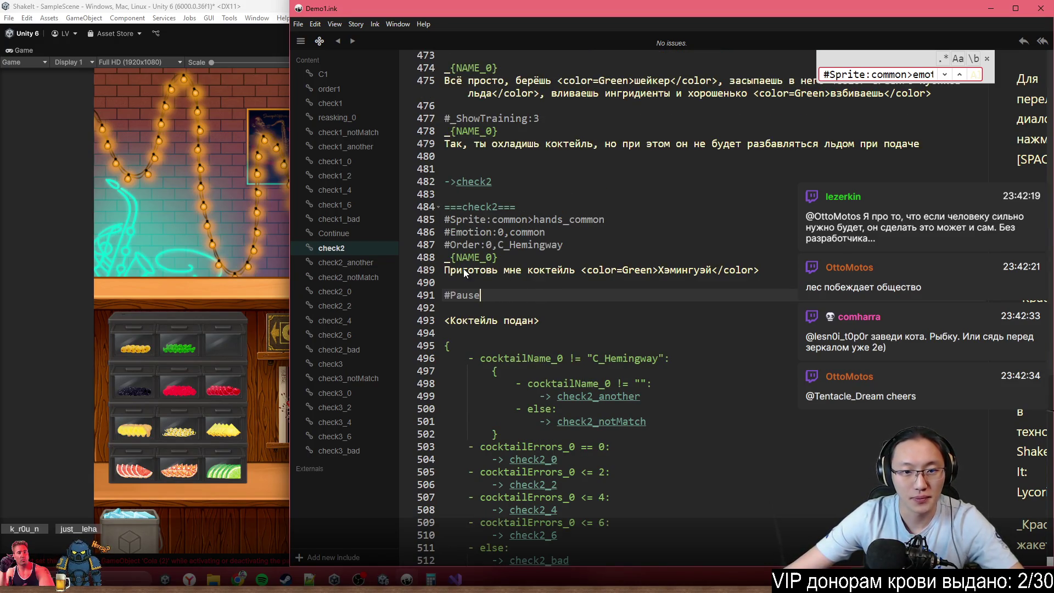
pyautogui.click(584, 237)
pyautogui.click(600, 249)
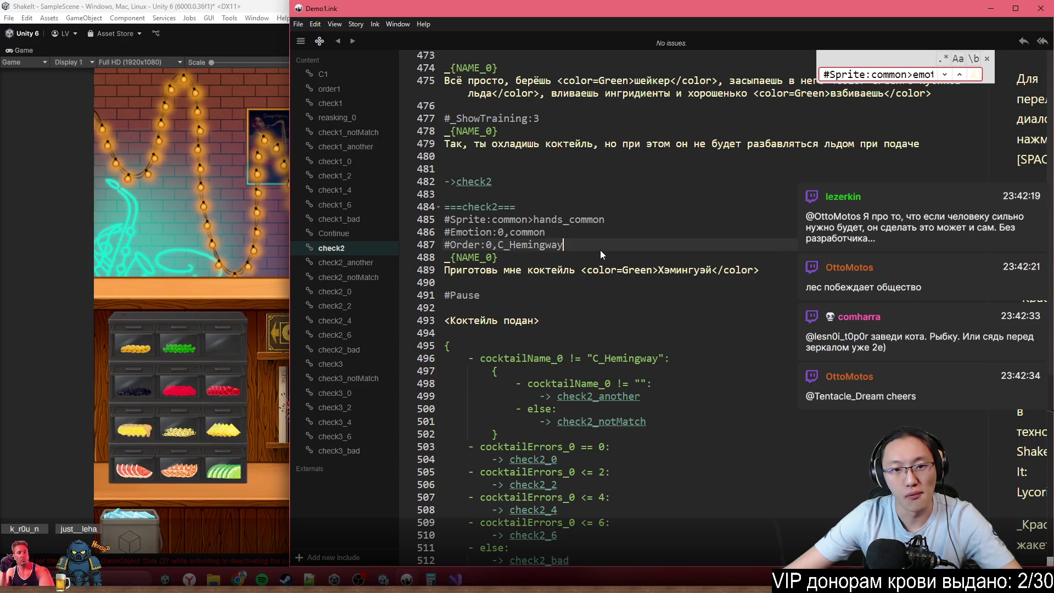
pyautogui.click(515, 295)
pyautogui.click(504, 321)
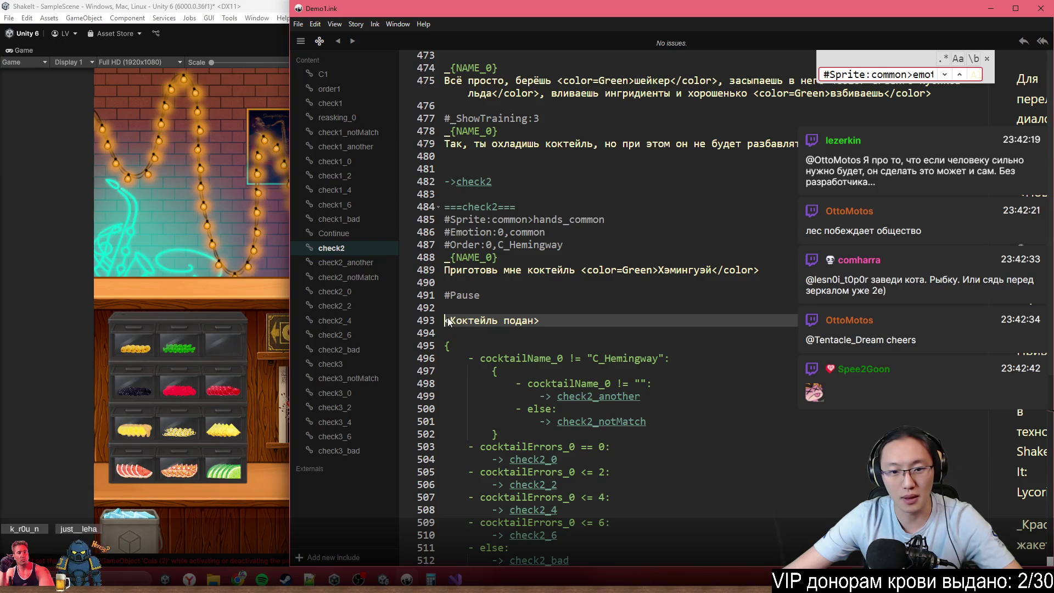
pyautogui.click(572, 313)
pyautogui.moveTo(572, 314); pyautogui.dragTo(439, 312)
pyautogui.press('BackSpace')
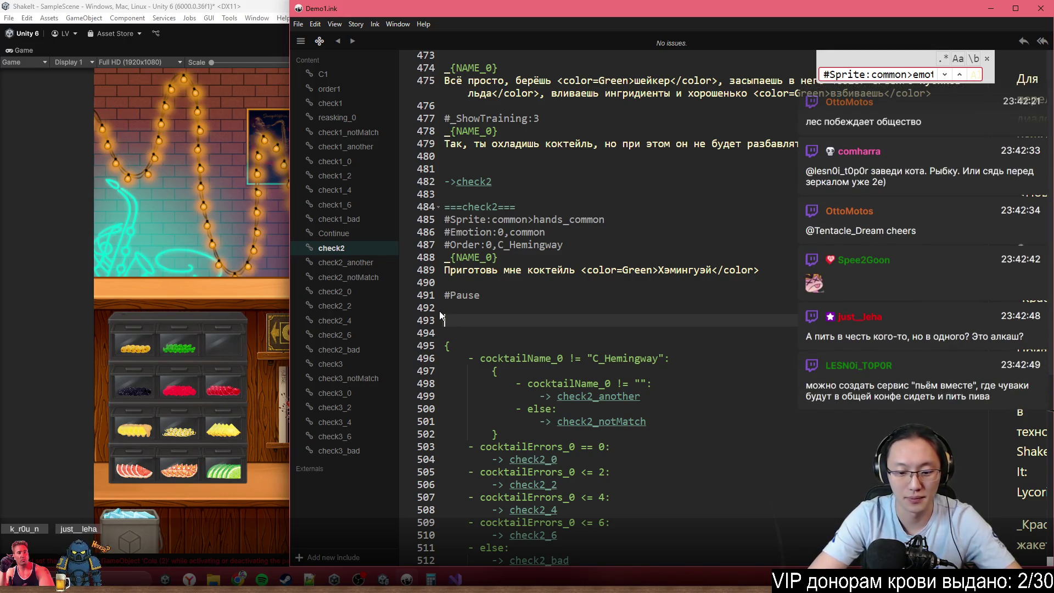
# - Write the player speaker _Я with the line Ваш заказ in its place
pyautogui.write('_Z')
pyautogui.press('BackSpace')
pyautogui.write('Я')
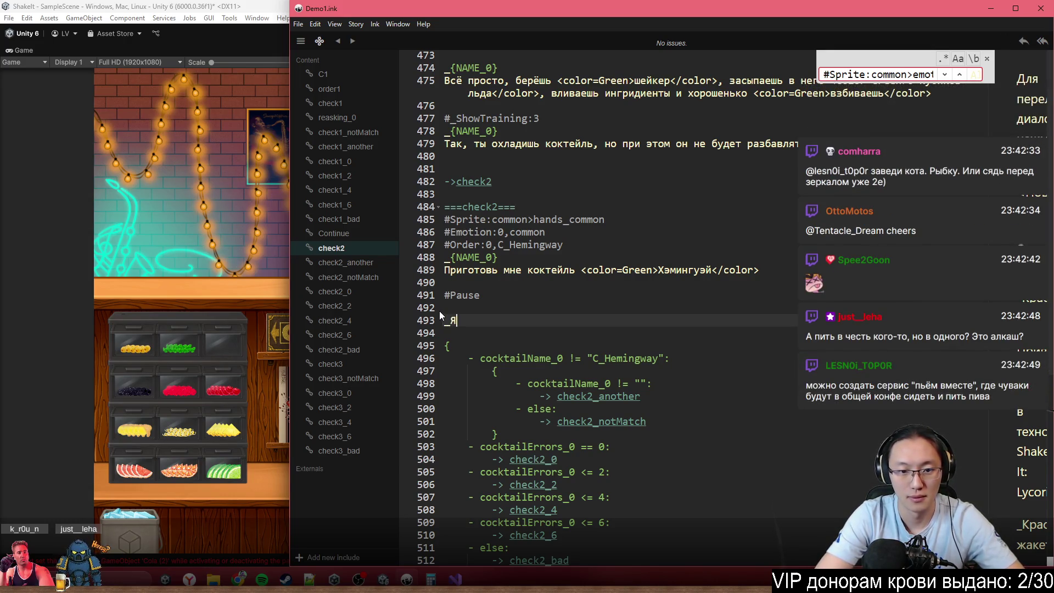
pyautogui.press('Return')
pyautogui.press('Return')
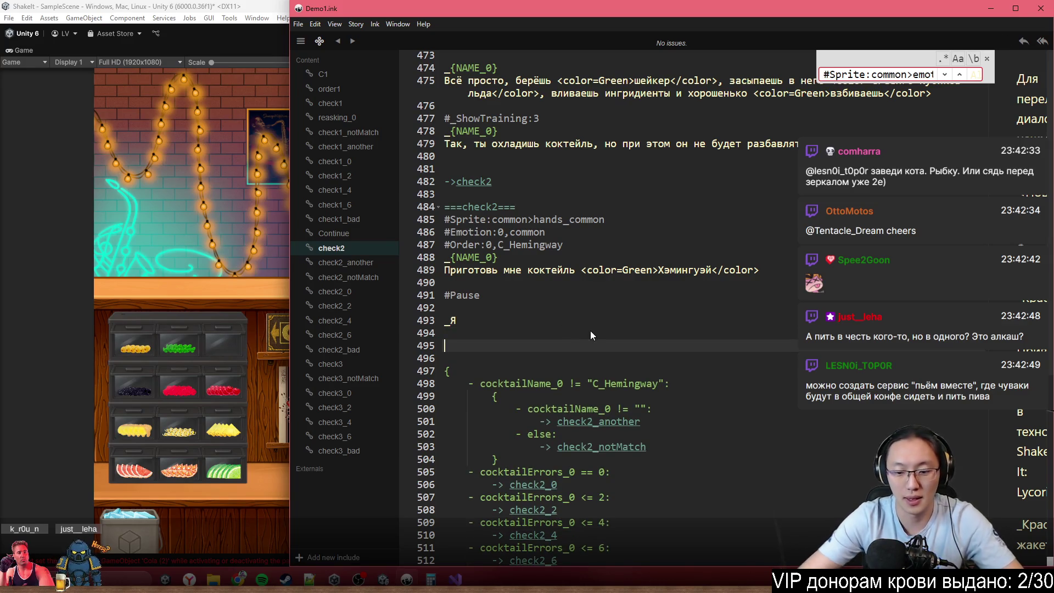
pyautogui.press('BackSpace')
pyautogui.moveTo(993, 220)
pyautogui.mouseDown()
pyautogui.moveTo(996, 110)
pyautogui.moveTo(1009, 100)
pyautogui.mouseUp()
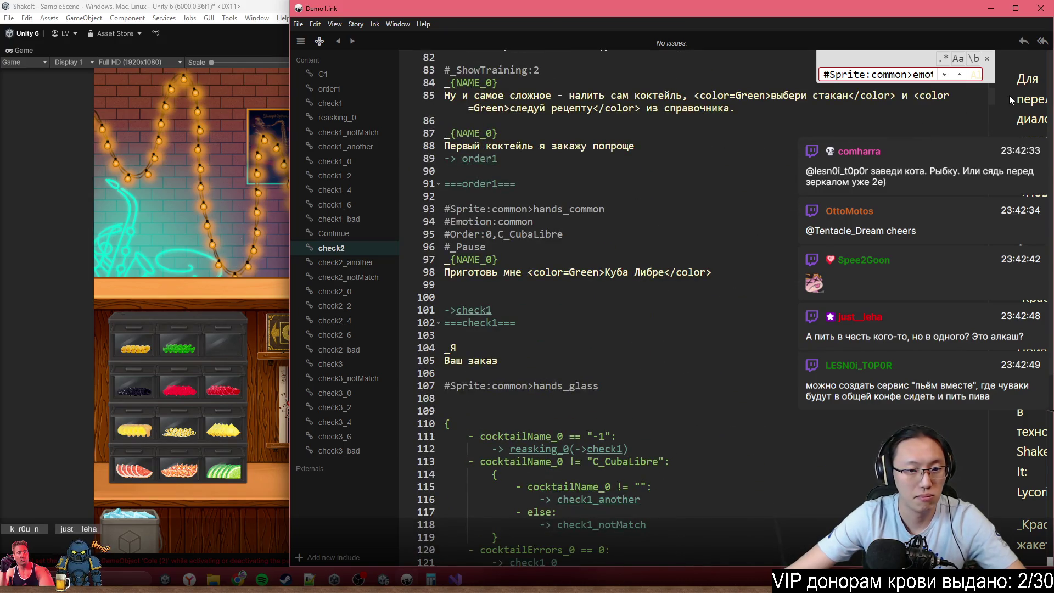
pyautogui.press('End')
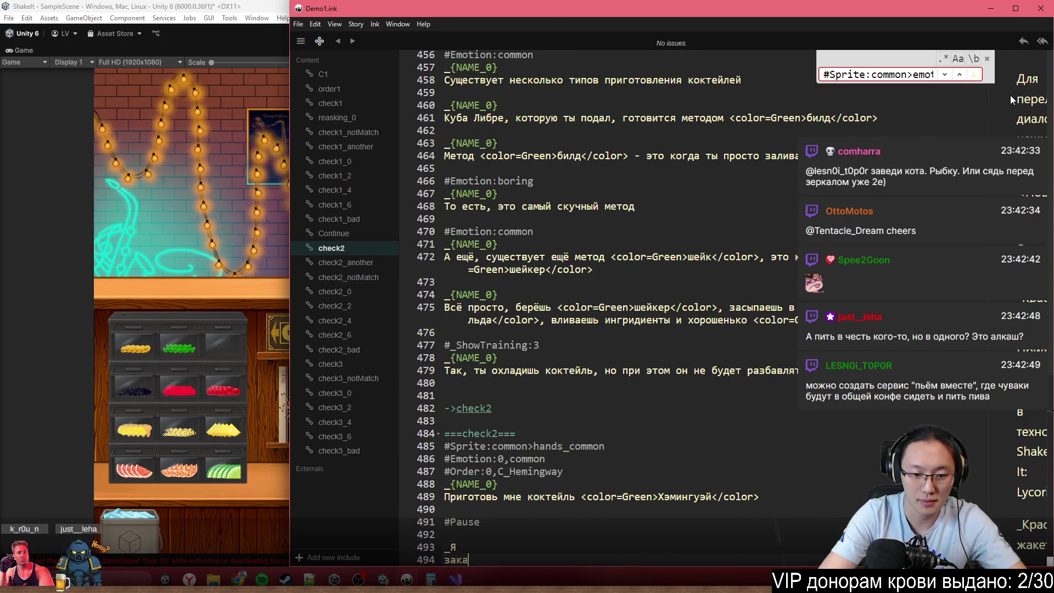
pyautogui.write('Ваш за')
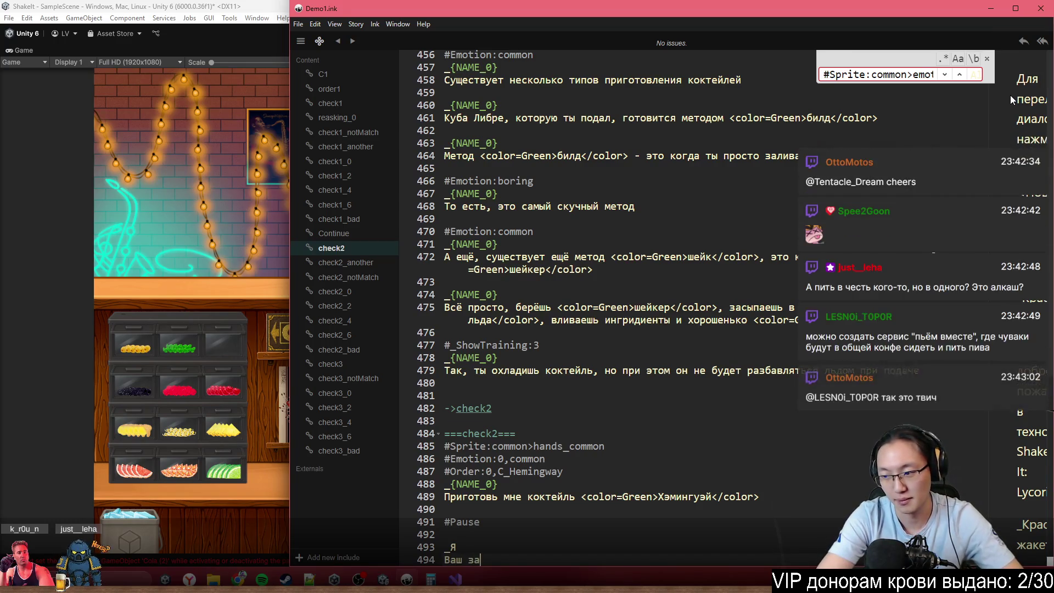
pyautogui.write('каз')
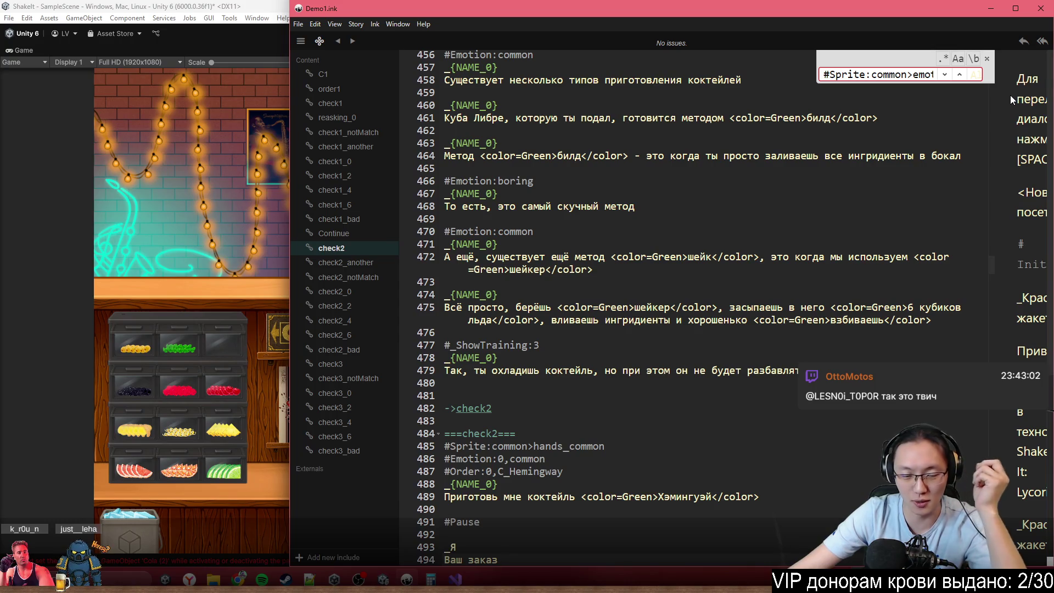
pyautogui.hotkey('ctrl', 'v')
pyautogui.scroll(-7, 689, 332)
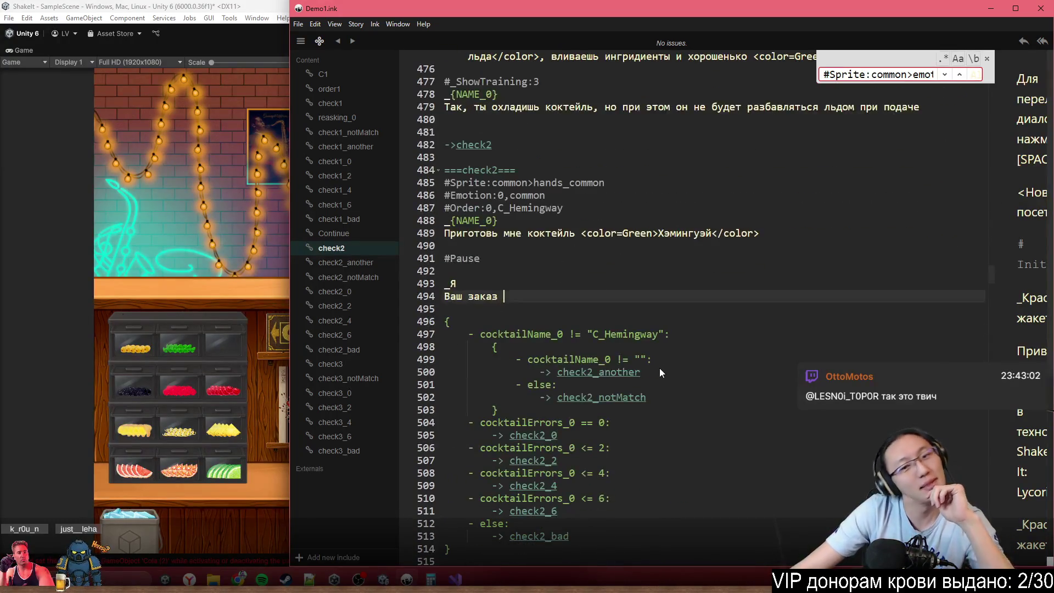
# - Start a new # tag line below Ваш заказ
pyautogui.click(517, 271)
pyautogui.click(528, 298)
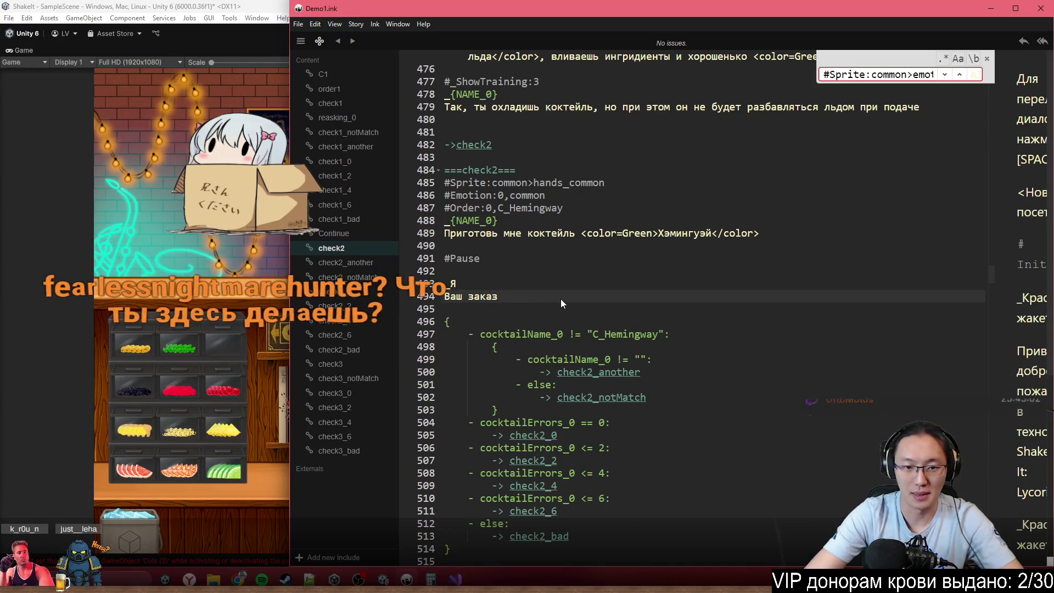
pyautogui.press('Return')
pyautogui.press('Return')
pyautogui.write('#')
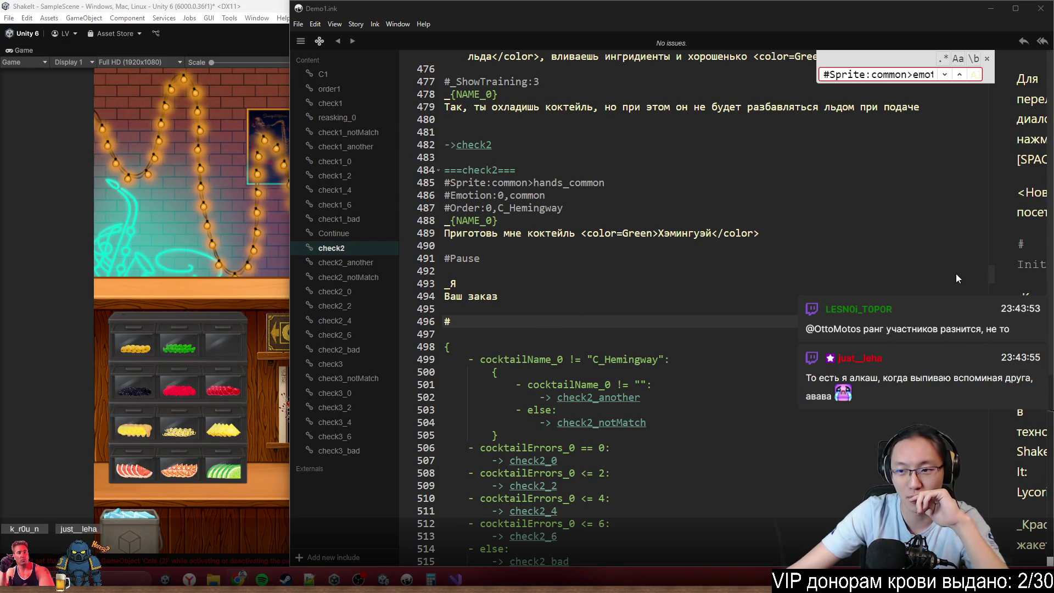
pyautogui.moveTo(991, 278)
pyautogui.mouseDown()
pyautogui.moveTo(989, 161)
pyautogui.moveTo(1005, 68)
pyautogui.moveTo(1009, 99)
pyautogui.mouseUp()
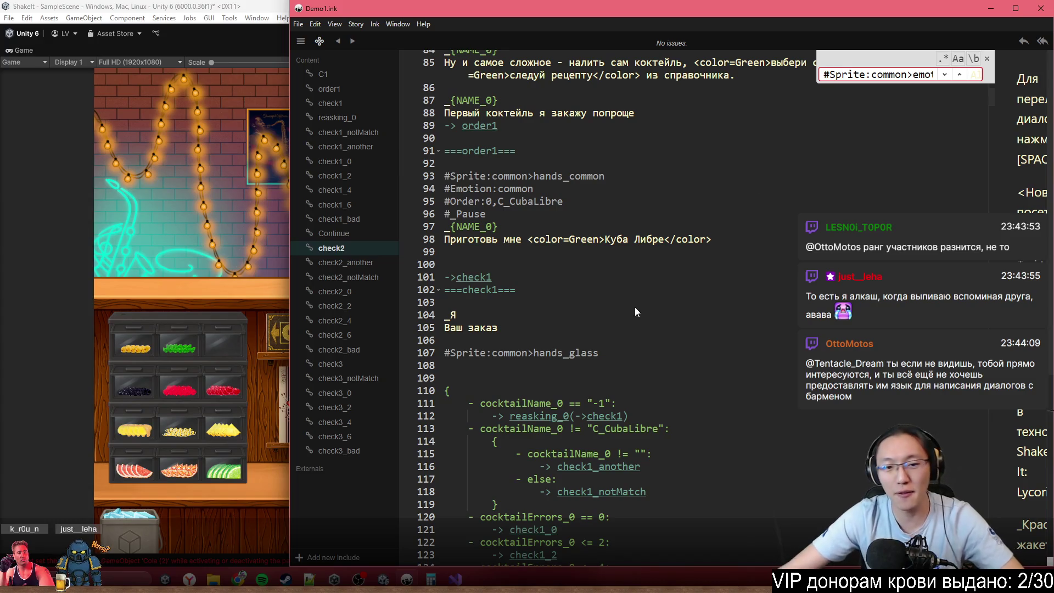
# - Paste the #Sprite:common>hands_glass tag from check1 onto check2's new tag line
pyautogui.click(433, 352)
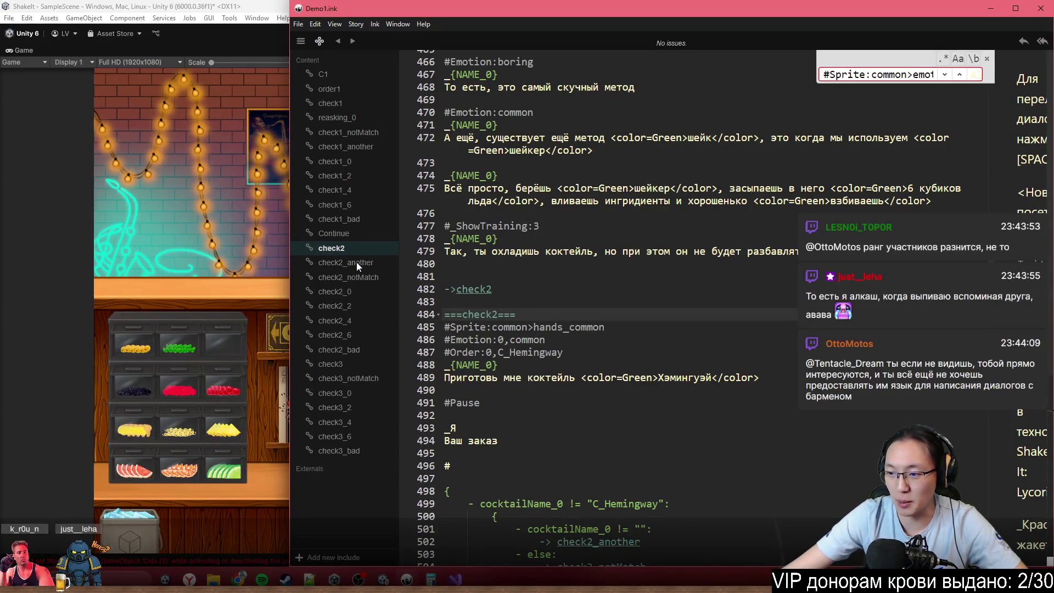
pyautogui.scroll(-3, 439, 400)
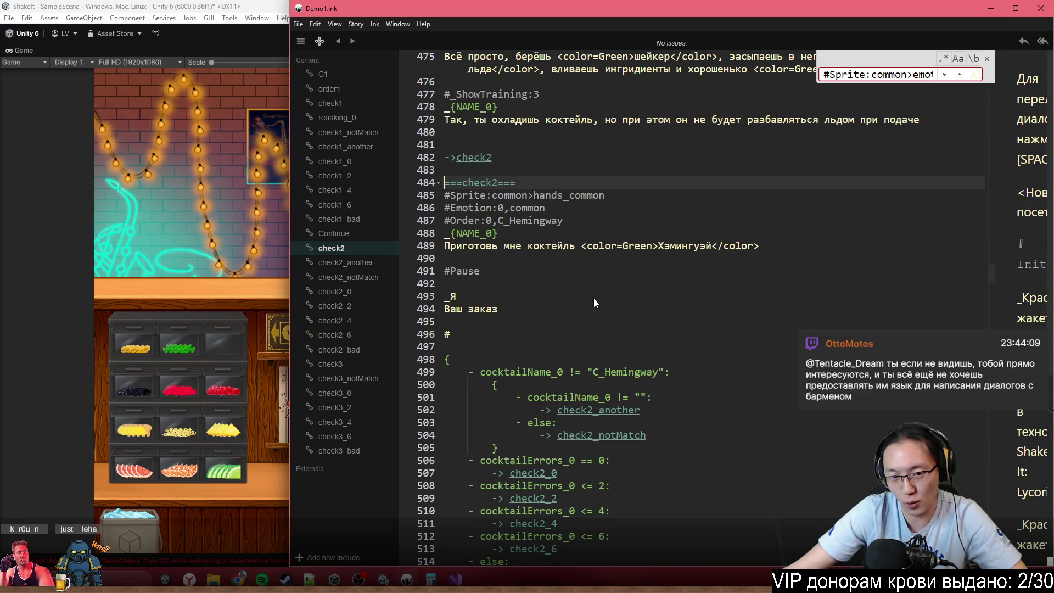
pyautogui.click(472, 333)
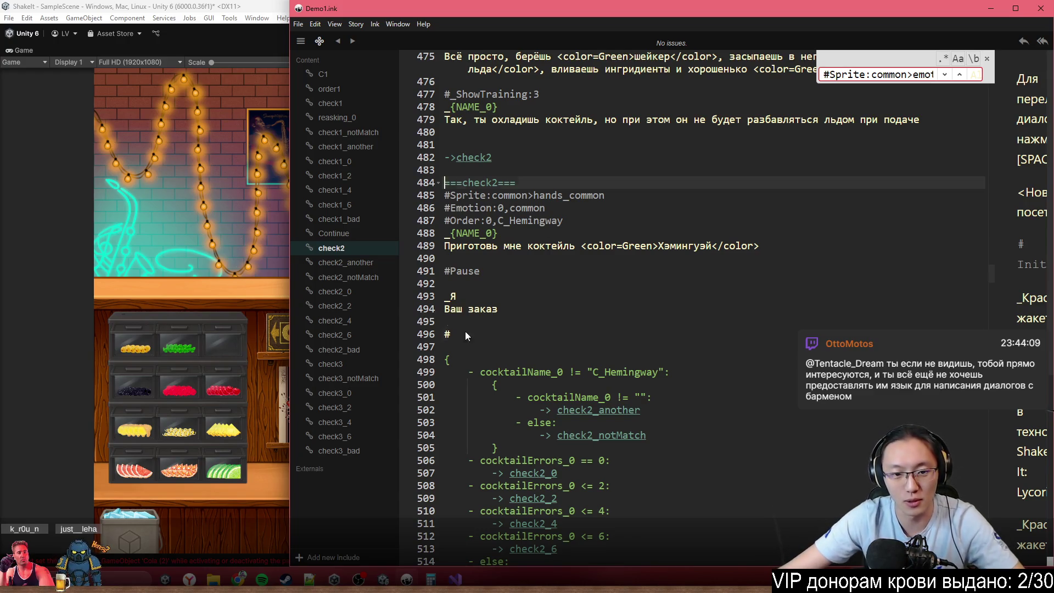
pyautogui.write('Sprite:common>hands_glass')
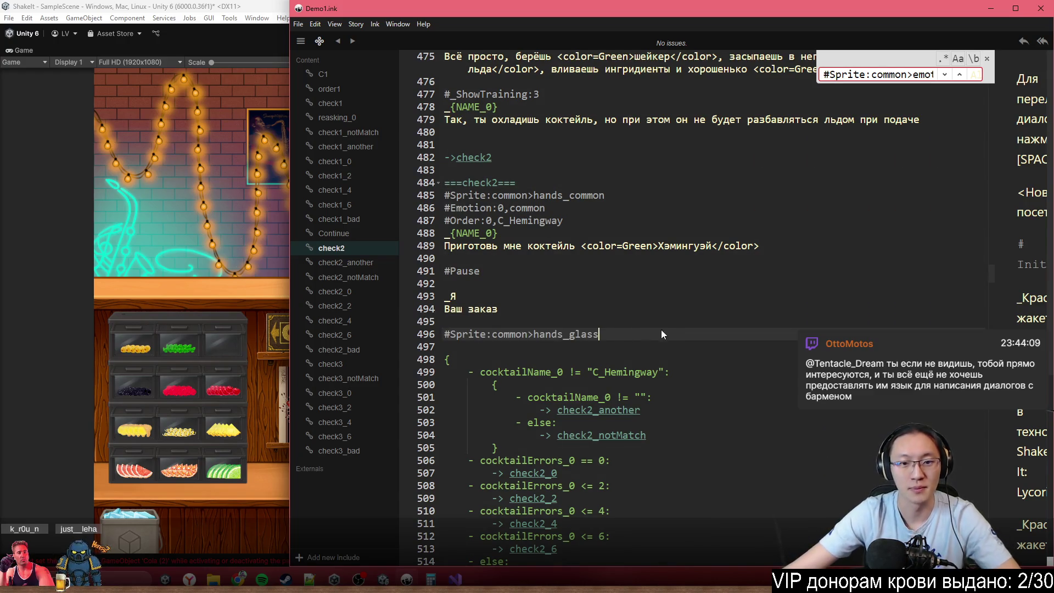
# - Check the hands_glass tag sits under Ваш заказ in check2
pyautogui.scroll(-5, 680, 329)
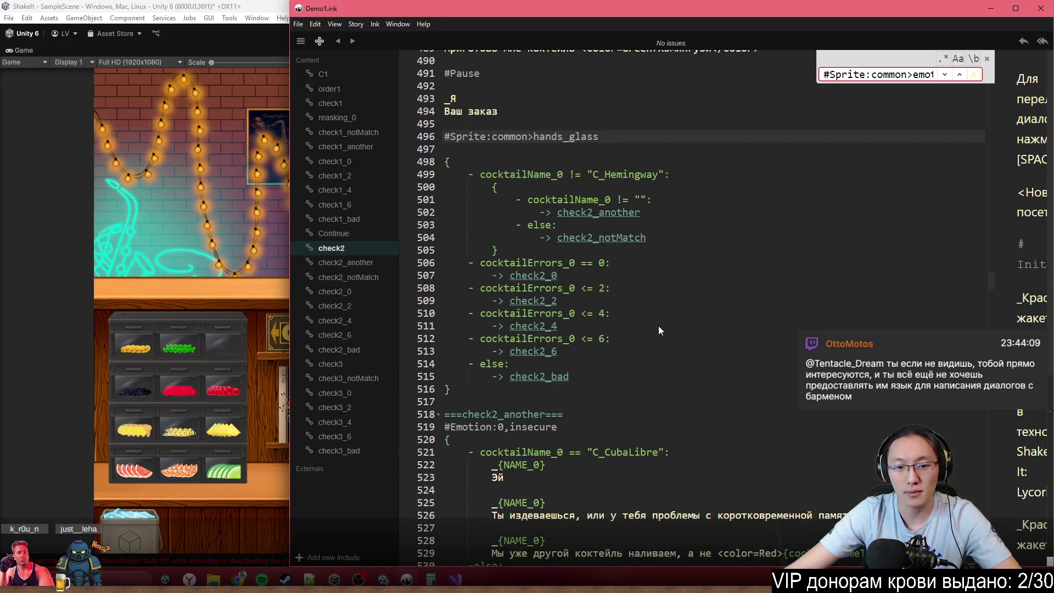
pyautogui.scroll(-4, 661, 319)
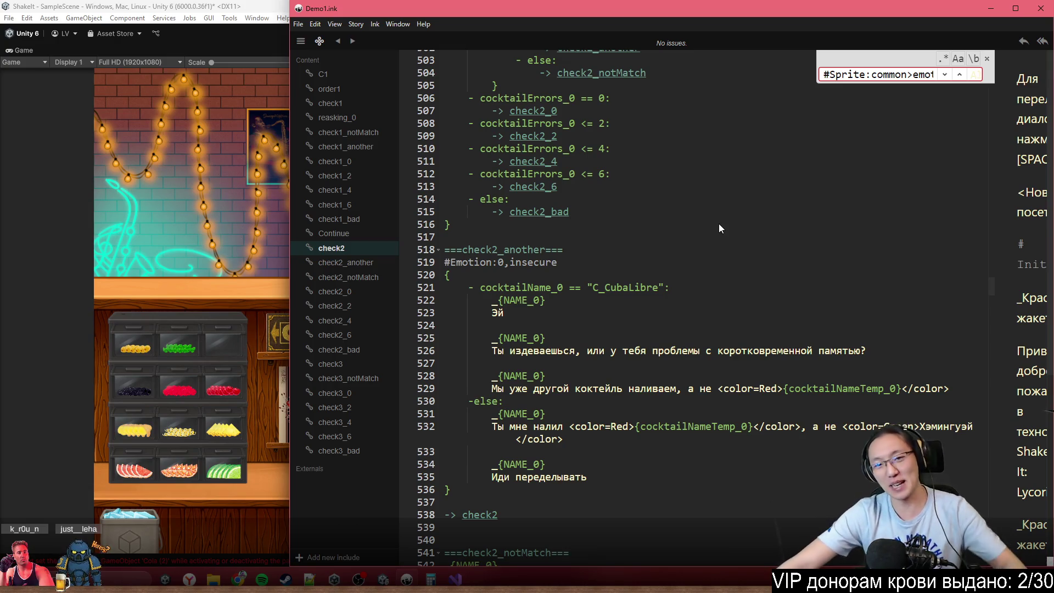
pyautogui.click(756, 225)
pyautogui.scroll(12, 794, 223)
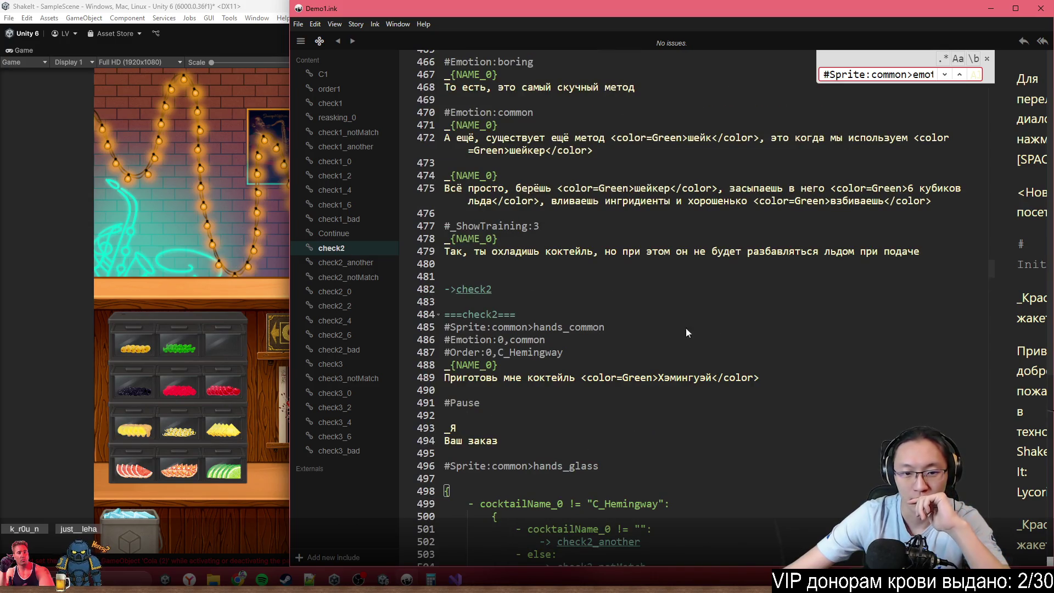
pyautogui.moveTo(489, 314); pyautogui.dragTo(604, 384)
pyautogui.click(756, 390)
pyautogui.scroll(-4, 755, 414)
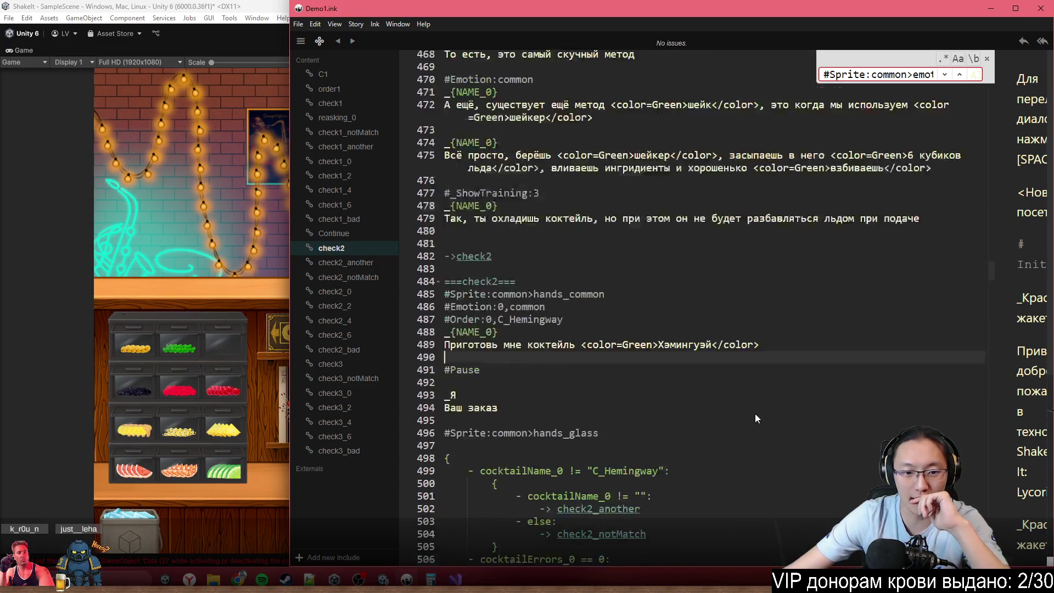
pyautogui.scroll(-3, 755, 413)
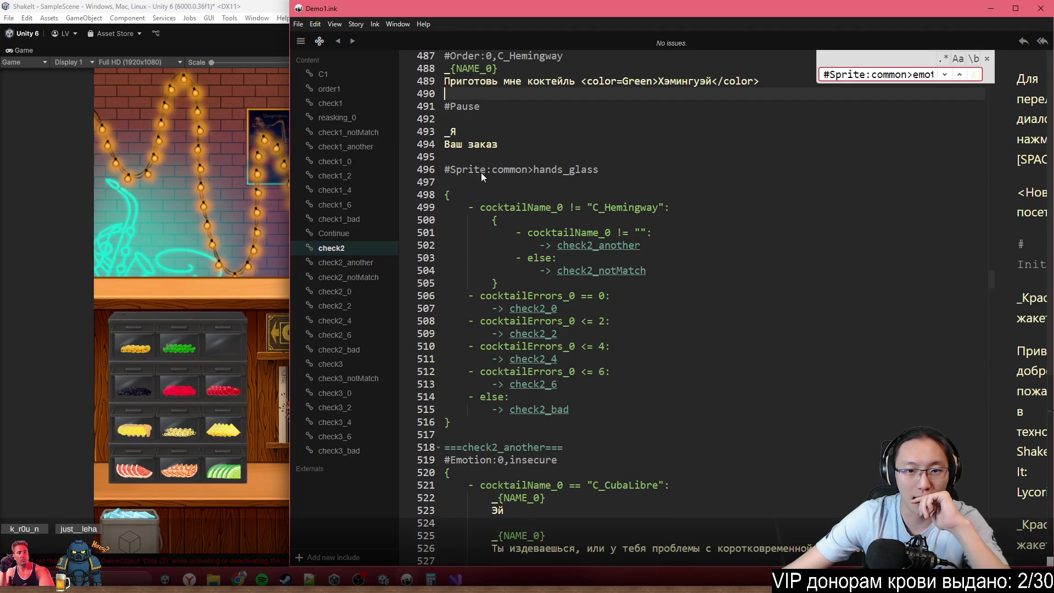
pyautogui.click(630, 180)
pyautogui.click(647, 166)
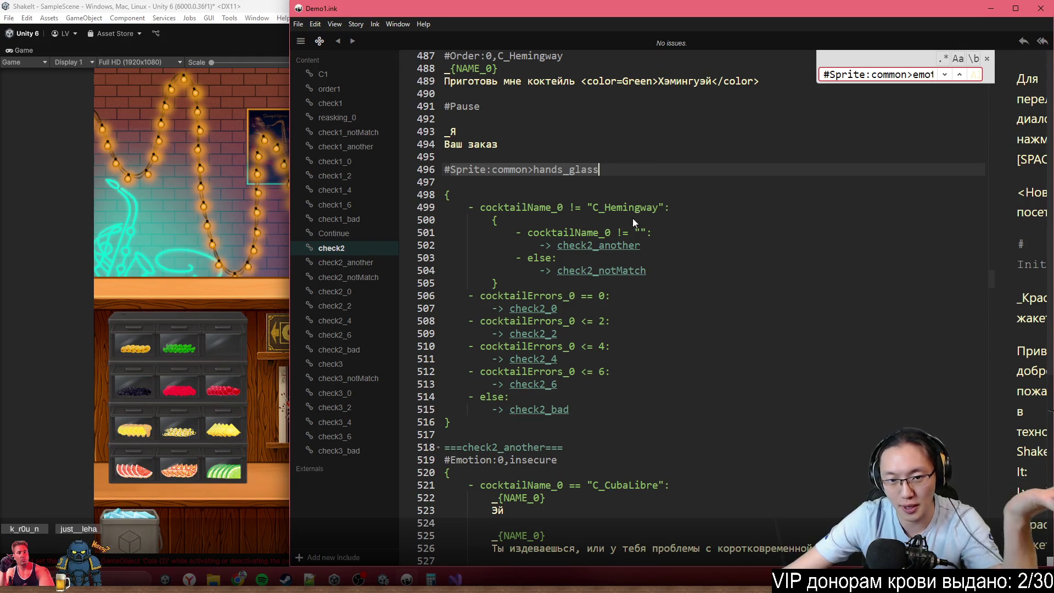
pyautogui.scroll(-3, 626, 231)
# - Select the #Emotion:0,insecure tag in check2_another for replacement
pyautogui.click(615, 298)
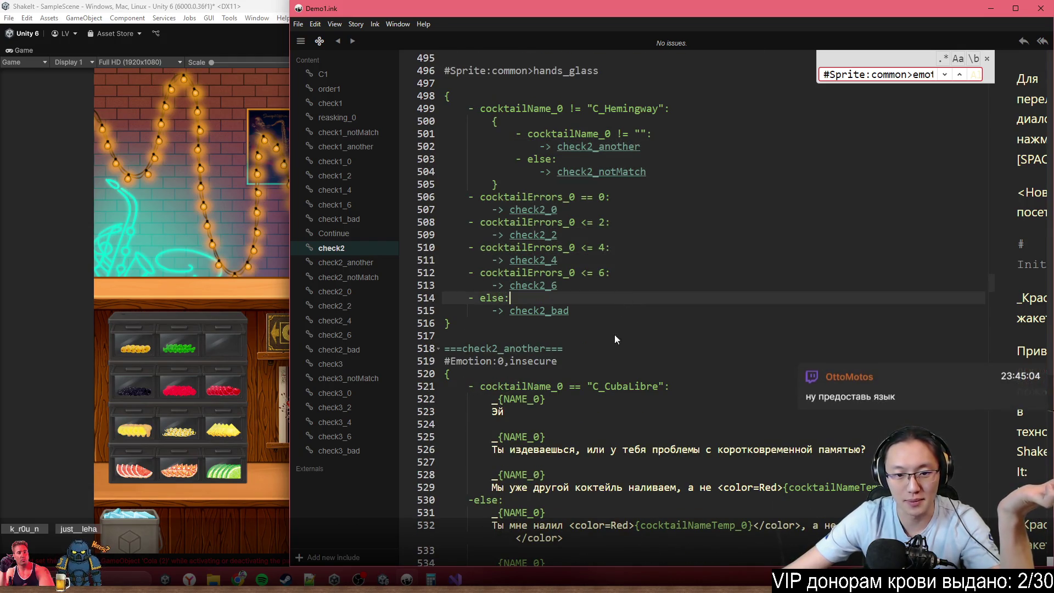
pyautogui.click(547, 352)
pyautogui.scroll(-3, 547, 352)
pyautogui.click(620, 262)
pyautogui.moveTo(601, 262); pyautogui.dragTo(442, 268)
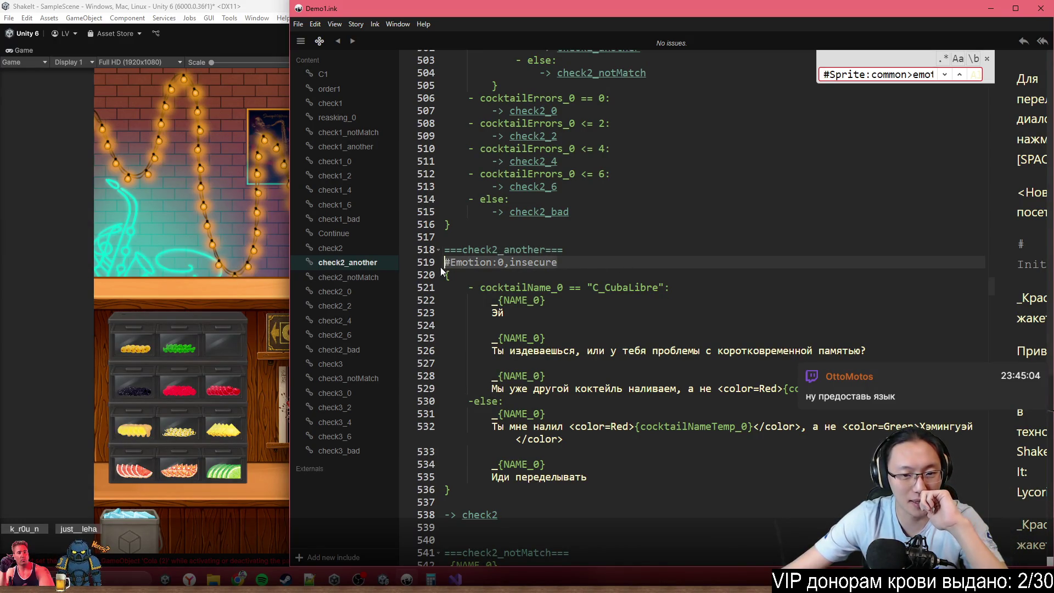
pyautogui.click(238, 579)
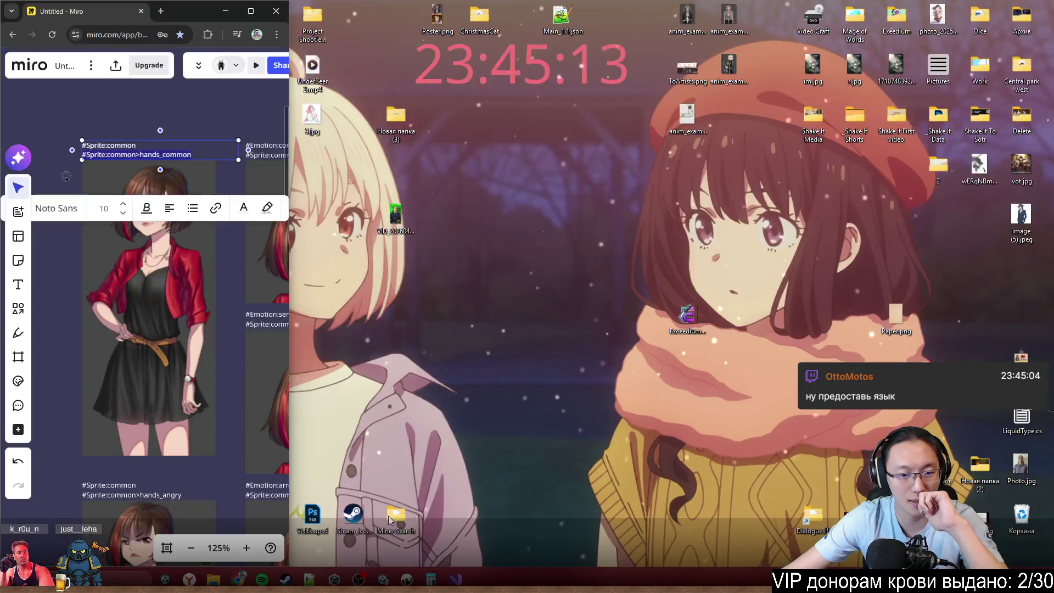
# - Replace check2_another's insecure emotion tag with #Emotion:angry copied from the Miro board
pyautogui.click(387, 524)
pyautogui.scroll(-5, 176, 220)
pyautogui.scroll(-10, 165, 219)
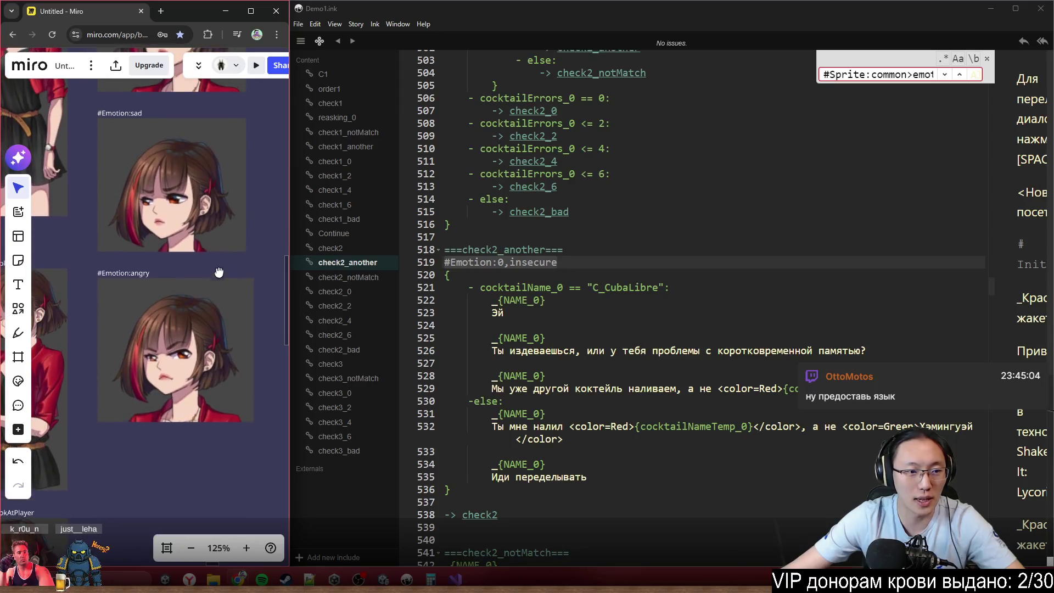
pyautogui.doubleClick(133, 272)
pyautogui.hotkey('ctrl', 'c')
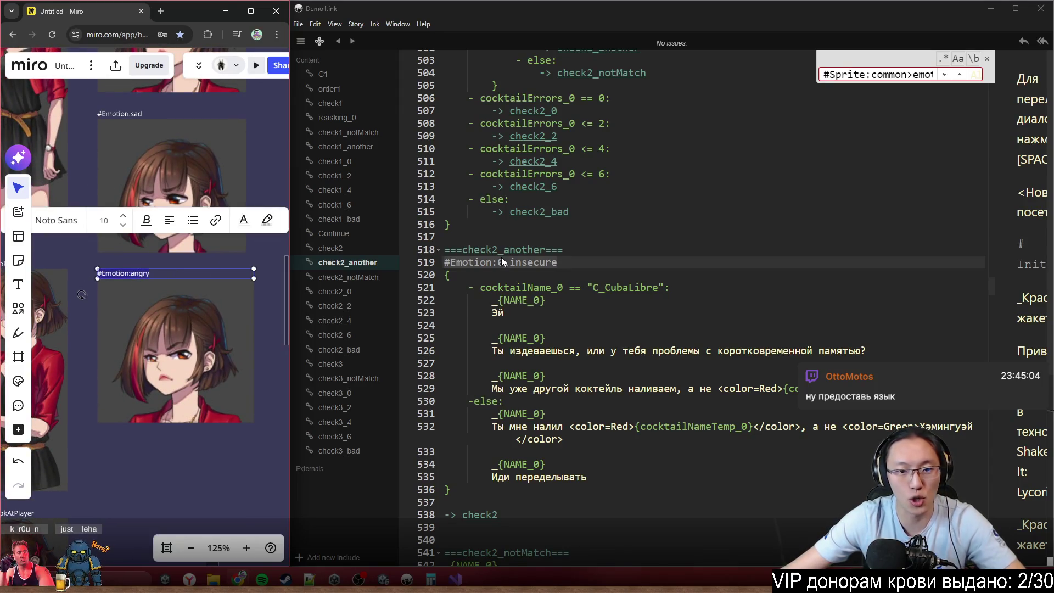
pyautogui.click(566, 256)
pyautogui.hotkey('shift', 'Home')
pyautogui.hotkey('ctrl', 'v')
pyautogui.moveTo(582, 352); pyautogui.dragTo(492, 363)
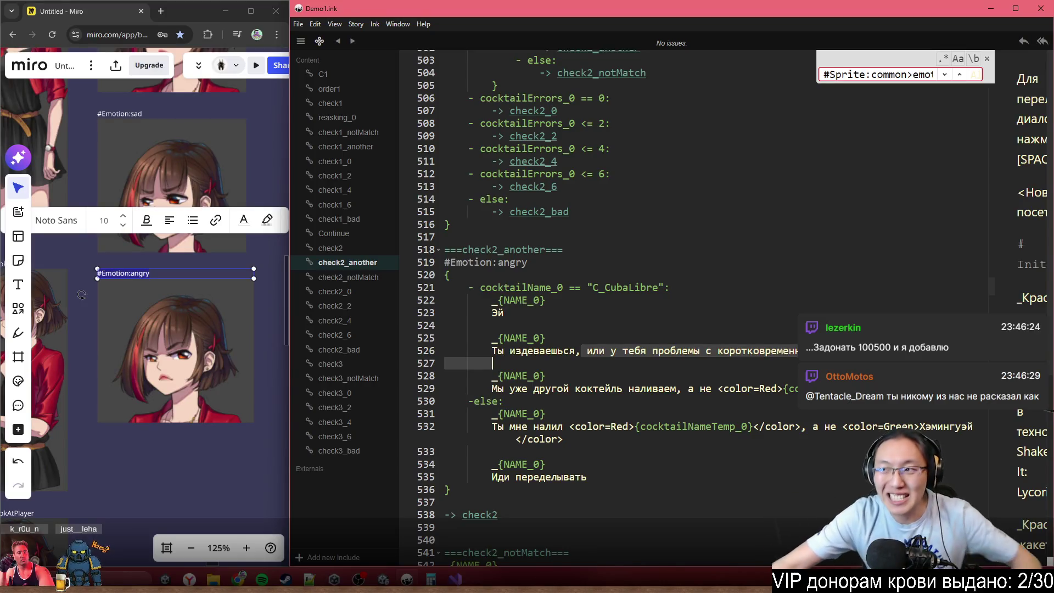
# - Load the Steam store page for app 4073000 in a new browser window
pyautogui.click(82, 295)
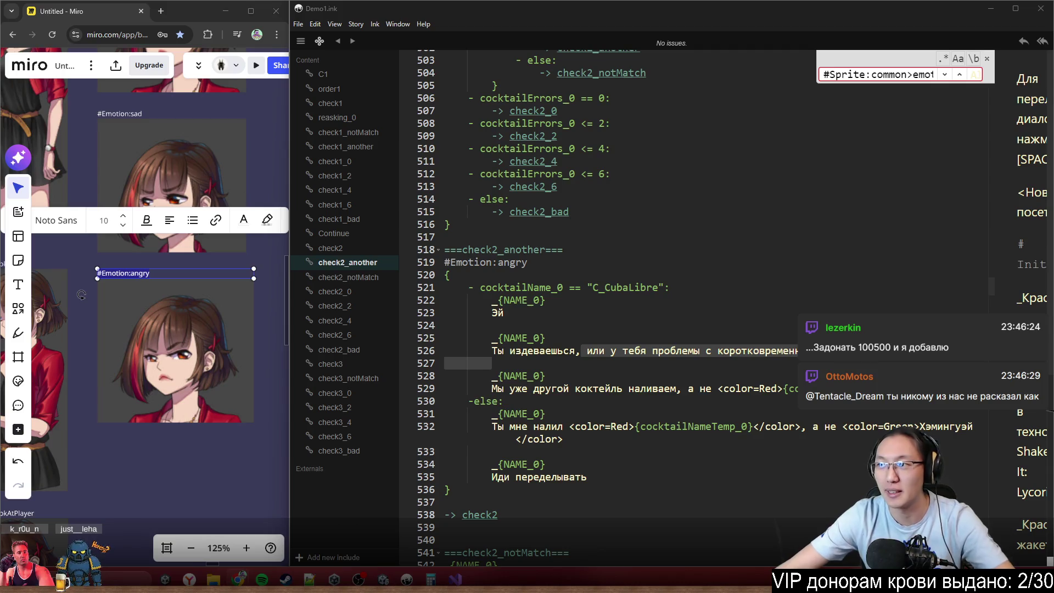
pyautogui.hotkey('ctrl', 'n')
pyautogui.write('s')
pyautogui.press('Return')
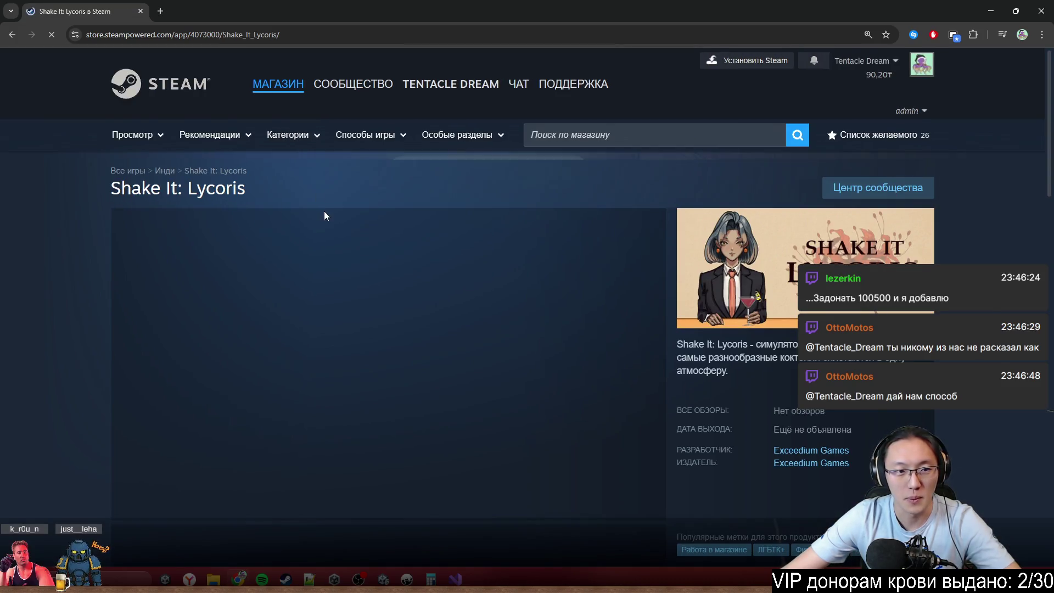
# - Open the Shake It: Lycoris discussions and the pinned [RU] topic inviting artists
pyautogui.scroll(-10, 324, 212)
pyautogui.scroll(10, 324, 212)
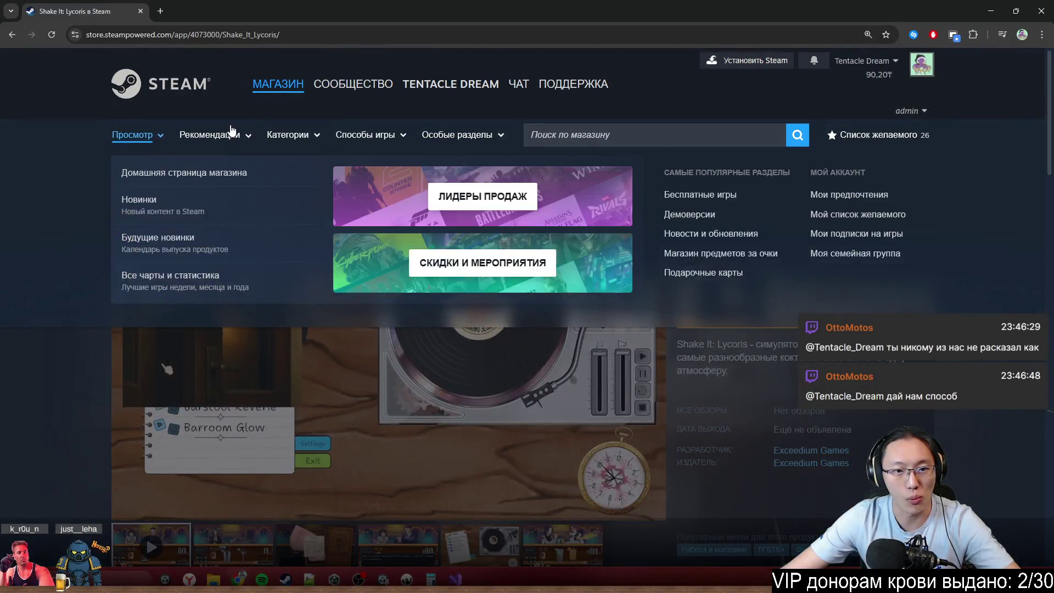
pyautogui.moveTo(232, 130)
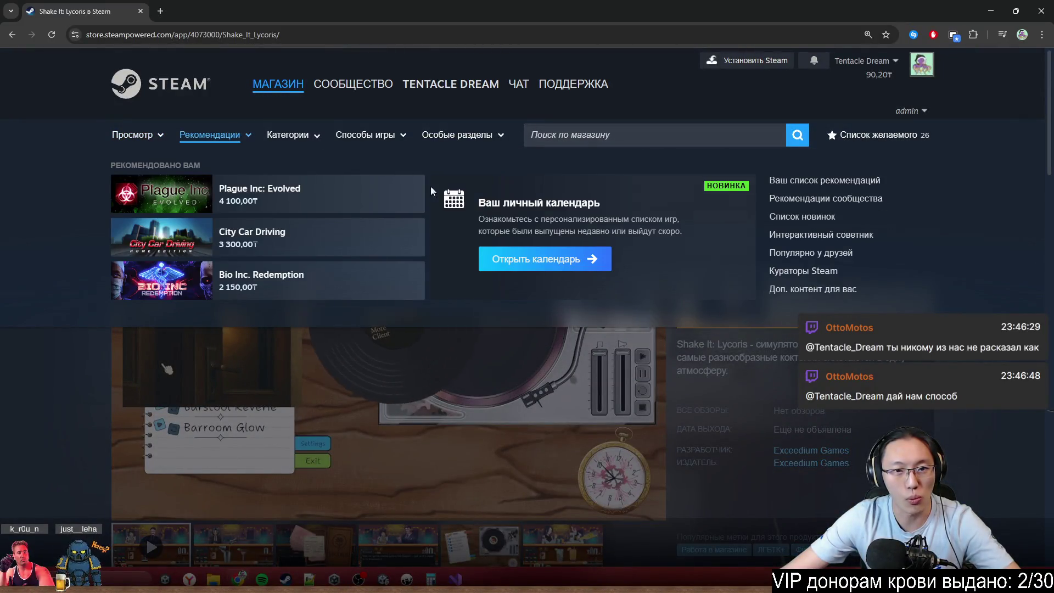
pyautogui.scroll(-10, 418, 343)
pyautogui.scroll(-15, 418, 343)
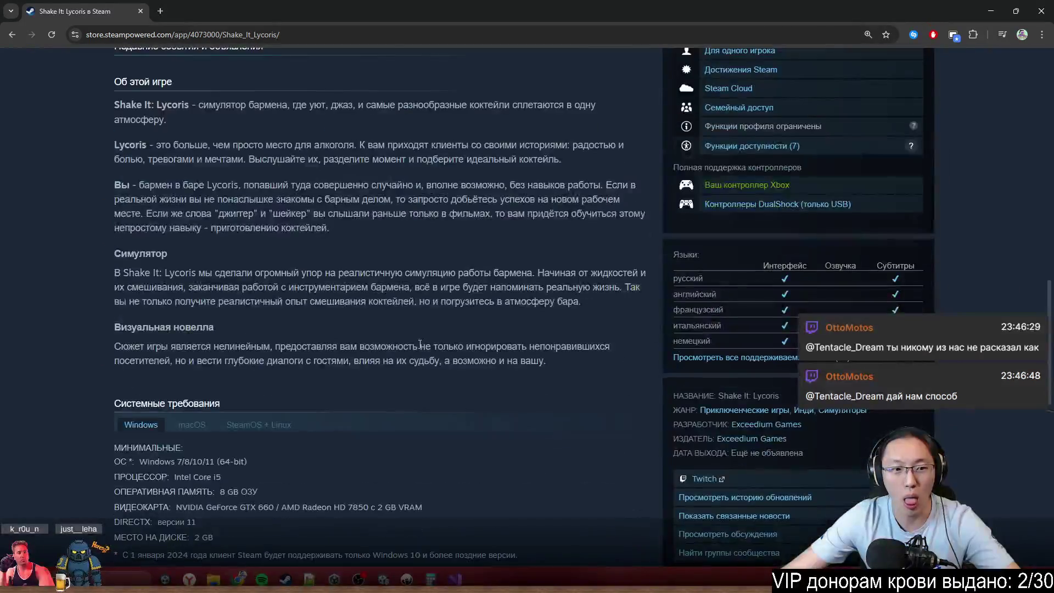
pyautogui.scroll(3, 887, 357)
pyautogui.scroll(2, 886, 357)
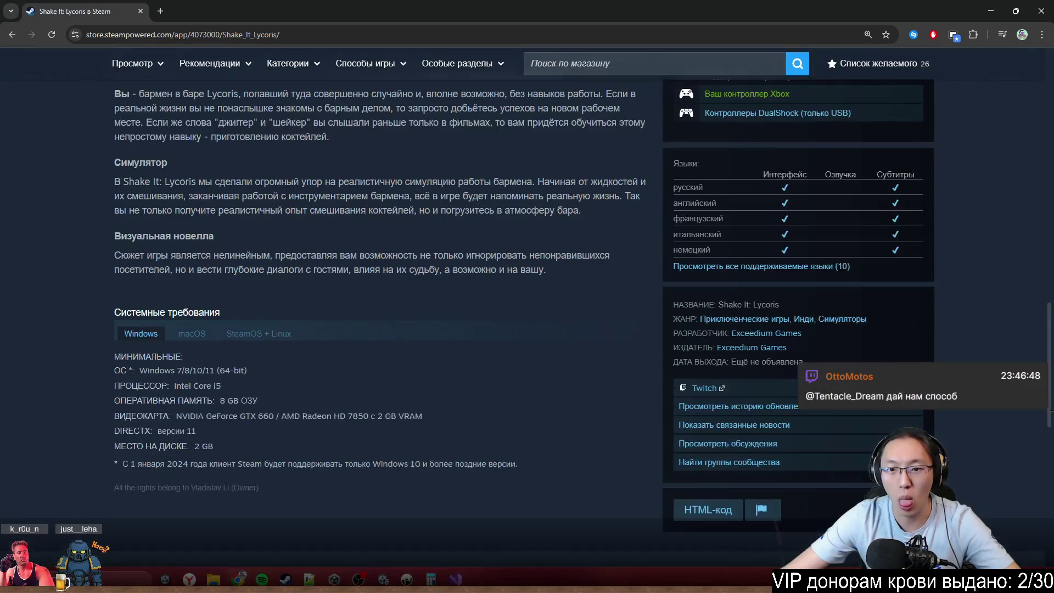
pyautogui.click(762, 443)
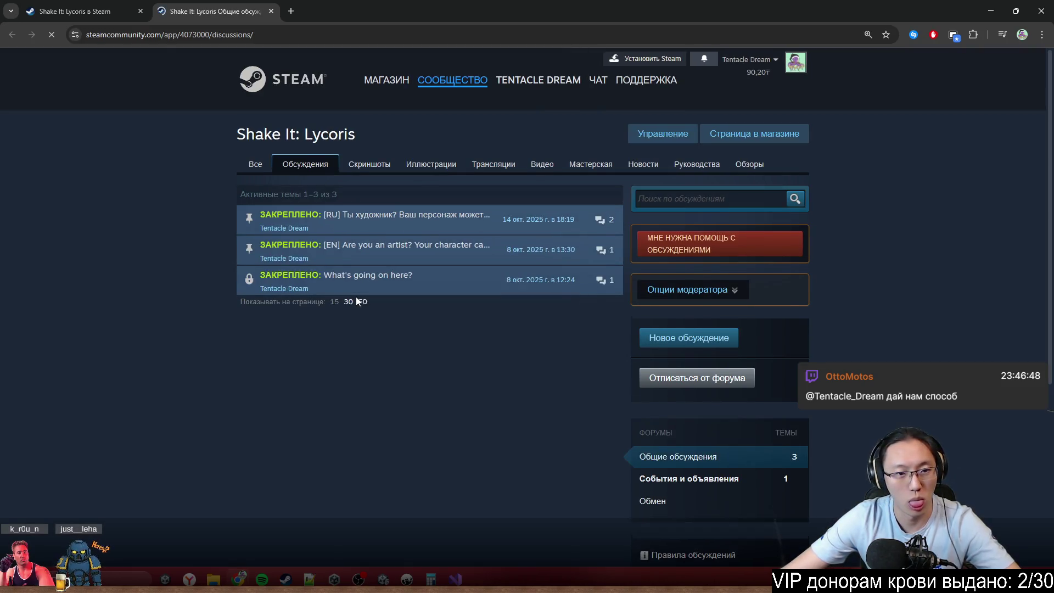
pyautogui.moveTo(354, 235)
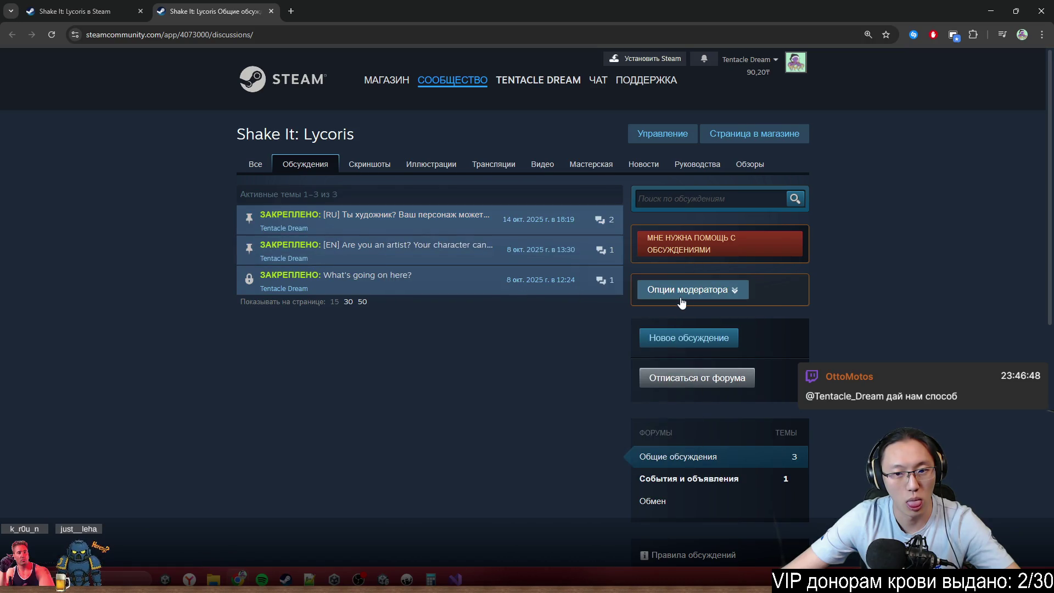
pyautogui.click(443, 225)
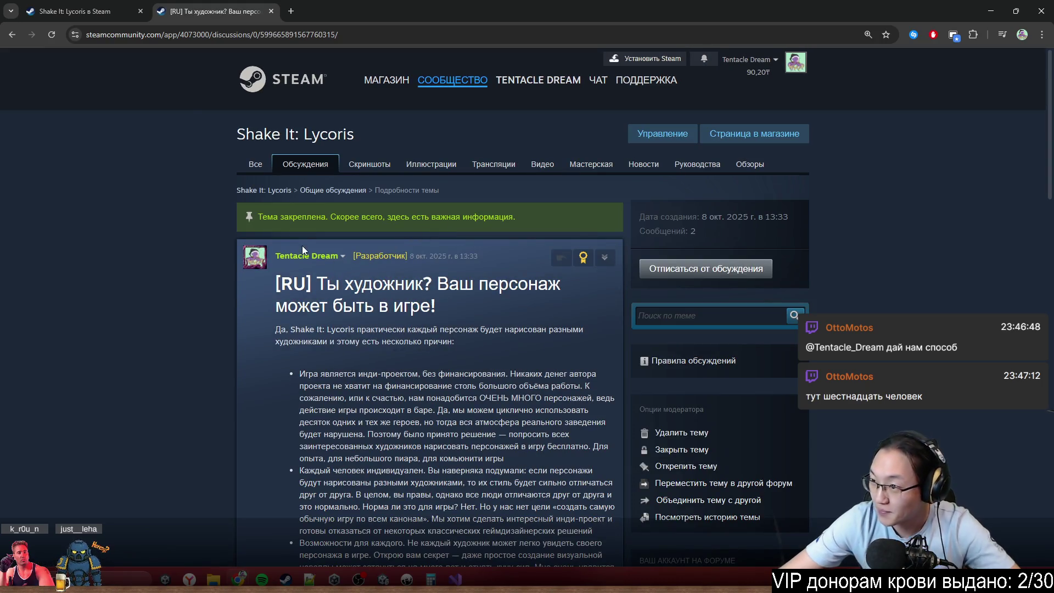
# - Read the topic's post and its Что нужно requirements list
pyautogui.scroll(-2, 264, 222)
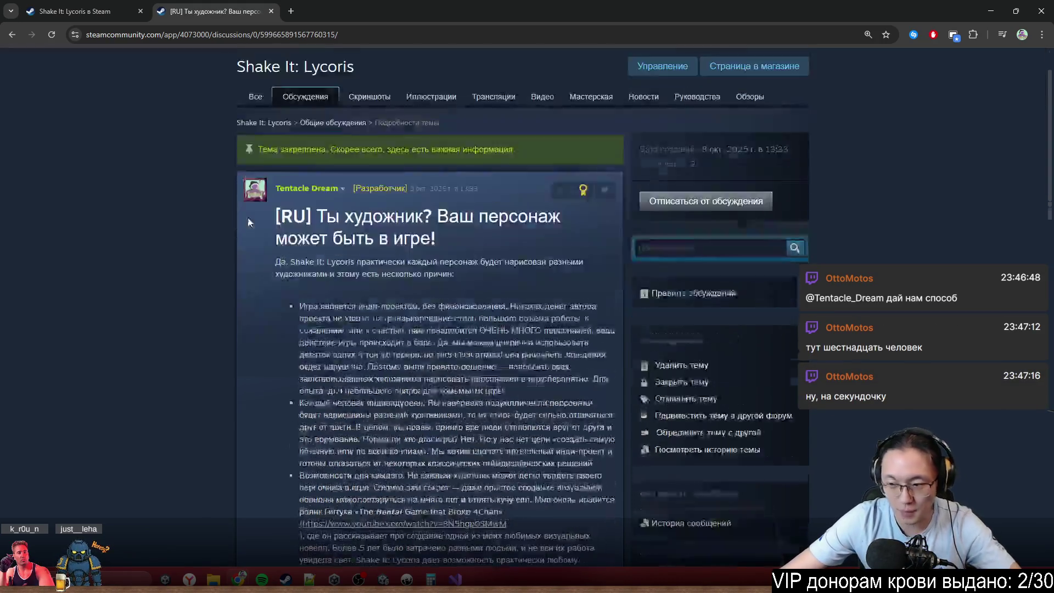
pyautogui.scroll(-2, 364, 216)
pyautogui.moveTo(275, 105)
pyautogui.mouseDown()
pyautogui.moveTo(434, 123)
pyautogui.moveTo(622, 365)
pyautogui.moveTo(588, 338)
pyautogui.mouseUp()
pyautogui.scroll(-8, 621, 365)
pyautogui.scroll(3, 588, 338)
pyautogui.click(588, 338)
pyautogui.scroll(5, 729, 358)
pyautogui.scroll(-5, 777, 420)
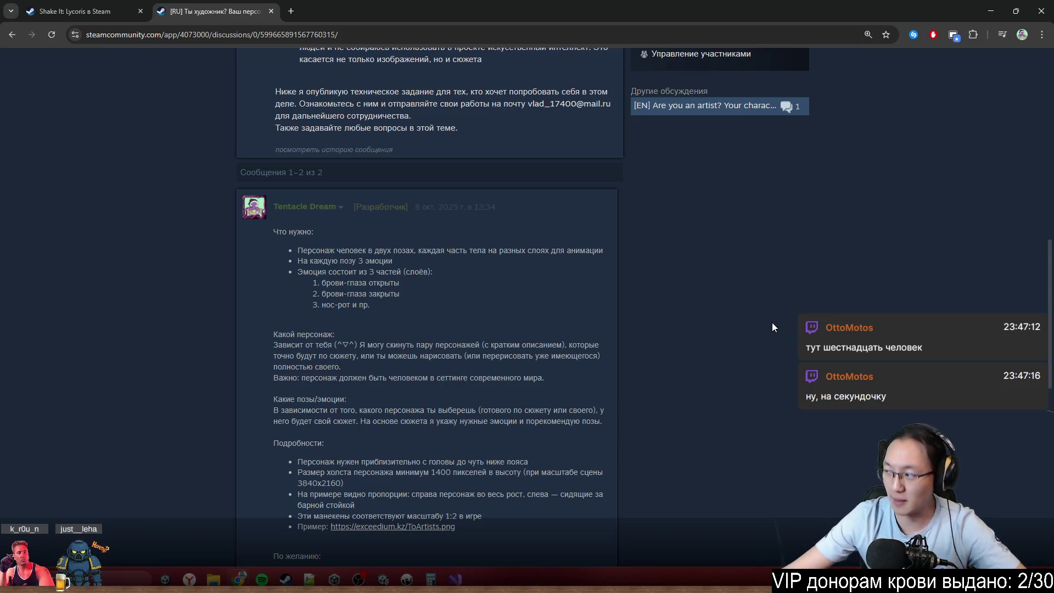
pyautogui.scroll(-1, 275, 177)
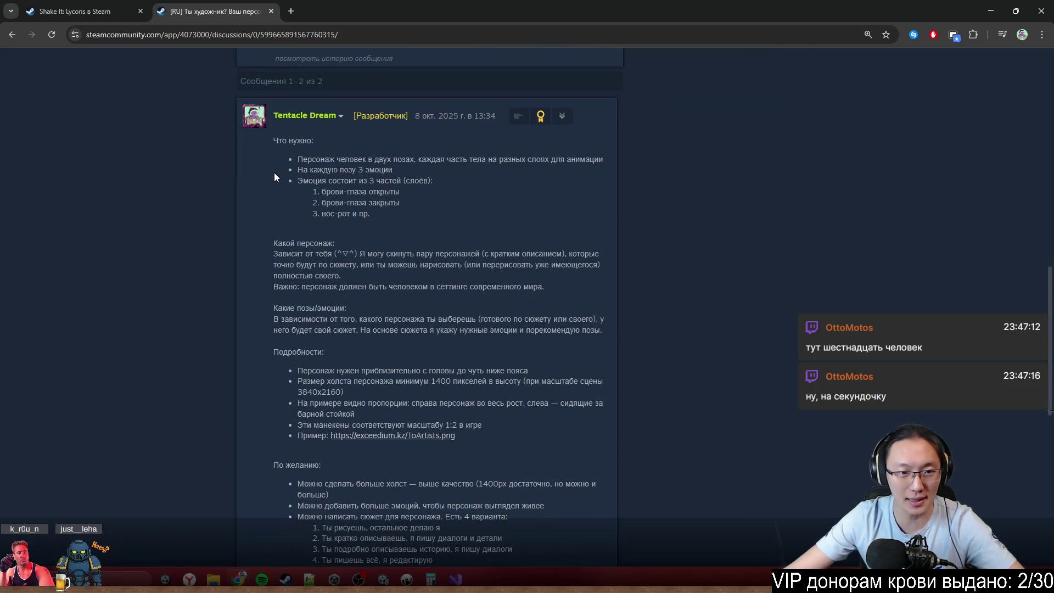
pyautogui.moveTo(291, 156)
pyautogui.mouseDown()
pyautogui.moveTo(483, 268)
pyautogui.moveTo(490, 224)
pyautogui.mouseUp()
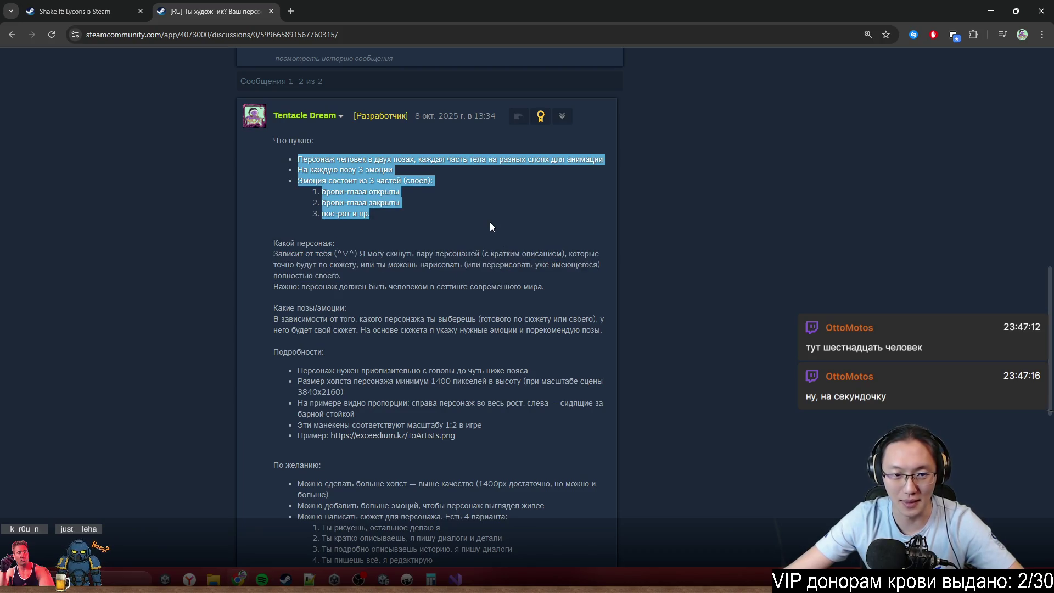
pyautogui.click(465, 198)
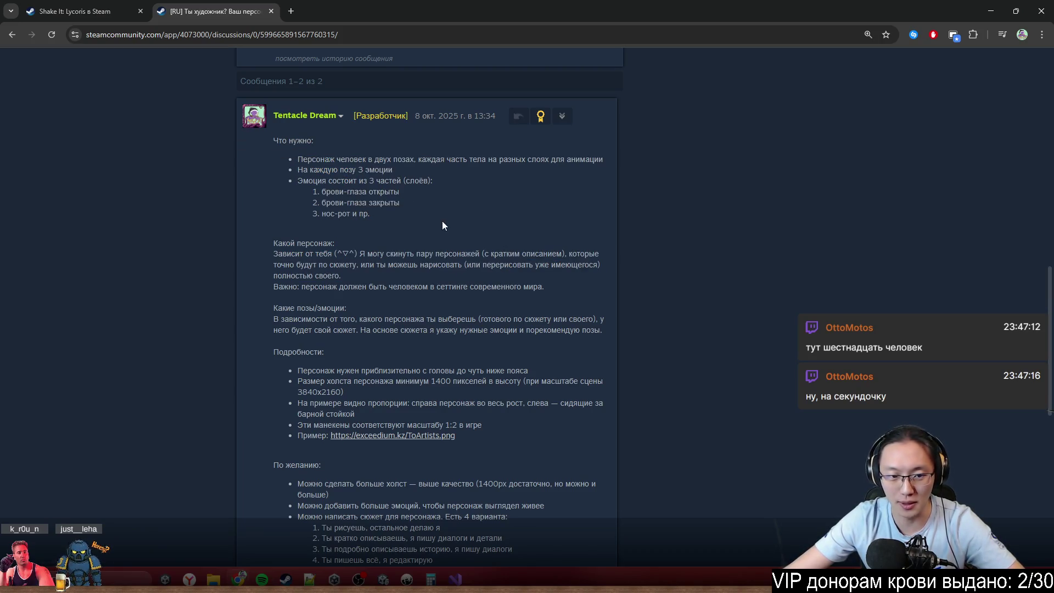
pyautogui.scroll(-1, 371, 236)
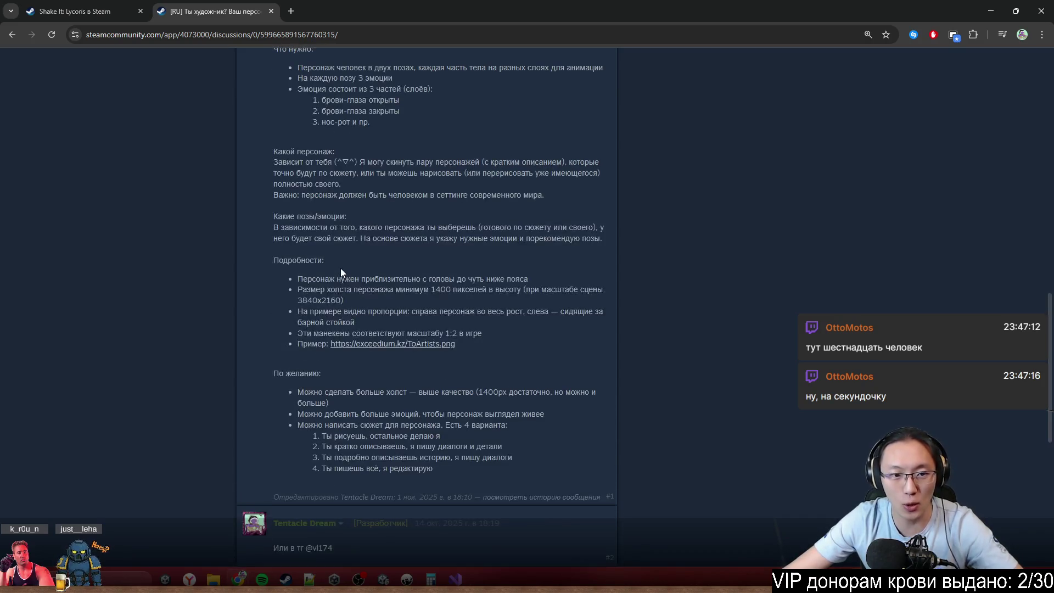
pyautogui.scroll(1, 340, 268)
# - Read the Подробности details, then return to the Unity game view
pyautogui.moveTo(278, 309)
pyautogui.mouseDown()
pyautogui.moveTo(461, 381)
pyautogui.moveTo(449, 414)
pyautogui.moveTo(310, 382)
pyautogui.moveTo(504, 449)
pyautogui.mouseUp()
pyautogui.scroll(-1, 449, 414)
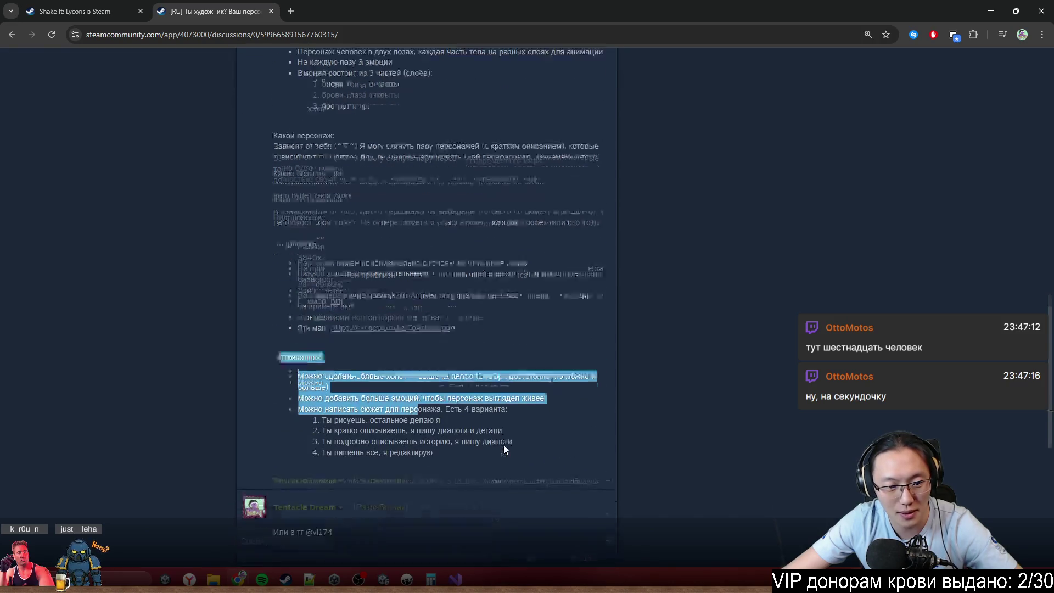
pyautogui.scroll(-3, 504, 449)
pyautogui.scroll(5, 468, 384)
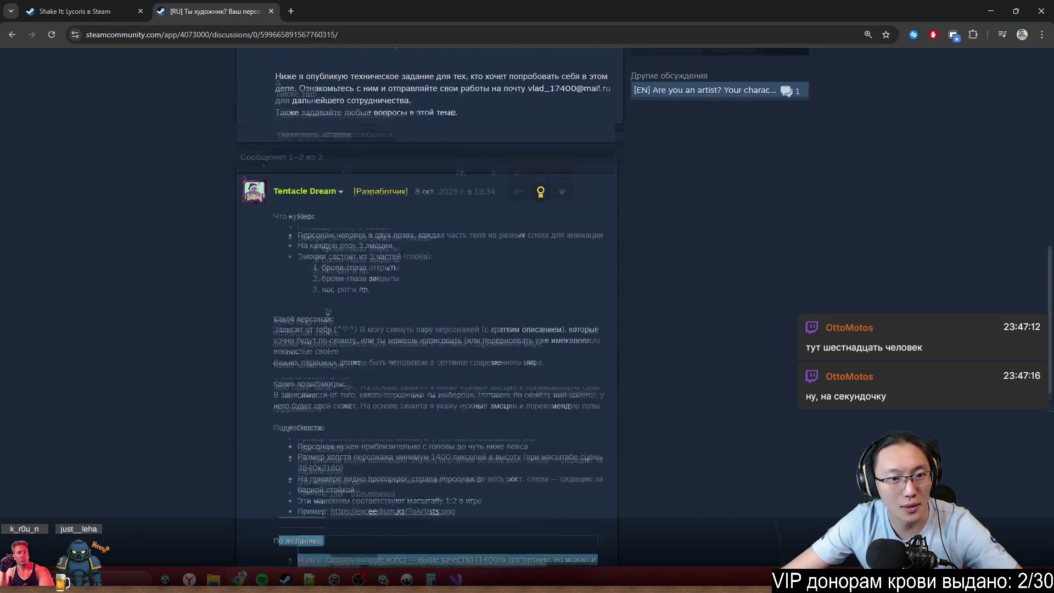
pyautogui.scroll(3, 307, 221)
pyautogui.moveTo(293, 218); pyautogui.dragTo(376, 212)
pyautogui.scroll(4, 375, 271)
pyautogui.scroll(-6, 376, 271)
pyautogui.scroll(-3, 375, 271)
pyautogui.moveTo(352, 283)
pyautogui.mouseDown()
pyautogui.moveTo(375, 329)
pyautogui.moveTo(456, 302)
pyautogui.mouseUp()
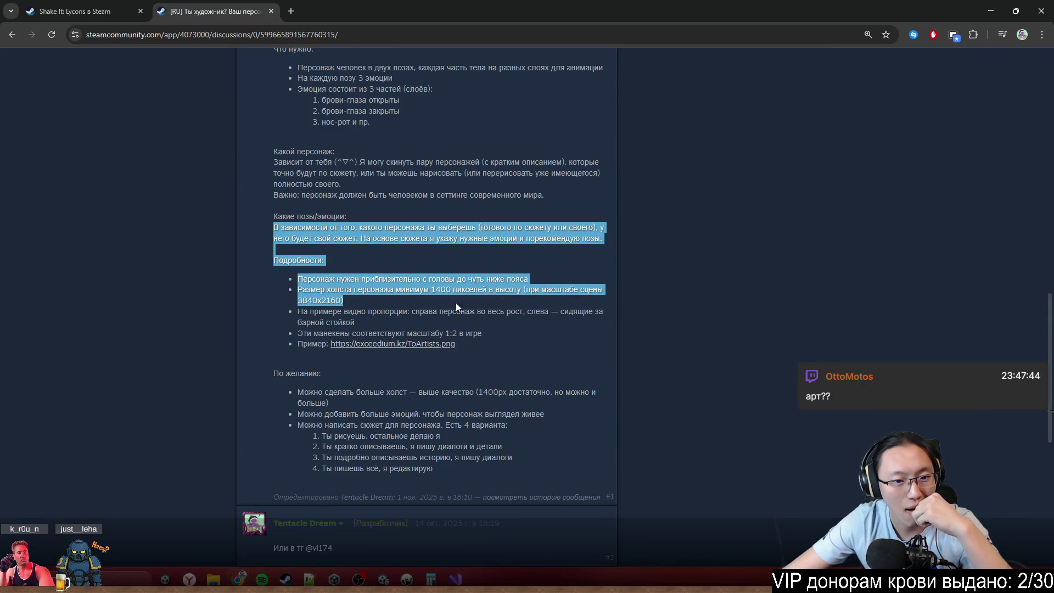
pyautogui.click(522, 325)
pyautogui.middleClick(541, 340)
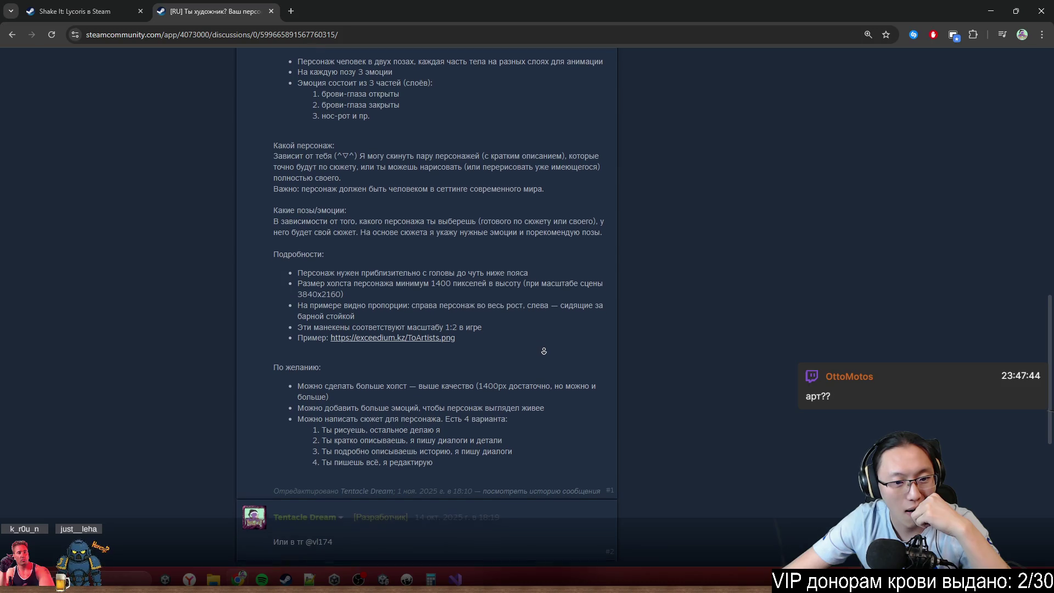
pyautogui.click(546, 350)
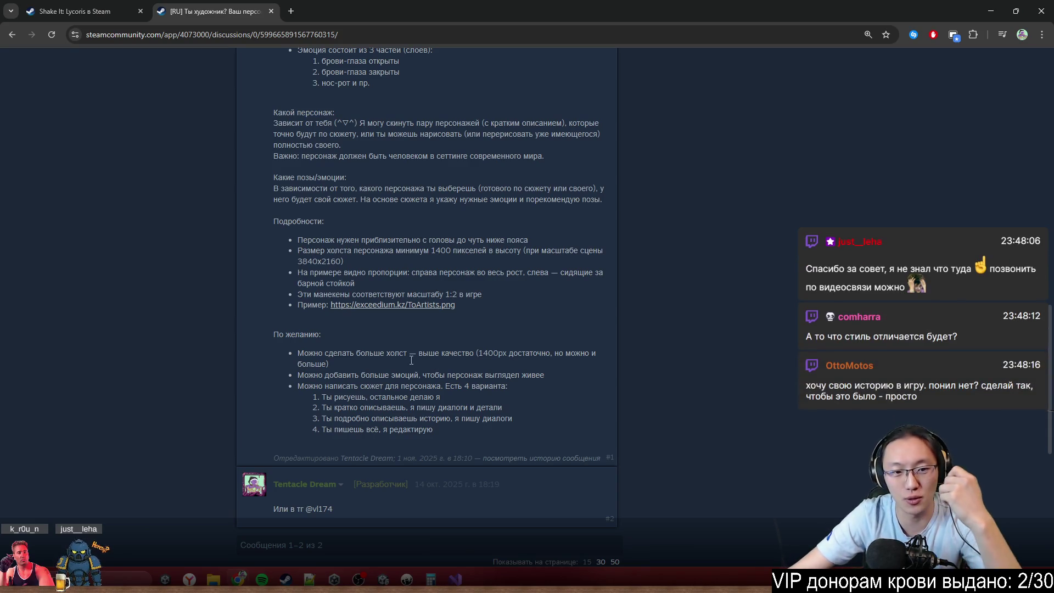
pyautogui.hotkey('alt', 'Tab')
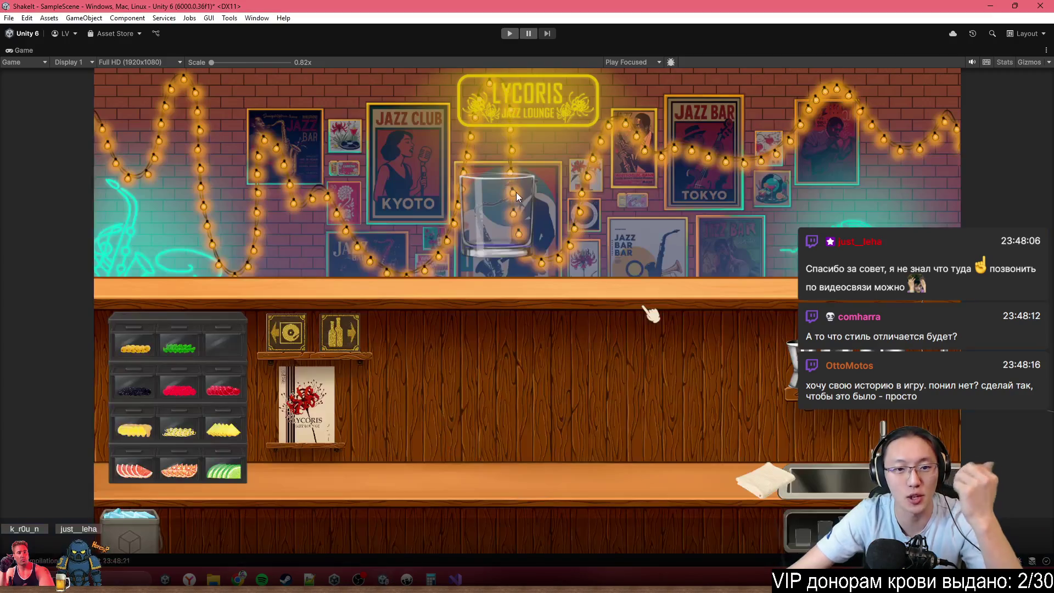
# - Restore the editor layout and place the Lynn prefab from Prefabs/Characters/_Main into the scene
pyautogui.doubleClick(318, 54)
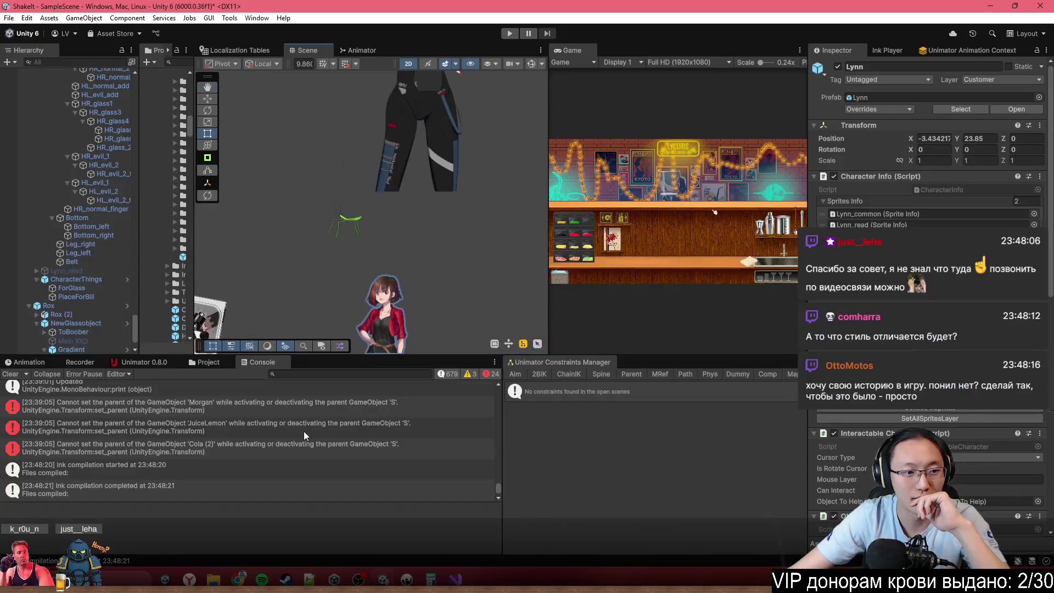
pyautogui.click(208, 362)
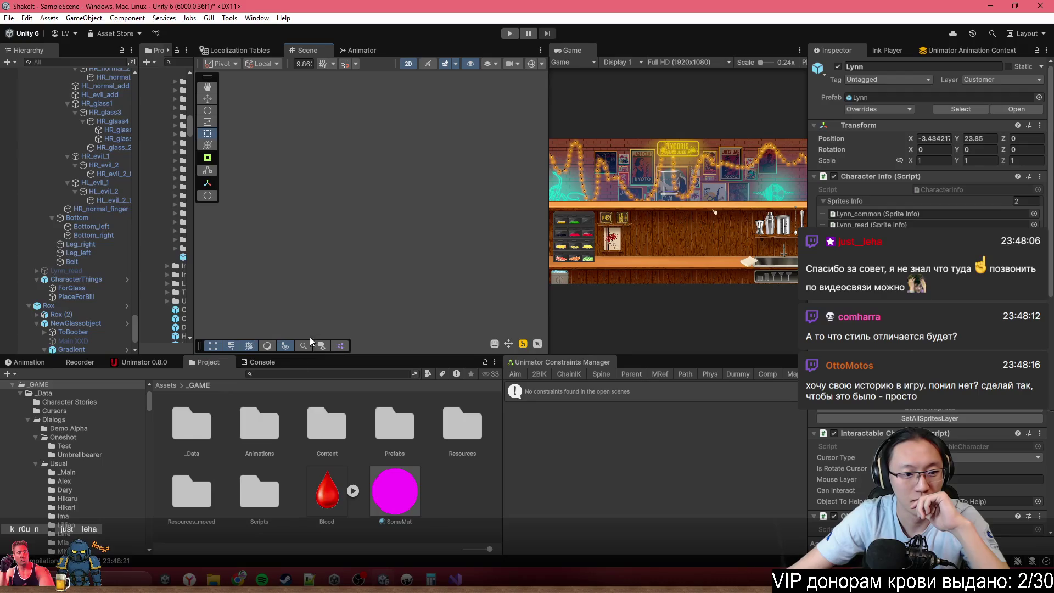
pyautogui.doubleClick(398, 436)
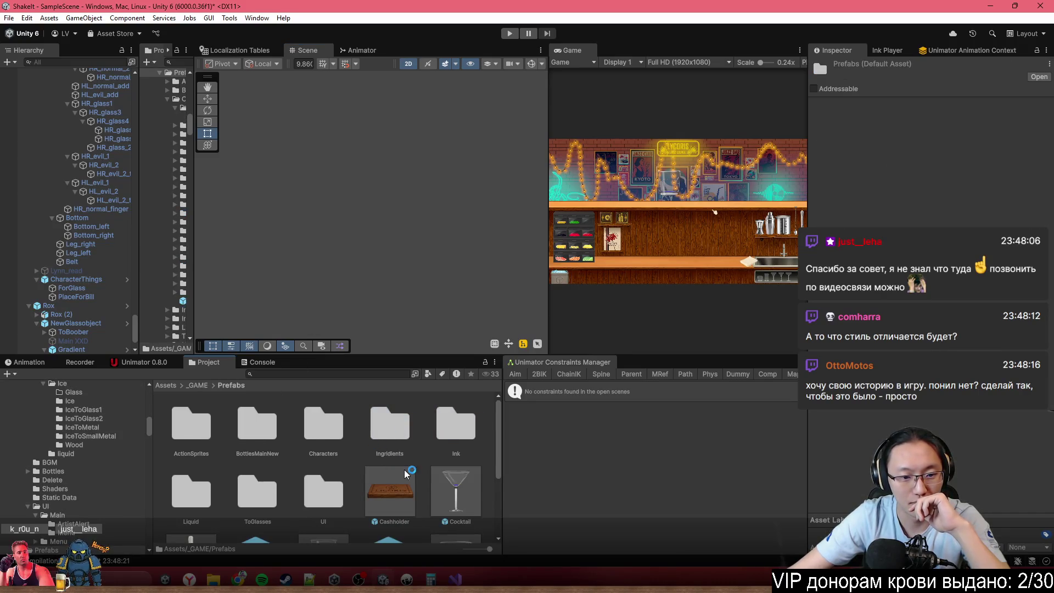
pyautogui.doubleClick(323, 431)
pyautogui.doubleClick(190, 426)
pyautogui.moveTo(187, 423)
pyautogui.mouseDown()
pyautogui.moveTo(257, 230)
pyautogui.moveTo(236, 206)
pyautogui.moveTo(274, 184)
pyautogui.moveTo(263, 159)
pyautogui.mouseUp()
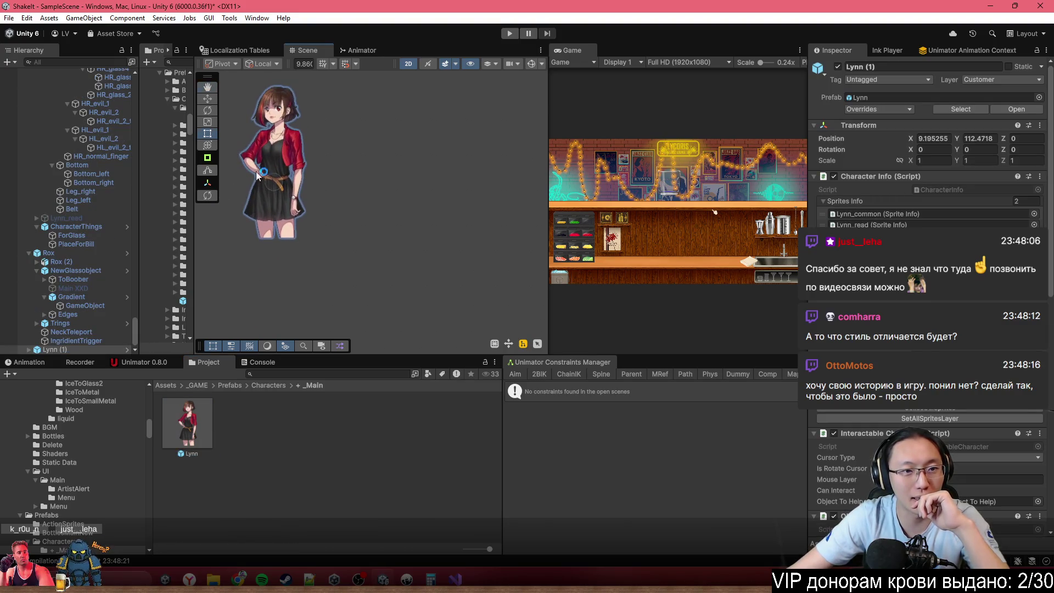
# - Place the Hikaru, Hikeri and Ima character prefabs into the bar scene
pyautogui.click(270, 386)
pyautogui.doubleClick(260, 430)
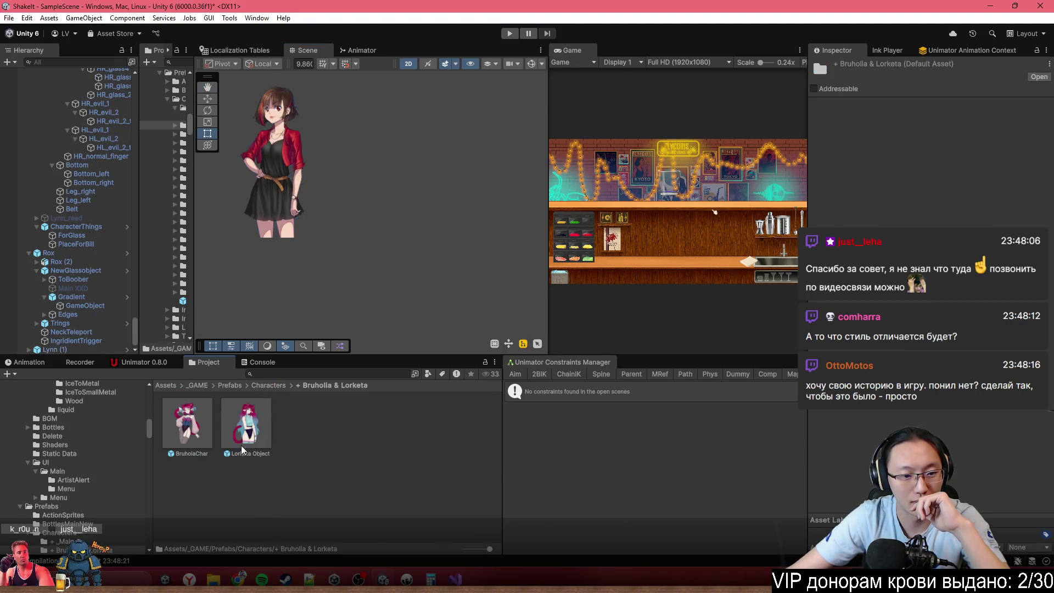
pyautogui.click(261, 386)
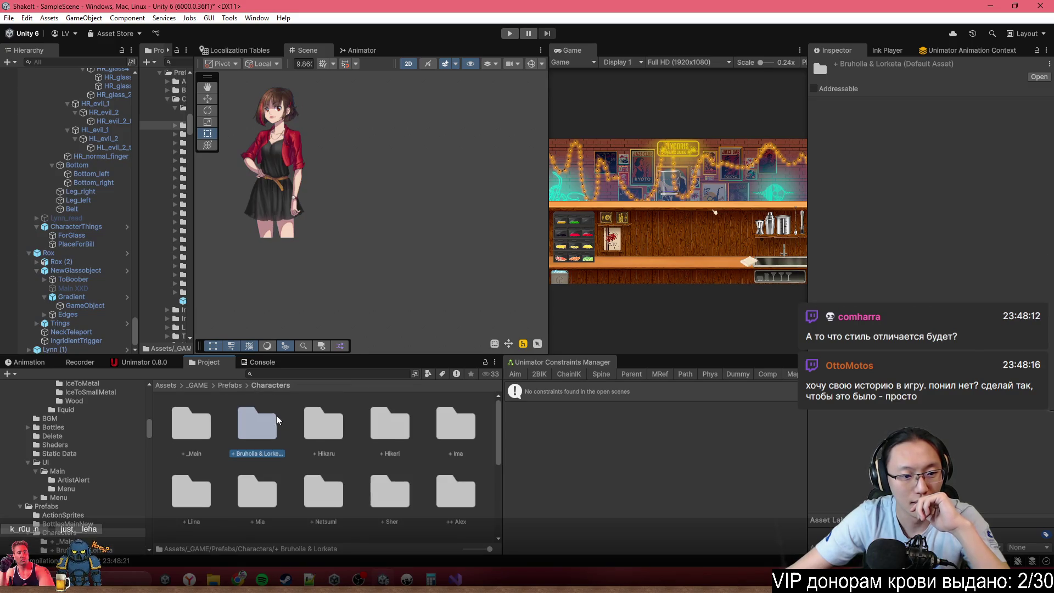
pyautogui.doubleClick(324, 423)
pyautogui.moveTo(187, 423)
pyautogui.mouseDown()
pyautogui.moveTo(362, 227)
pyautogui.moveTo(340, 148)
pyautogui.mouseUp()
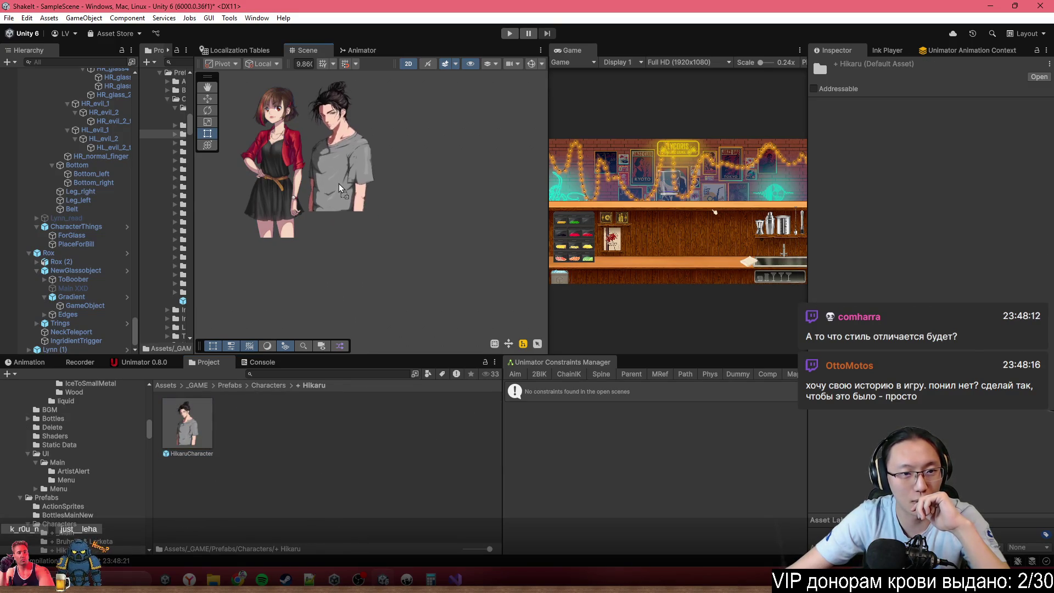
pyautogui.click(271, 386)
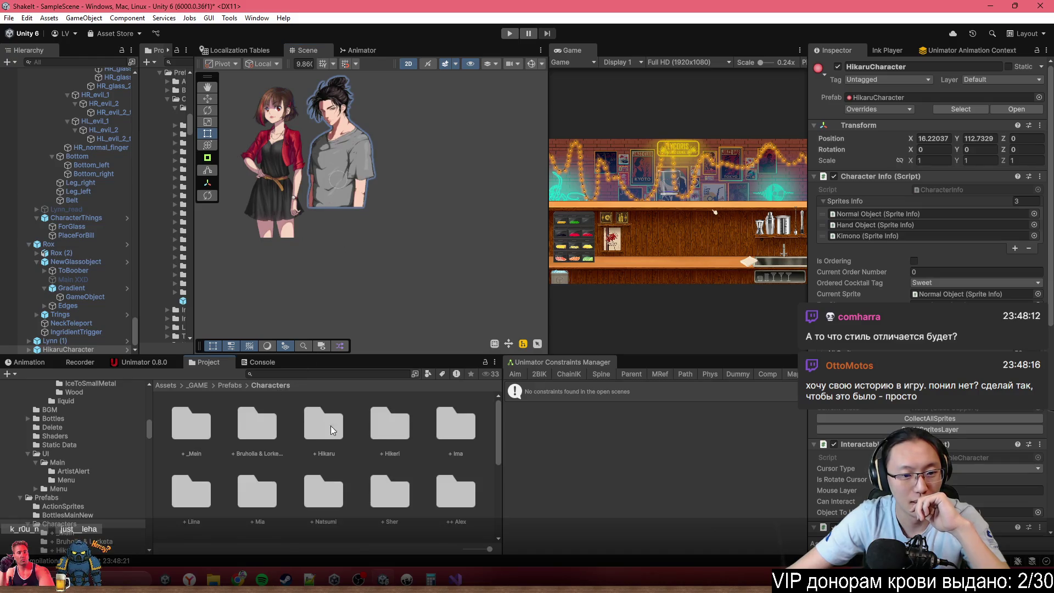
pyautogui.doubleClick(398, 433)
pyautogui.moveTo(187, 423)
pyautogui.mouseDown()
pyautogui.moveTo(388, 206)
pyautogui.moveTo(415, 133)
pyautogui.mouseUp()
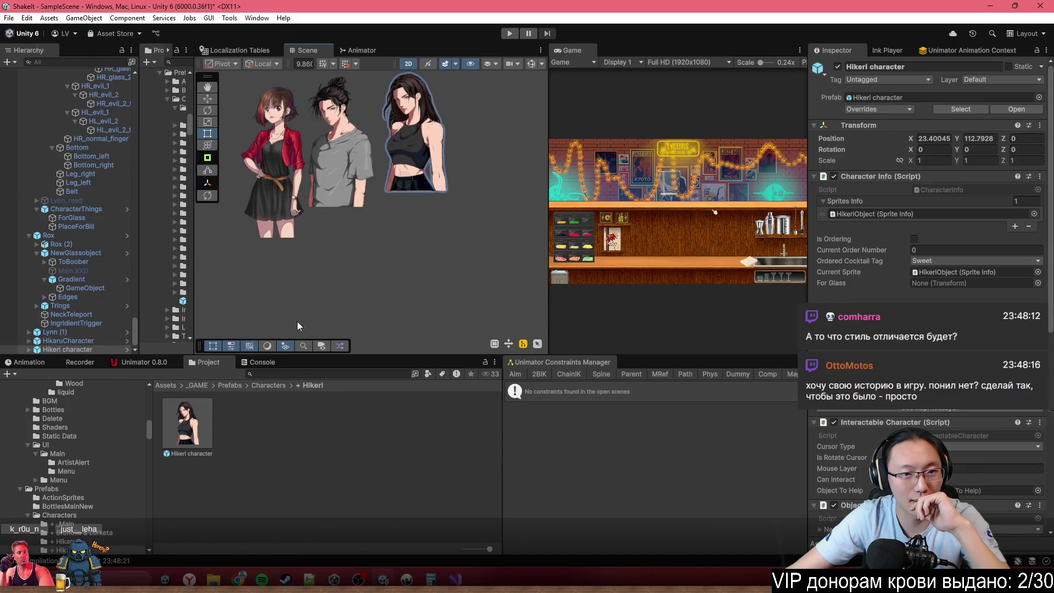
pyautogui.click(270, 385)
pyautogui.doubleClick(449, 433)
pyautogui.moveTo(187, 423)
pyautogui.mouseDown()
pyautogui.moveTo(494, 181)
pyautogui.moveTo(485, 200)
pyautogui.mouseUp()
# - Add the Liina and Mia character prefabs to the scene
pyautogui.click(270, 385)
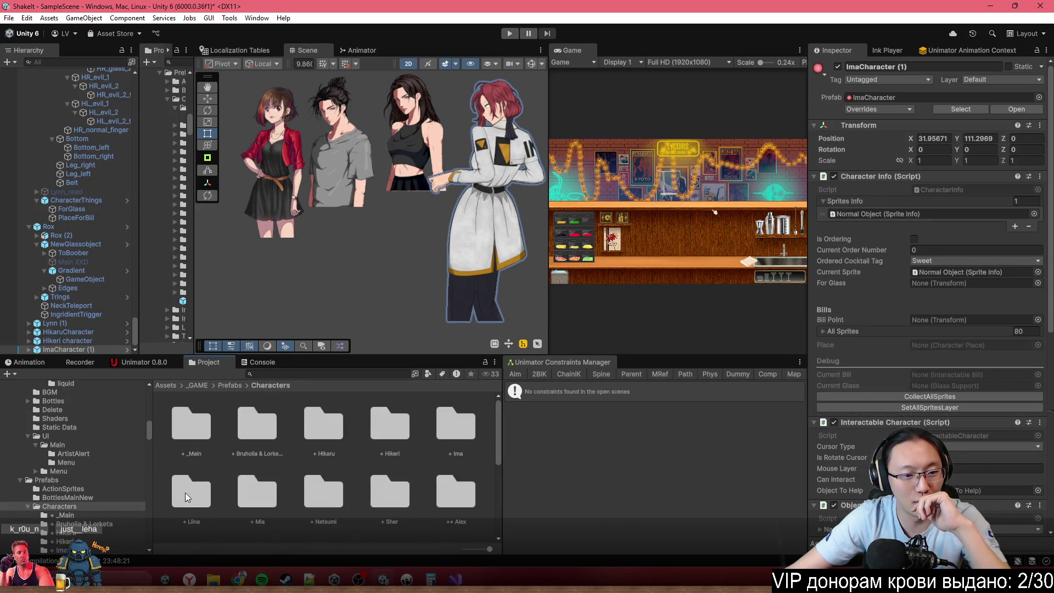
pyautogui.doubleClick(191, 491)
pyautogui.moveTo(256, 434)
pyautogui.mouseDown()
pyautogui.moveTo(254, 323)
pyautogui.moveTo(229, 225)
pyautogui.mouseUp()
pyautogui.moveTo(337, 262)
pyautogui.mouseDown()
pyautogui.moveTo(391, 305)
pyautogui.moveTo(353, 296)
pyautogui.mouseUp()
pyautogui.scroll(-2, 392, 306)
pyautogui.click(270, 385)
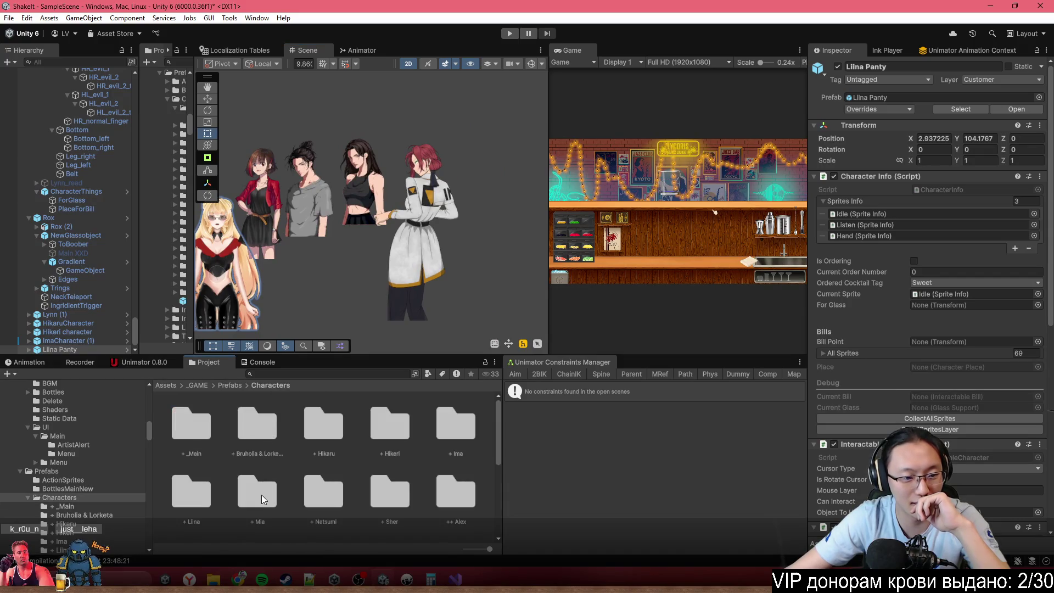
pyautogui.doubleClick(257, 494)
pyautogui.moveTo(192, 439); pyautogui.dragTo(477, 273)
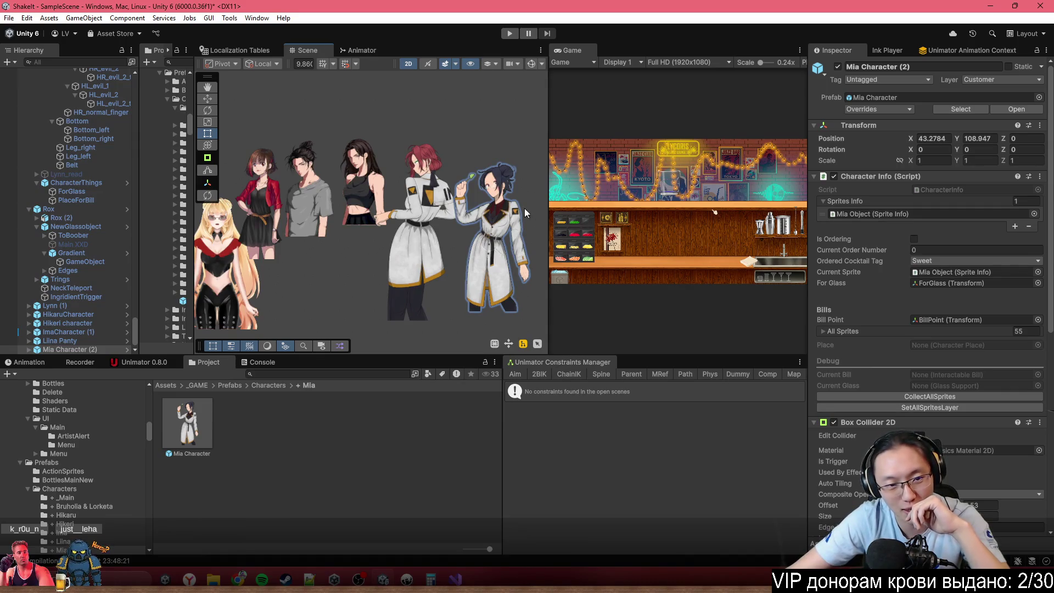
# - Place the Natsumi and Sher character prefabs into the scene
pyautogui.click(269, 386)
pyautogui.doubleClick(257, 491)
pyautogui.click(269, 385)
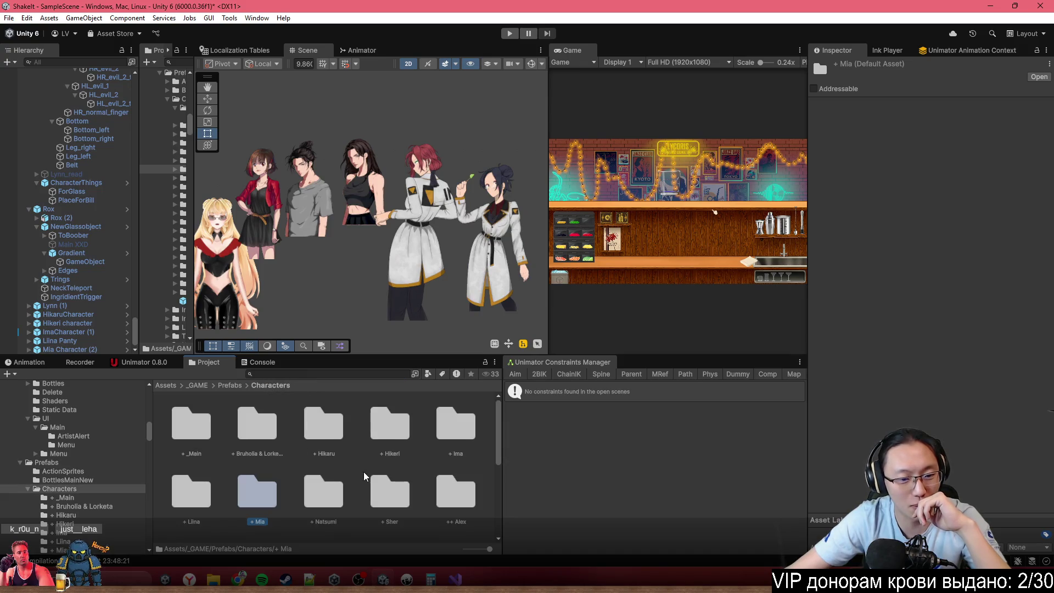
pyautogui.doubleClick(326, 491)
pyautogui.moveTo(187, 423); pyautogui.dragTo(305, 327)
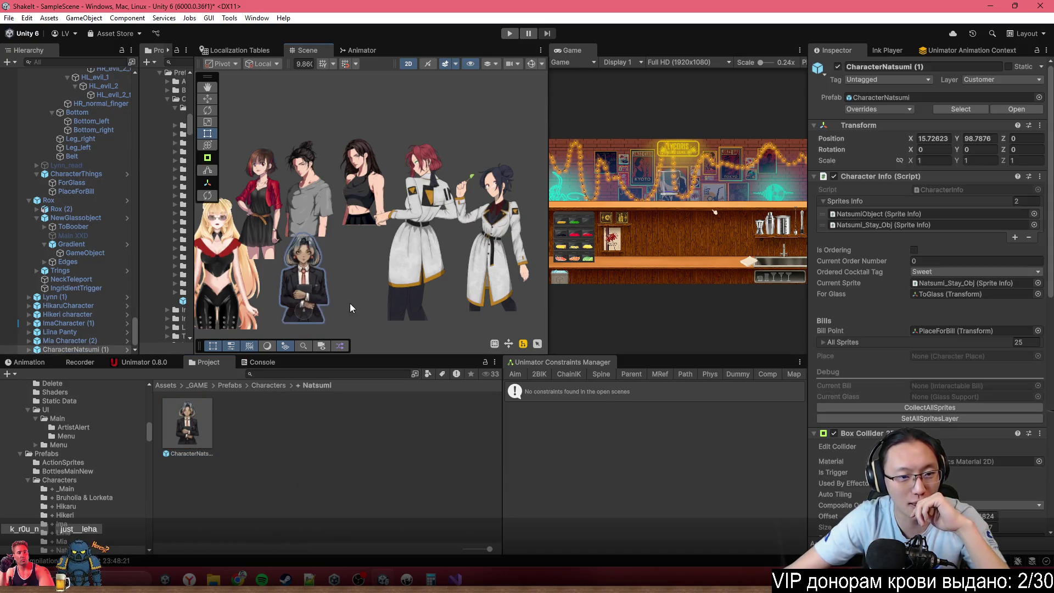
pyautogui.click(262, 384)
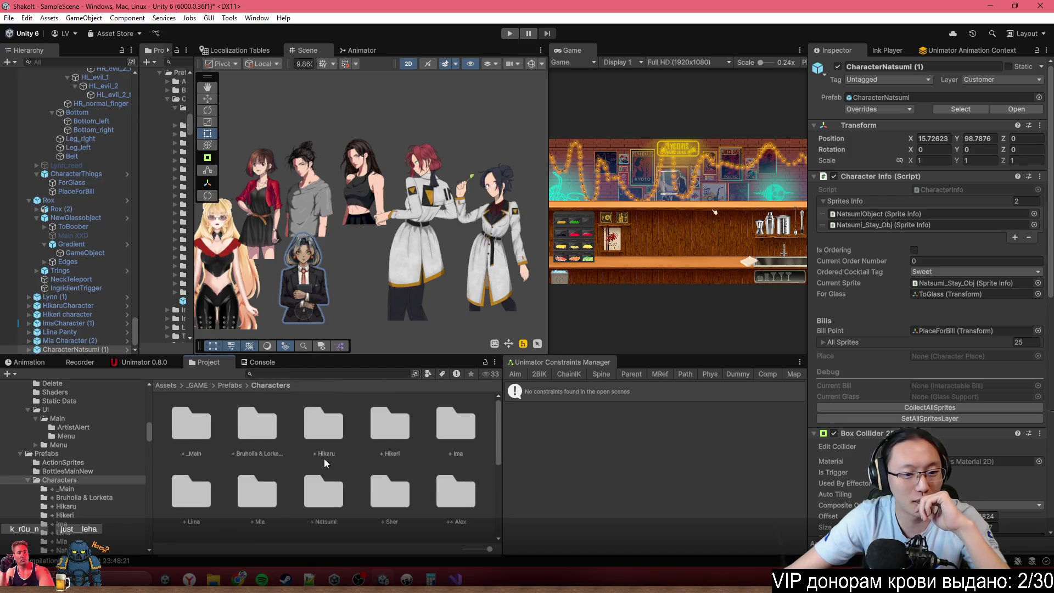
pyautogui.doubleClick(373, 501)
pyautogui.moveTo(187, 422)
pyautogui.mouseDown()
pyautogui.moveTo(354, 310)
pyautogui.moveTo(332, 286)
pyautogui.mouseUp()
pyautogui.click(352, 452)
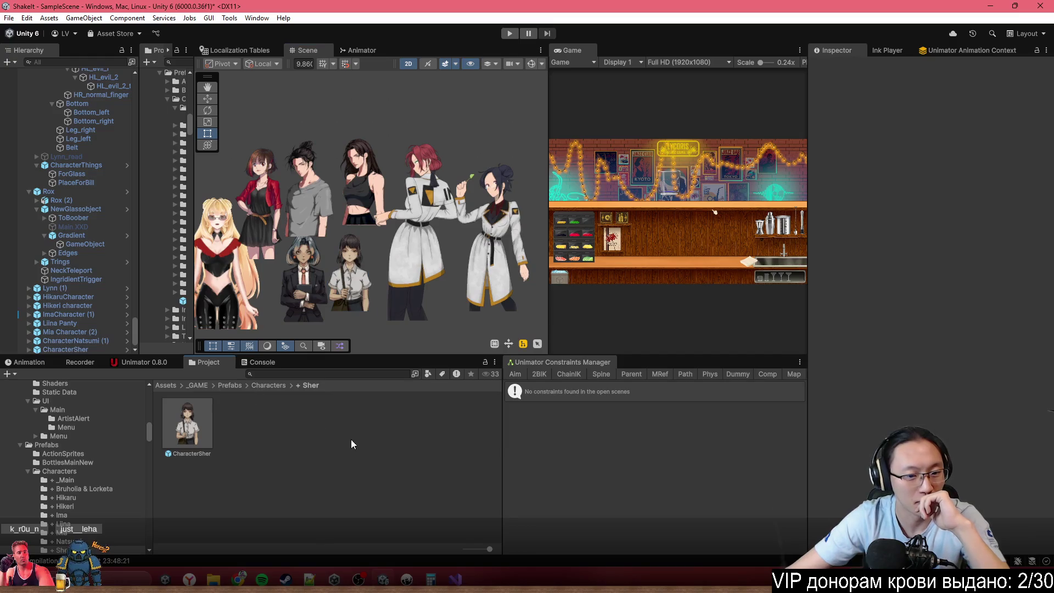
# - Place Alex at the scene's upper left and add the DaryObject prefab
pyautogui.click(269, 386)
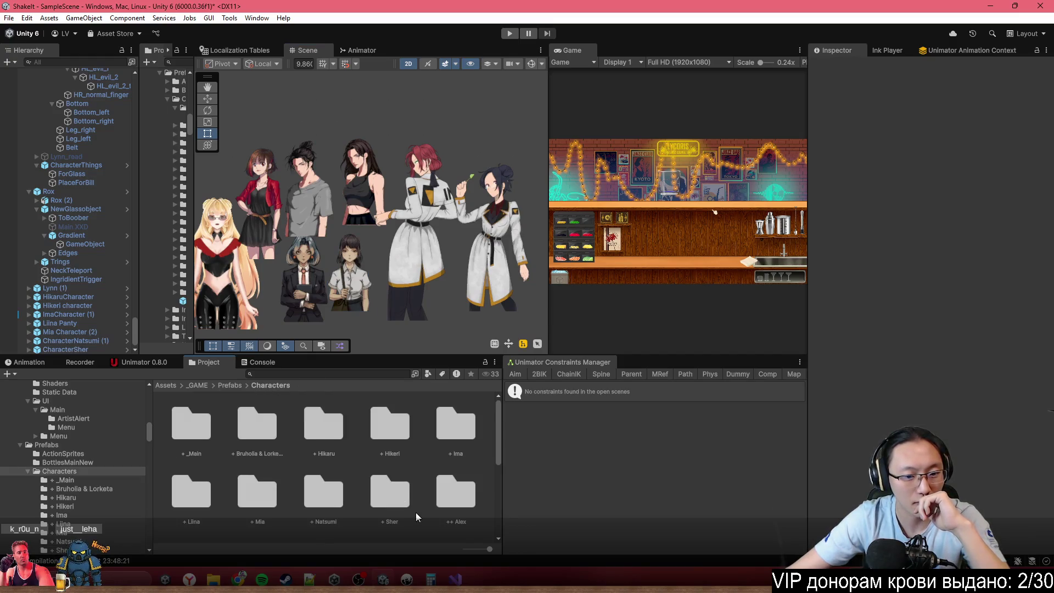
pyautogui.doubleClick(445, 494)
pyautogui.moveTo(201, 429)
pyautogui.mouseDown()
pyautogui.moveTo(380, 149)
pyautogui.moveTo(186, 154)
pyautogui.mouseUp()
pyautogui.moveTo(241, 179); pyautogui.dragTo(325, 212)
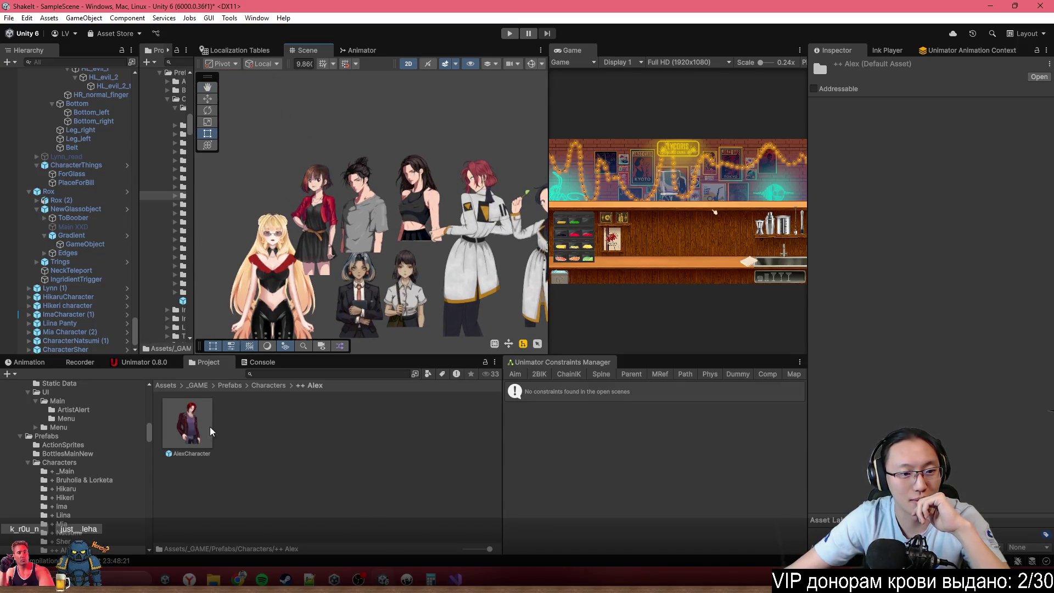
pyautogui.moveTo(187, 422); pyautogui.dragTo(263, 181)
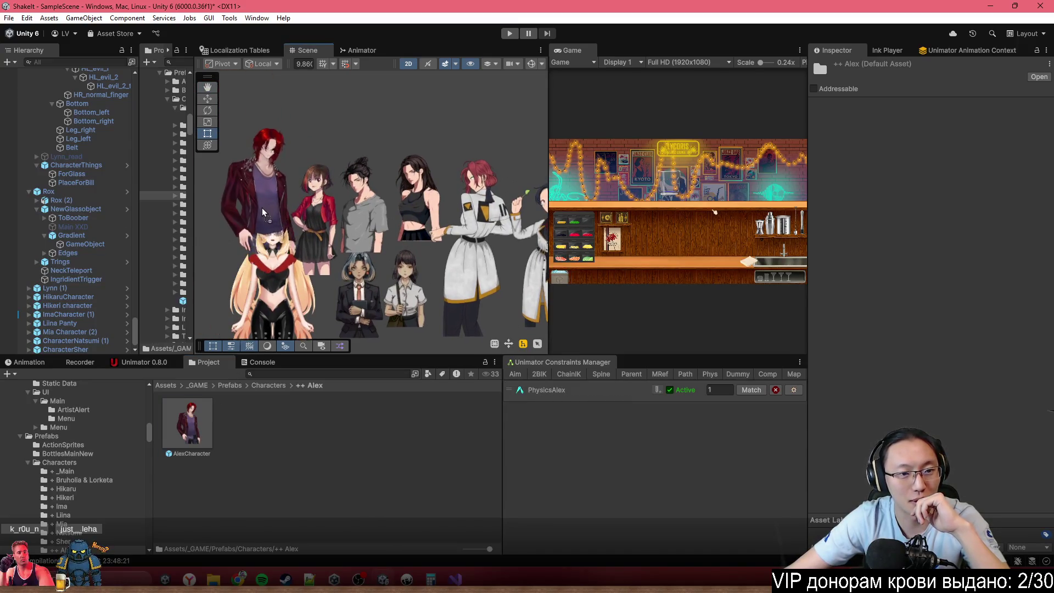
pyautogui.click(269, 385)
pyautogui.scroll(-1, 272, 489)
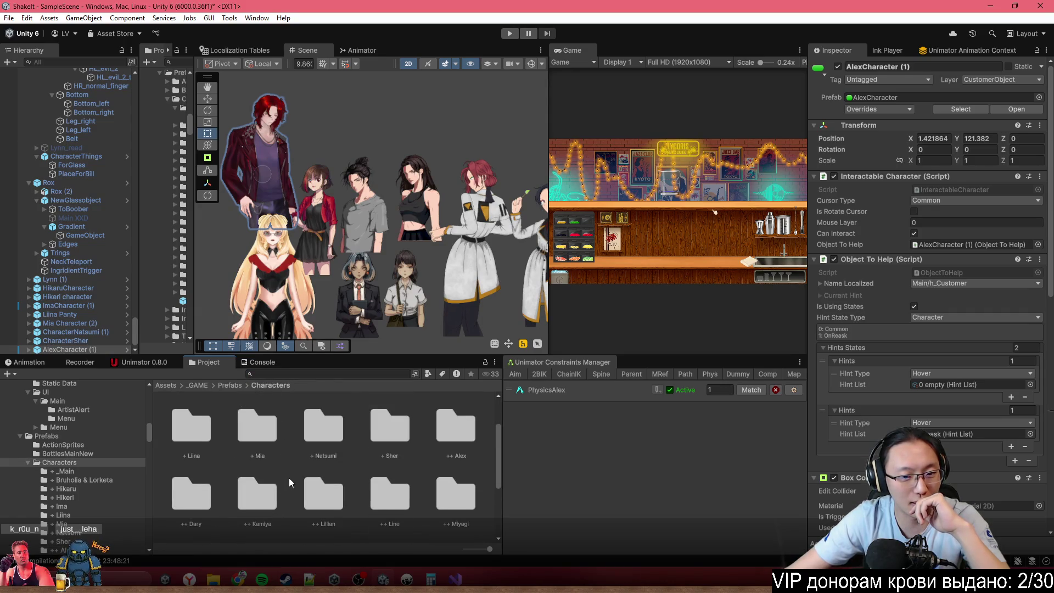
pyautogui.doubleClick(203, 510)
pyautogui.moveTo(246, 423); pyautogui.dragTo(327, 135)
# - Add another Mia instance and the Kamiya maid character to the scene
pyautogui.click(277, 386)
pyautogui.doubleClick(262, 484)
pyautogui.moveTo(188, 423)
pyautogui.mouseDown()
pyautogui.moveTo(223, 406)
pyautogui.moveTo(409, 208)
pyautogui.moveTo(399, 447)
pyautogui.mouseUp()
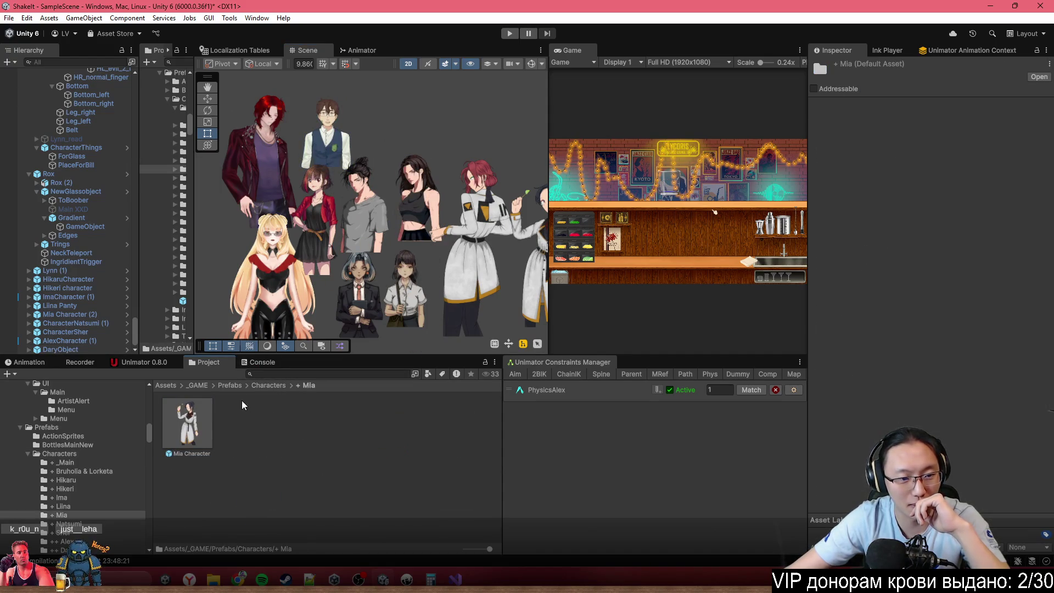
pyautogui.click(270, 386)
pyautogui.scroll(-1, 290, 487)
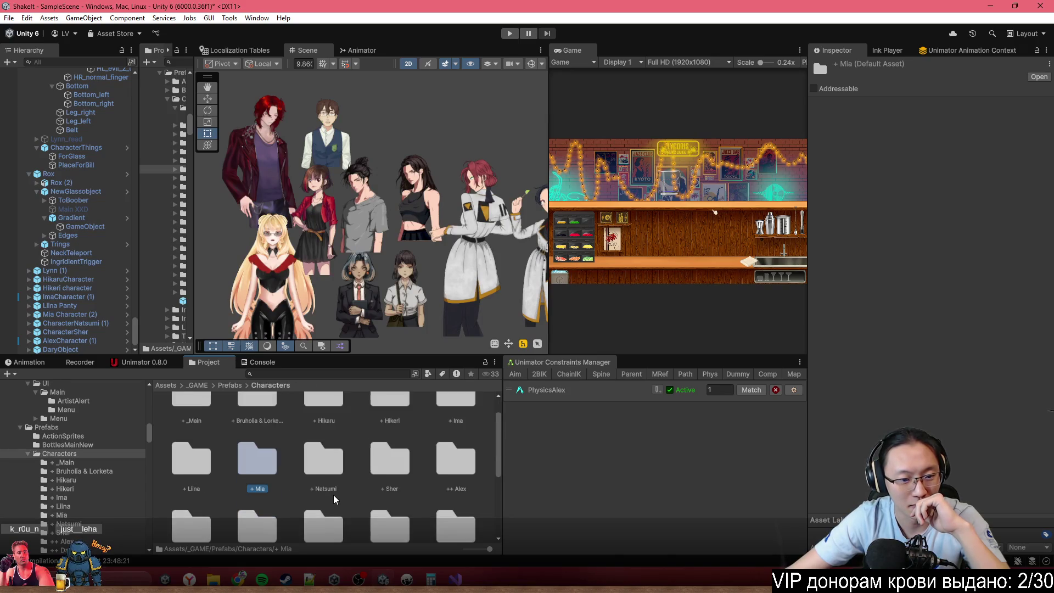
pyautogui.scroll(-1, 282, 493)
pyautogui.doubleClick(273, 497)
pyautogui.moveTo(188, 423); pyautogui.dragTo(428, 165)
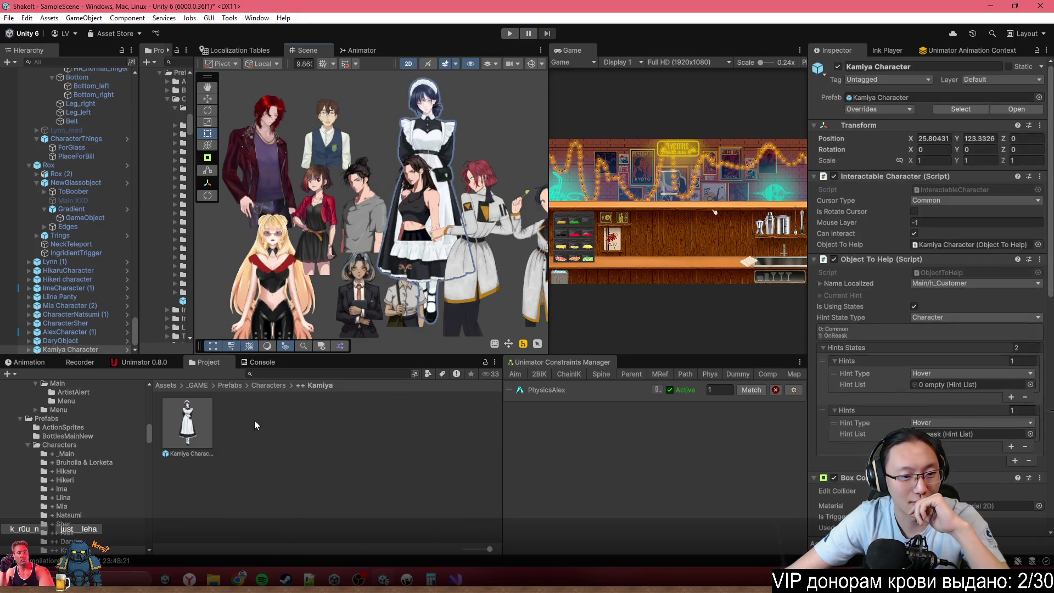
pyautogui.click(282, 382)
pyautogui.scroll(-2, 357, 489)
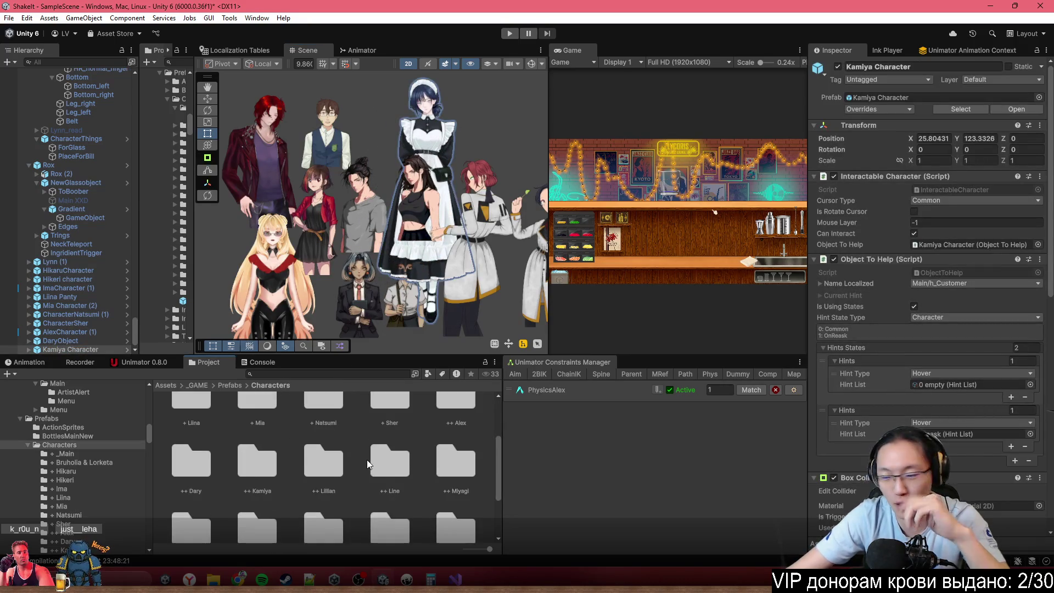
# - Undo the last four character placements, starting with Kamiya, and pan to view the bar
pyautogui.hotkey('ctrl', 'z')
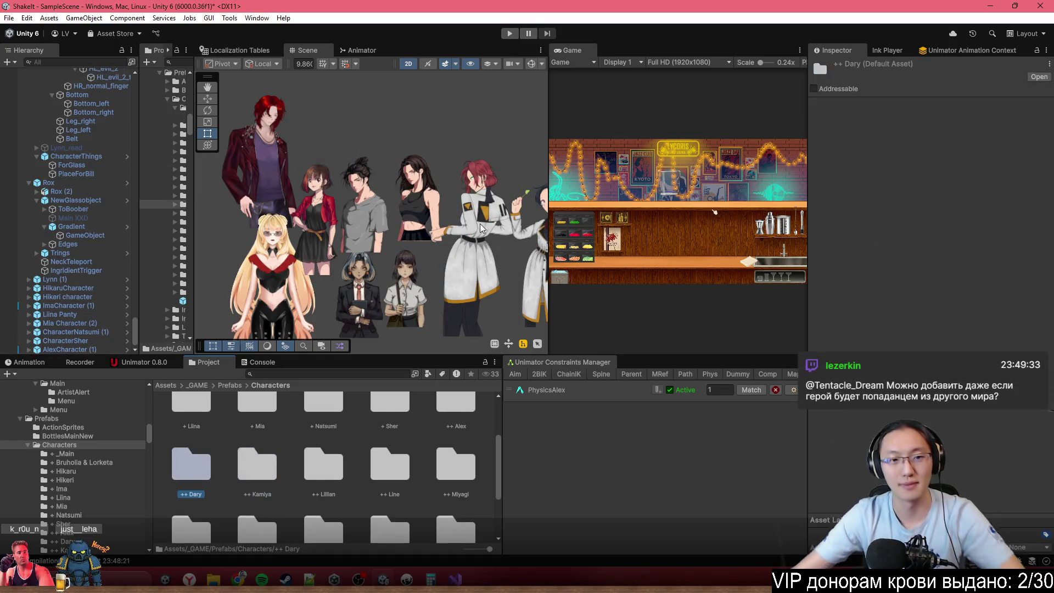
pyautogui.hotkey('ctrl', 'z')
pyautogui.hotkey('ctrl', 'z')
pyautogui.hotkey('ctrl', 'z')
pyautogui.hotkey('ctrl', 'z')
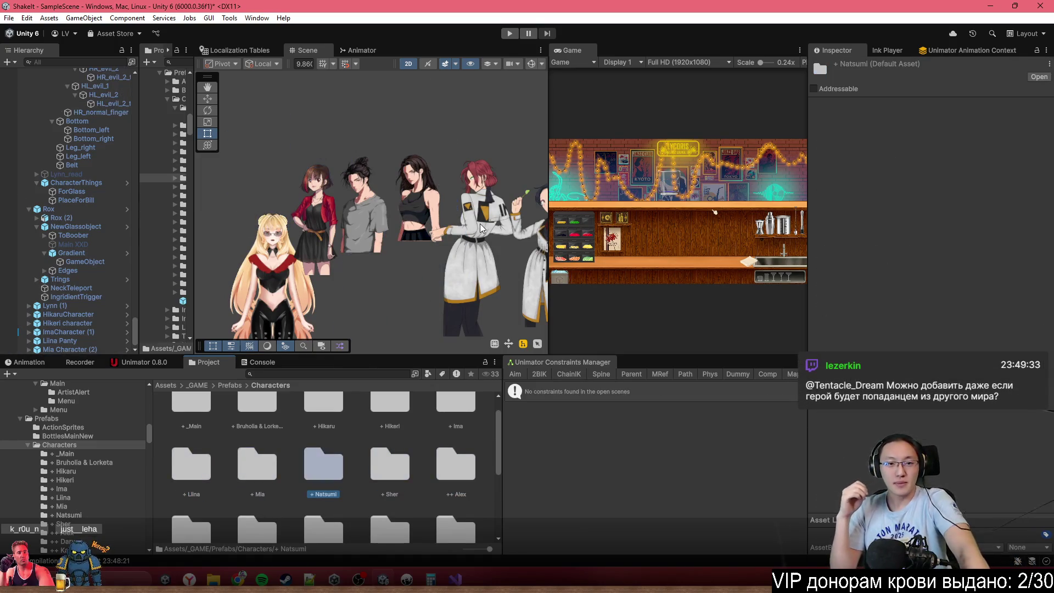
pyautogui.hotkey('ctrl', 'z')
pyautogui.hotkey('ctrl', 'z')
pyautogui.hotkey('ctrl', 'z')
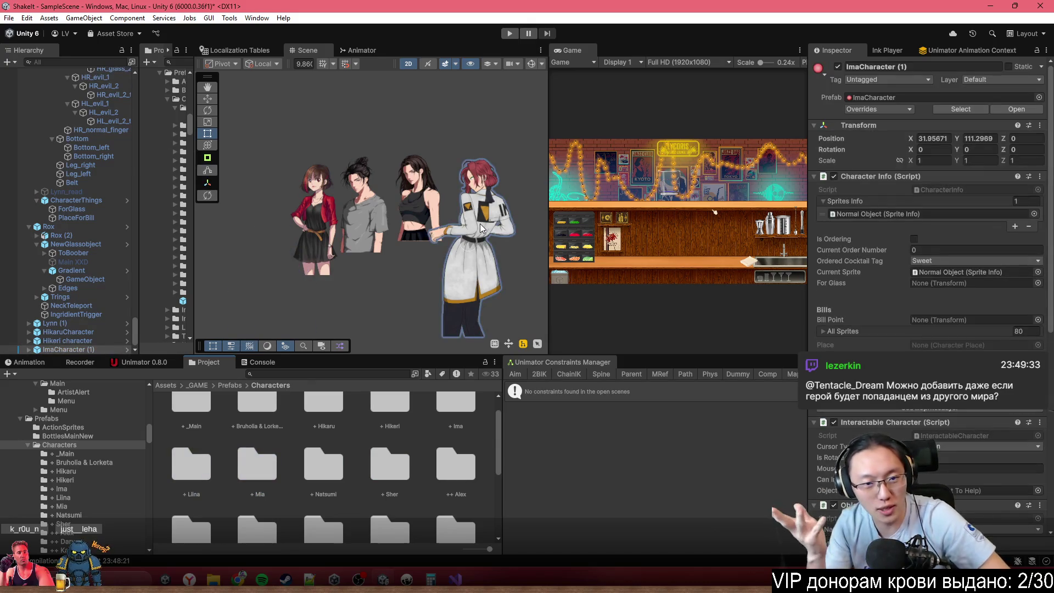
pyautogui.hotkey('ctrl', 'z')
pyautogui.hotkey('ctrl', 'z')
pyautogui.hotkey('ctrl', 'z')
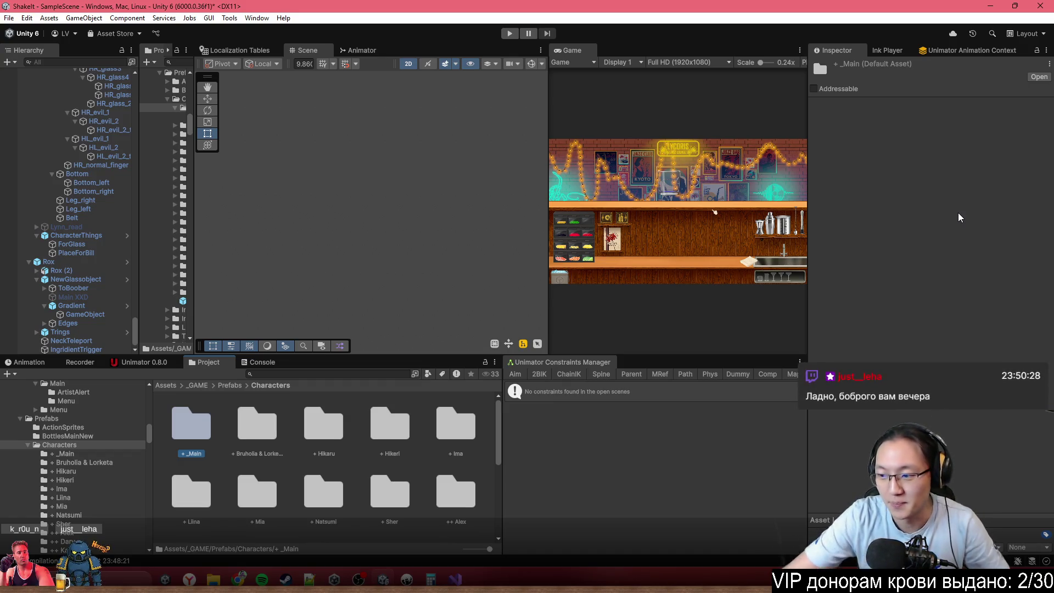
pyautogui.moveTo(403, 286)
pyautogui.mouseDown()
pyautogui.moveTo(366, 99)
pyautogui.moveTo(372, 126)
pyautogui.moveTo(422, 67)
pyautogui.mouseUp()
# - Pan and zoom the Scene view onto the bar counter and shelves, then return to Demo1.ink
pyautogui.moveTo(399, 160); pyautogui.dragTo(434, 277)
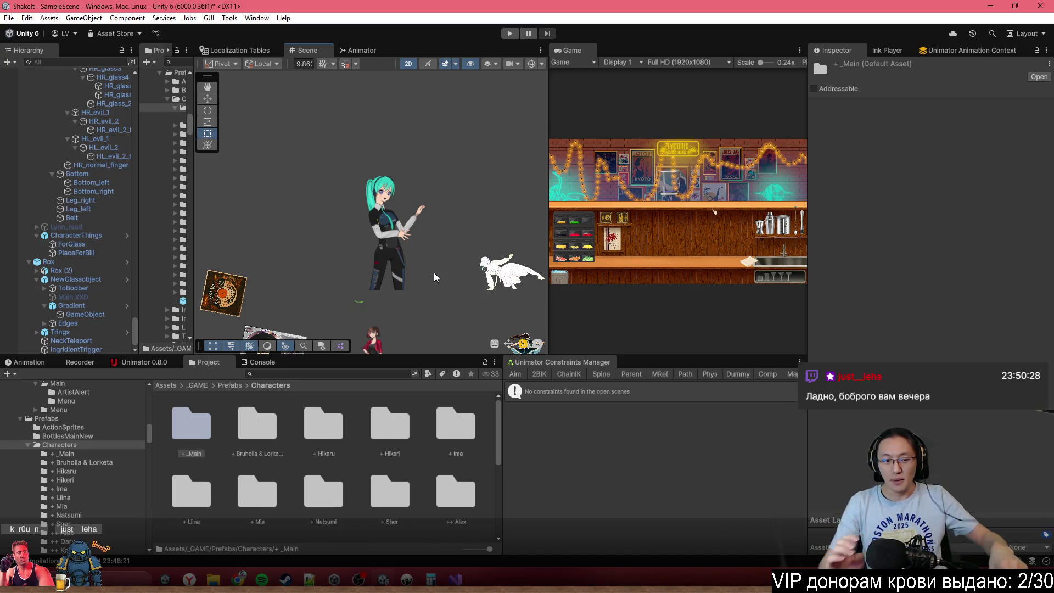
pyautogui.scroll(-5, 434, 274)
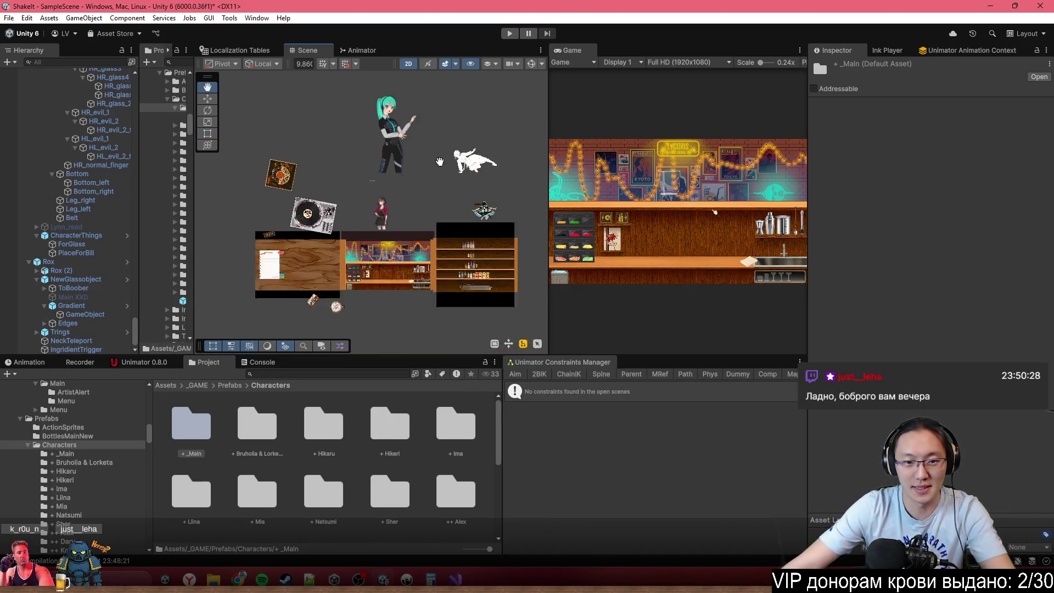
pyautogui.scroll(10, 426, 251)
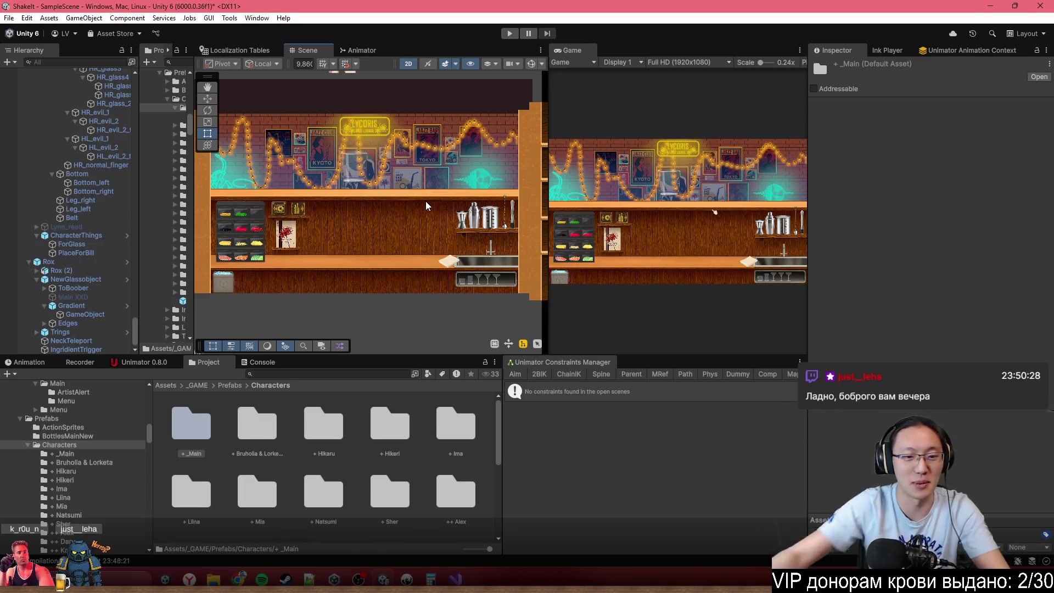
pyautogui.click(406, 579)
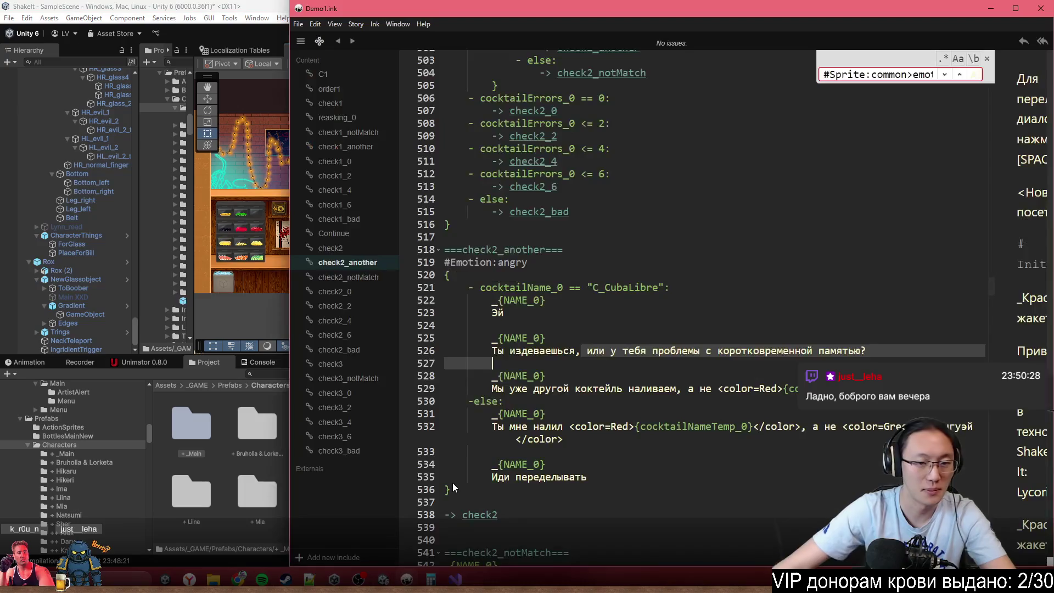
pyautogui.scroll(-2, 690, 295)
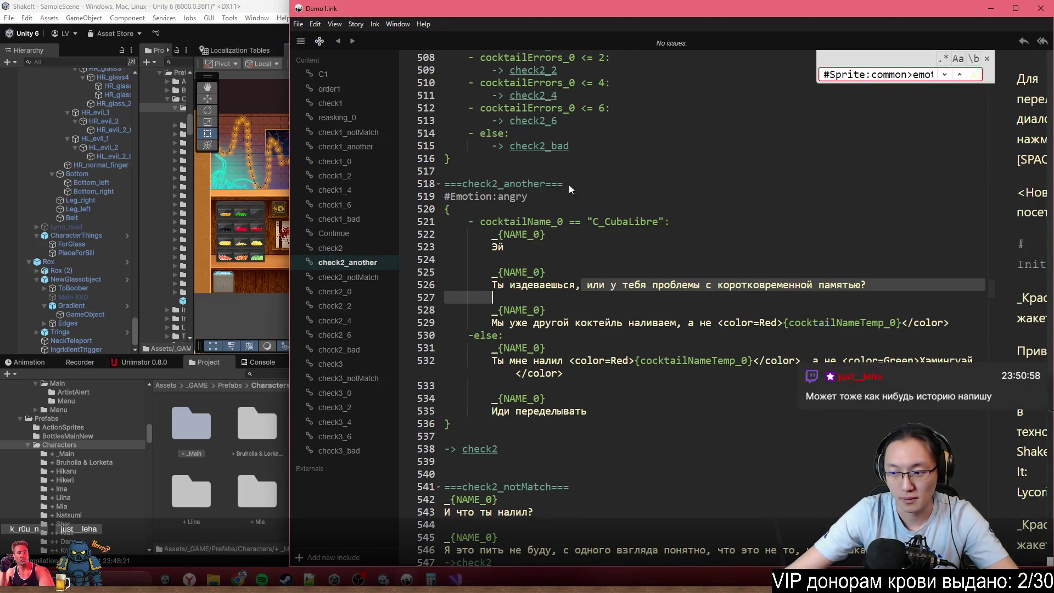
pyautogui.moveTo(238, 579)
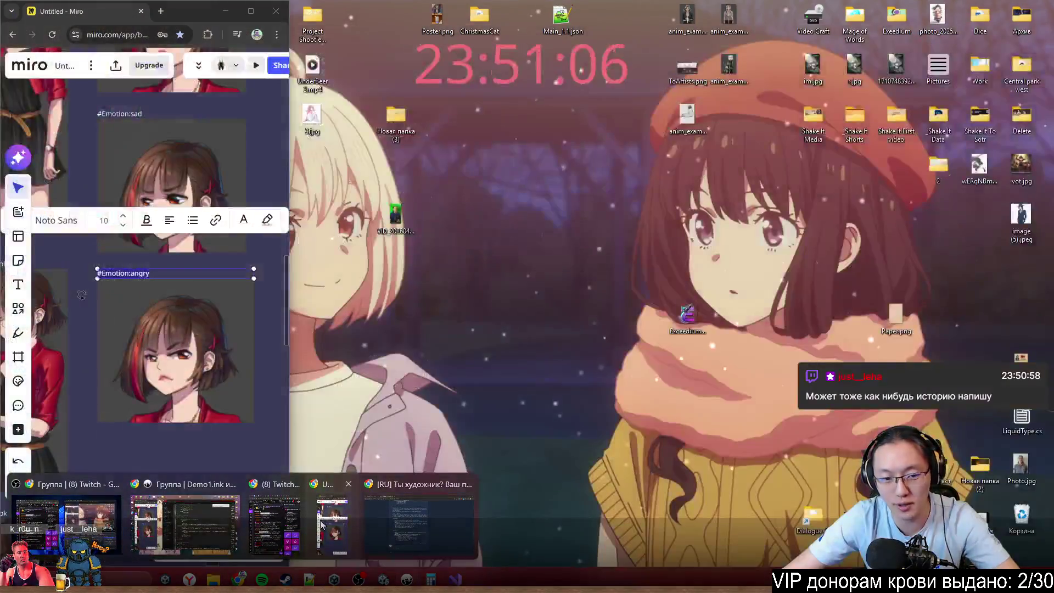
pyautogui.click(332, 525)
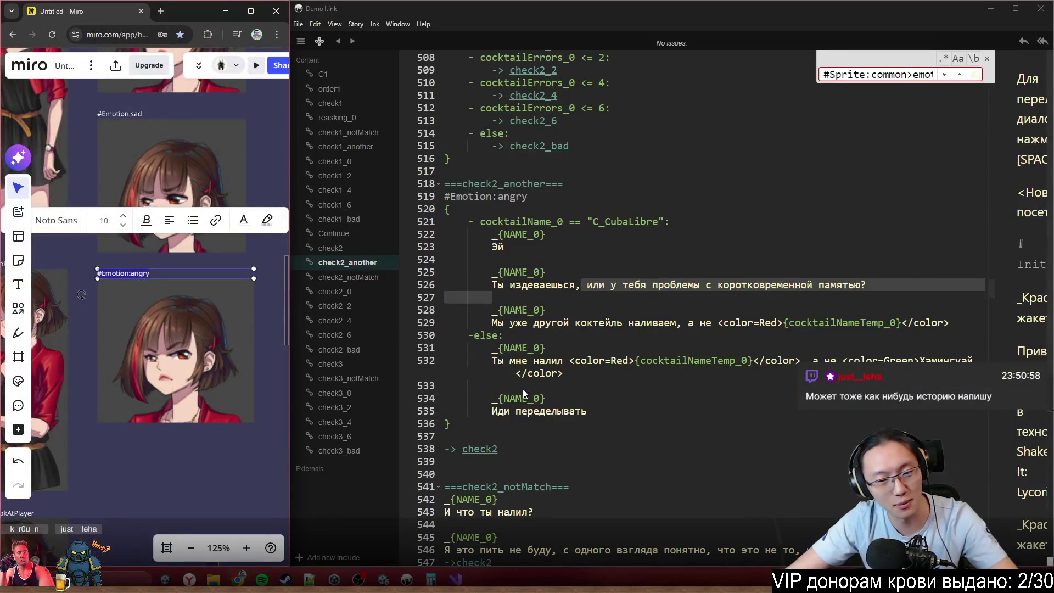
pyautogui.click(259, 434)
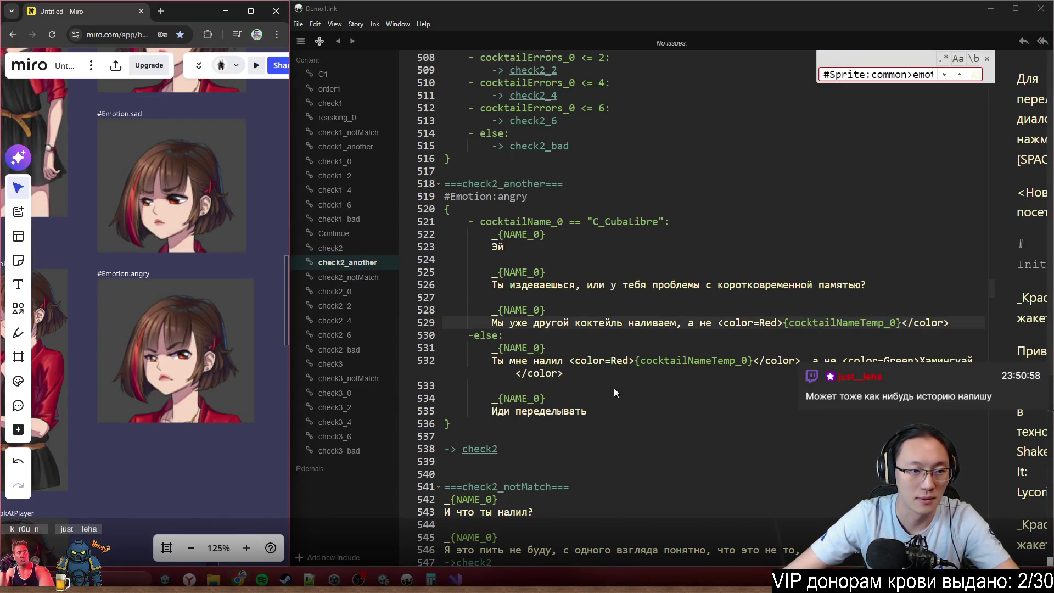
pyautogui.scroll(-5, 251, 341)
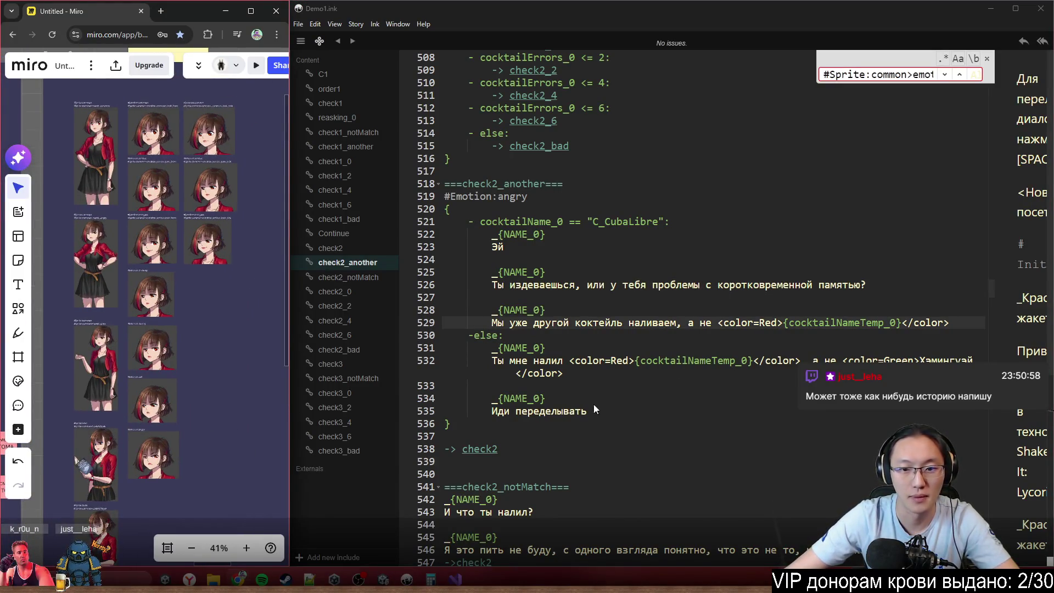
pyautogui.moveTo(554, 285); pyautogui.dragTo(819, 284)
pyautogui.scroll(10, 137, 475)
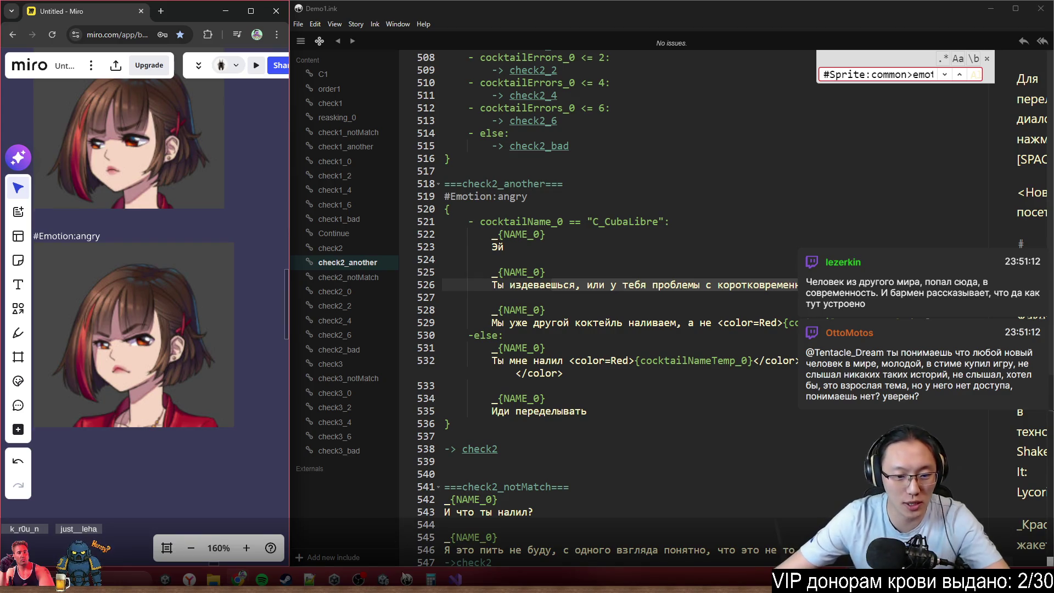
pyautogui.hotkey('alt', 'Tab')
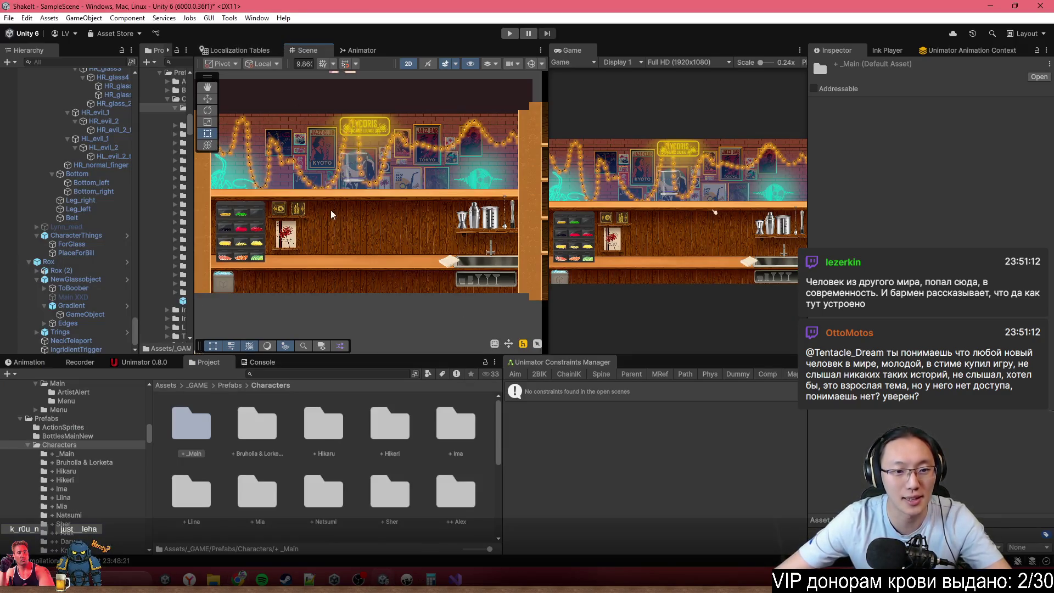
pyautogui.scroll(-5, 219, 494)
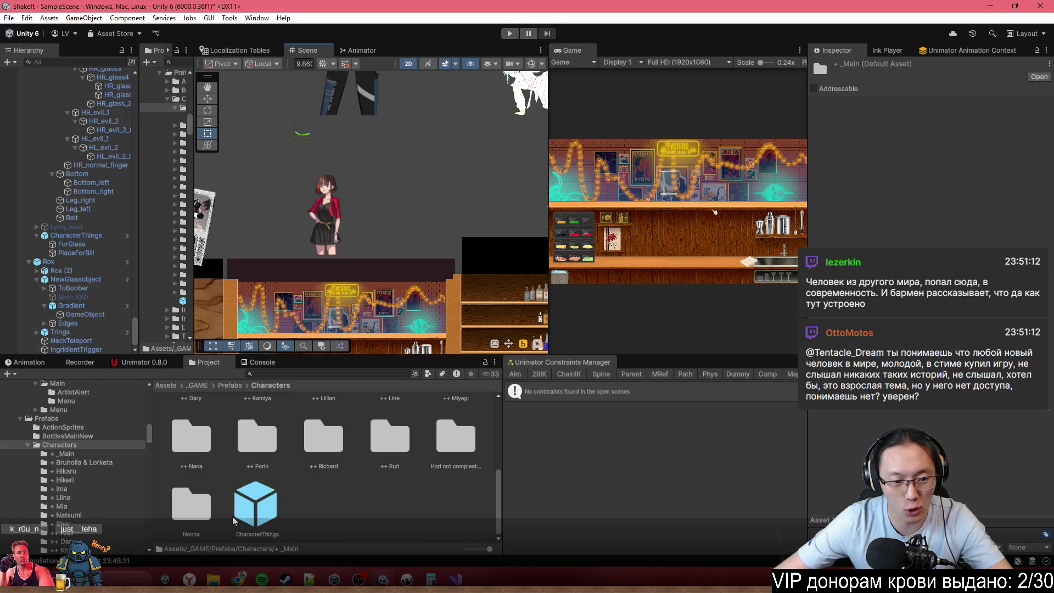
pyautogui.scroll(3, 398, 505)
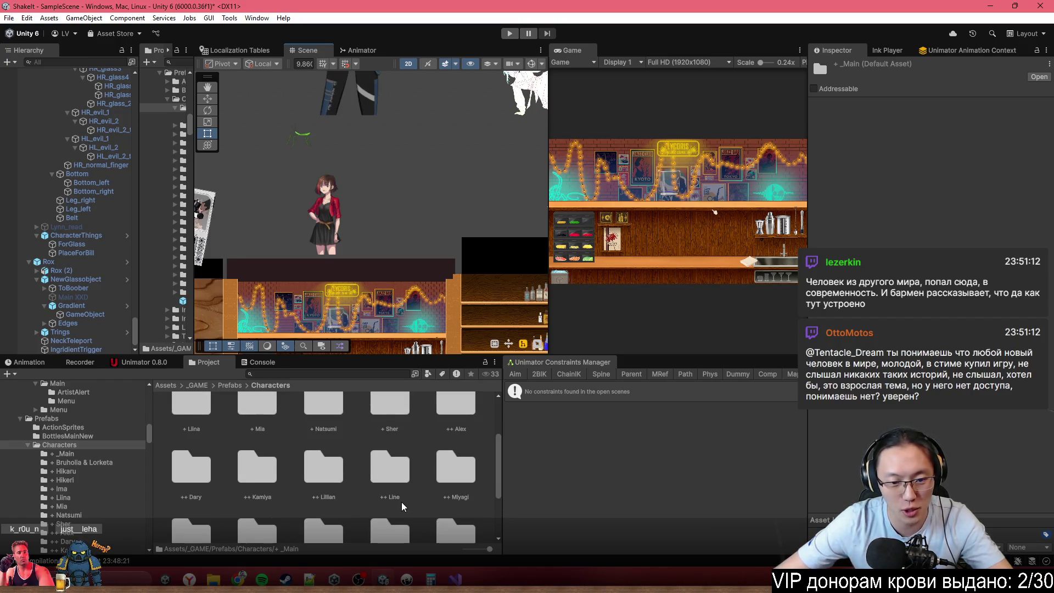
pyautogui.scroll(-1, 240, 482)
pyautogui.scroll(-2, 244, 483)
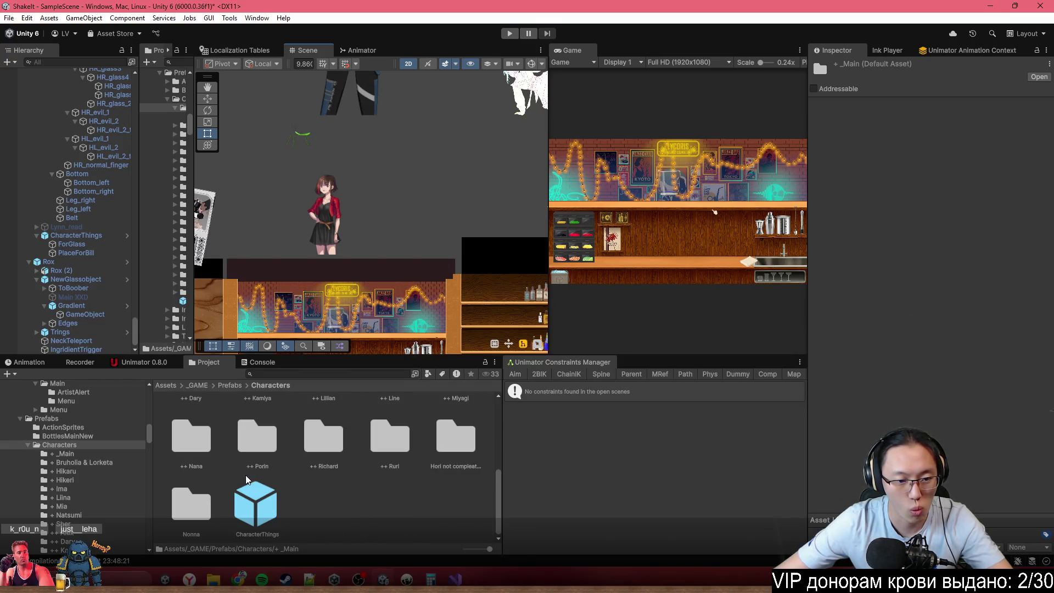
pyautogui.doubleClick(191, 439)
pyautogui.moveTo(188, 424); pyautogui.dragTo(429, 207)
pyautogui.press('f')
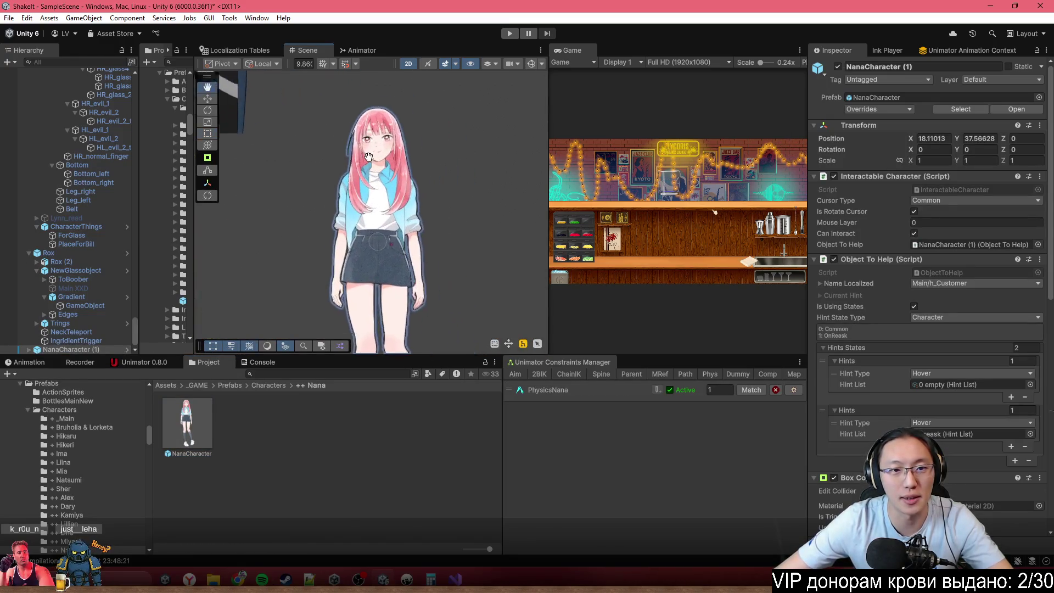
pyautogui.scroll(5, 356, 177)
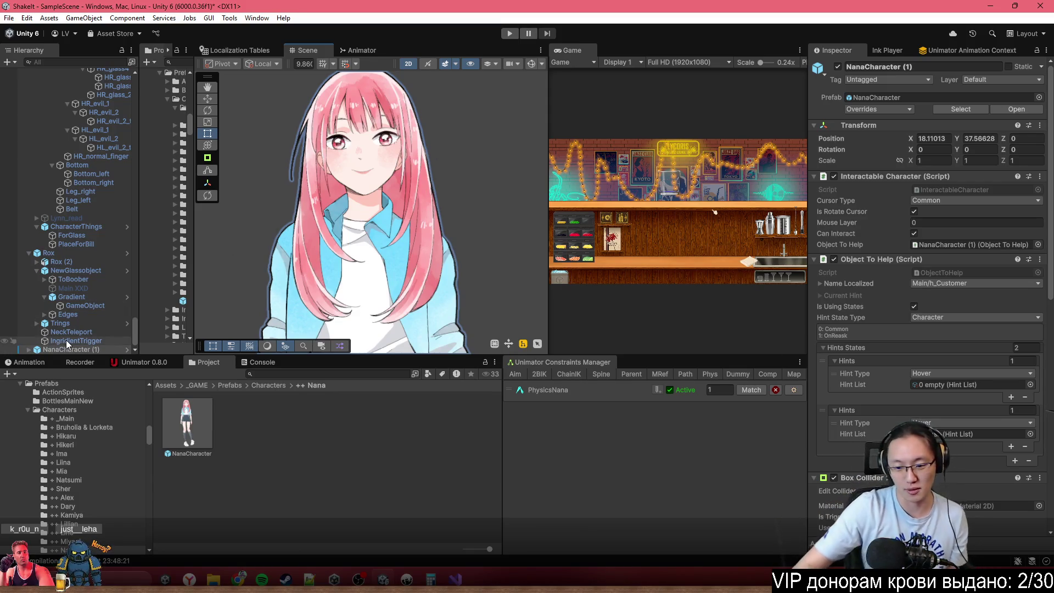
pyautogui.press('Delete')
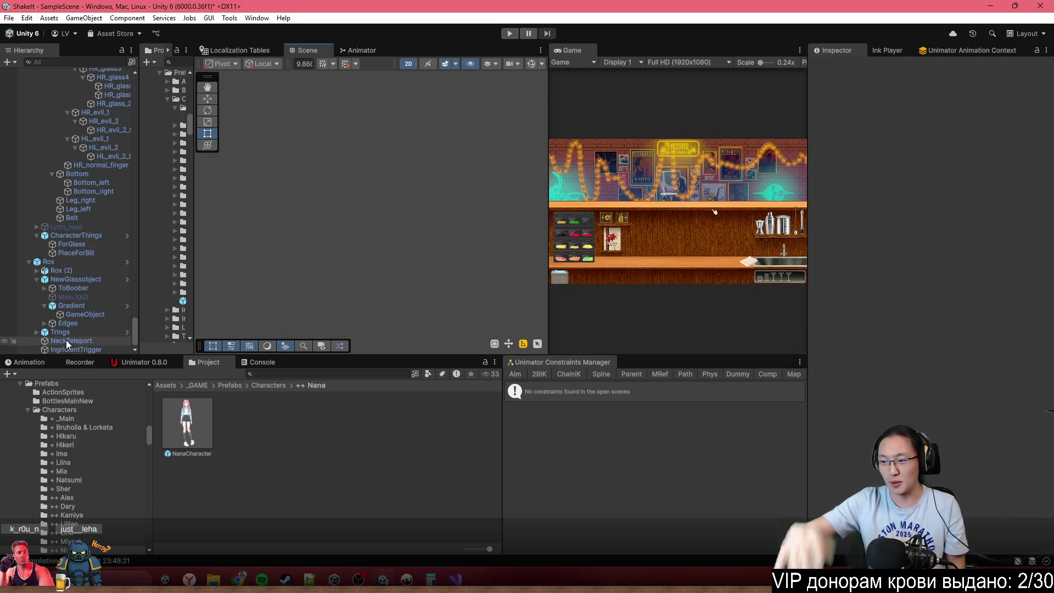
pyautogui.scroll(-10, 347, 251)
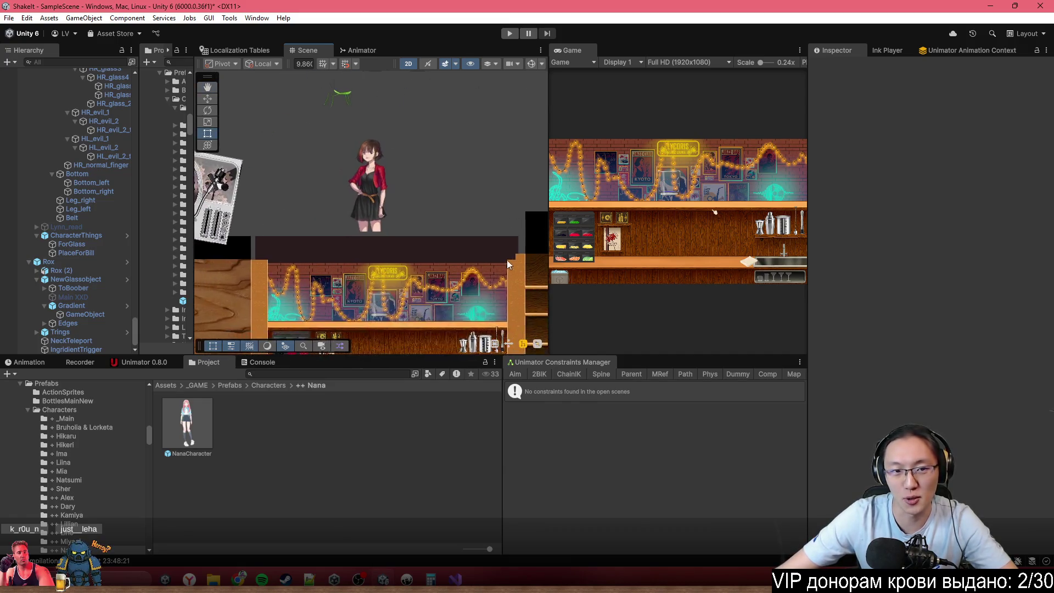
pyautogui.moveTo(509, 246); pyautogui.dragTo(530, 134)
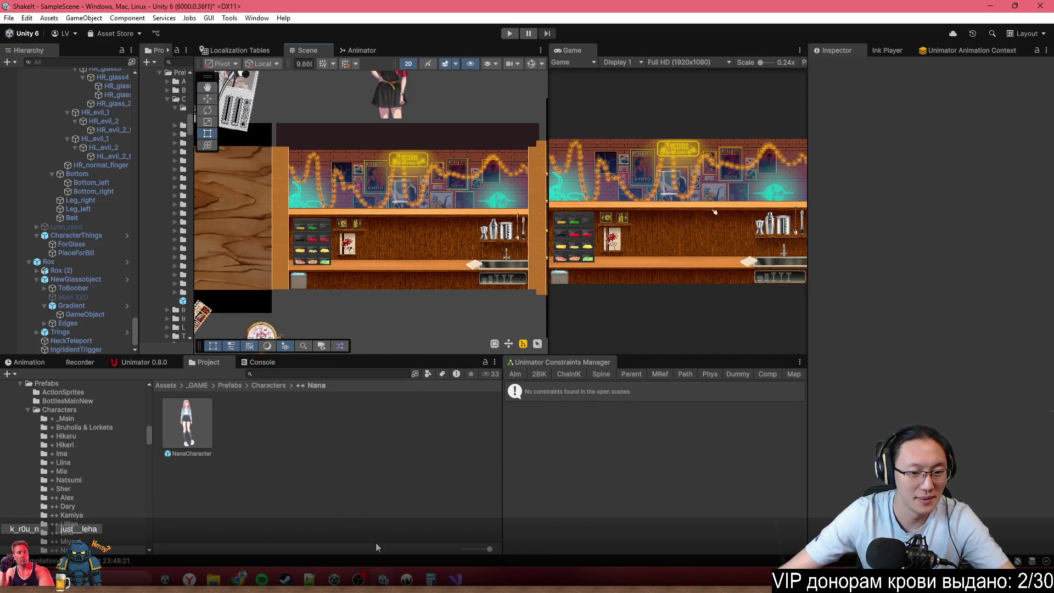
pyautogui.moveTo(416, 581)
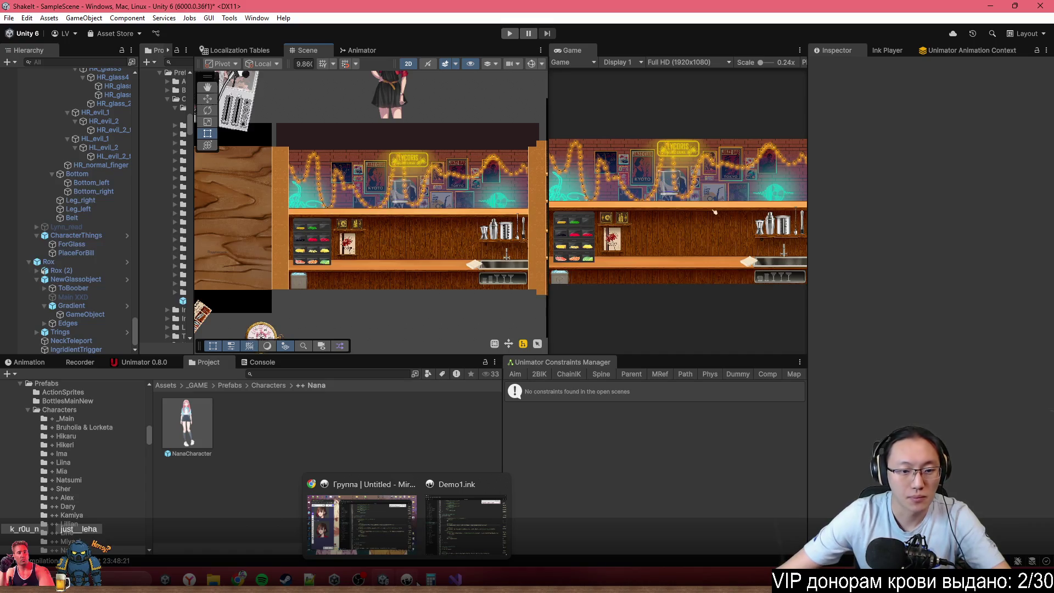
pyautogui.click(436, 531)
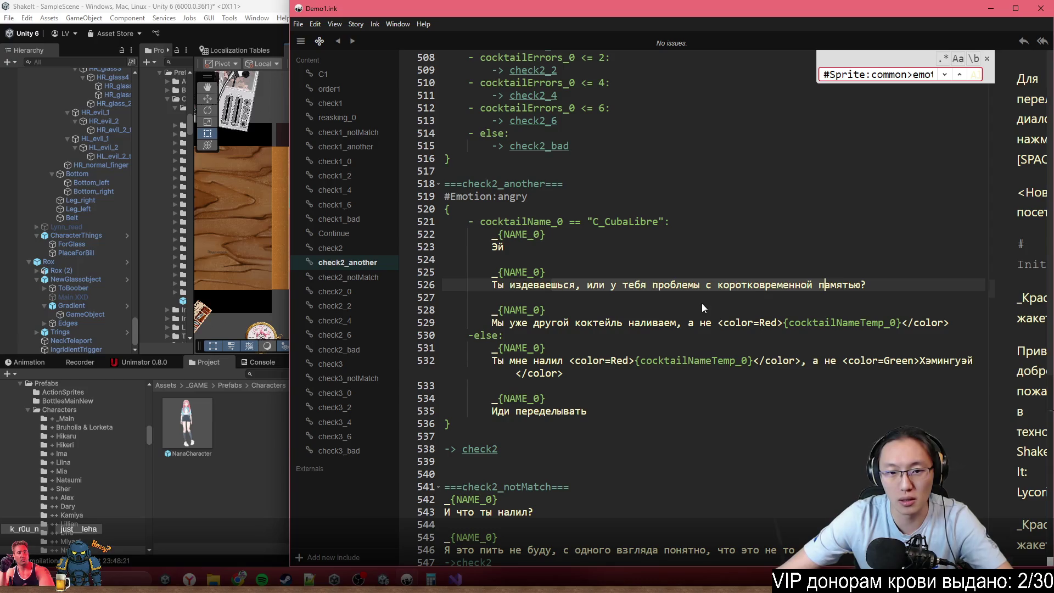
# - Bring the Miro sprite board forward and place the caret at check2_another's closing color tag
pyautogui.scroll(-1, 696, 302)
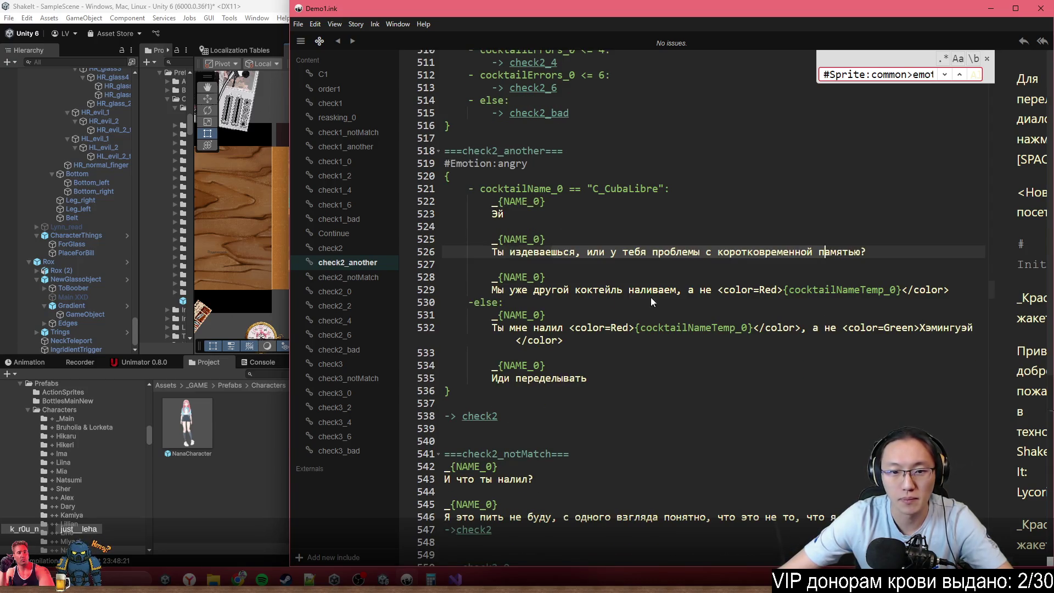
pyautogui.click(238, 579)
pyautogui.click(347, 515)
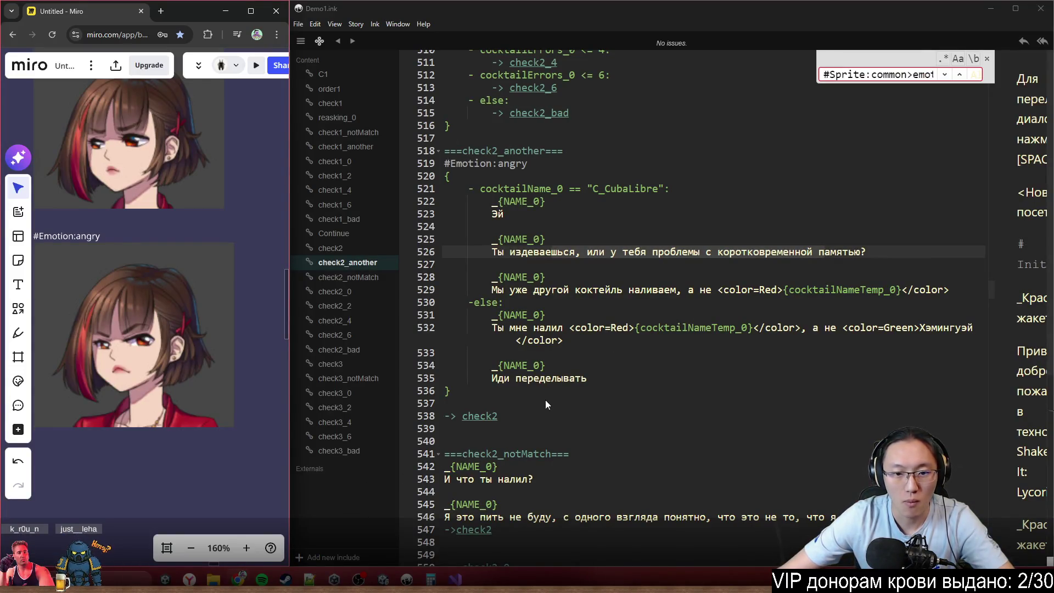
pyautogui.scroll(-2, 573, 325)
pyautogui.click(787, 269)
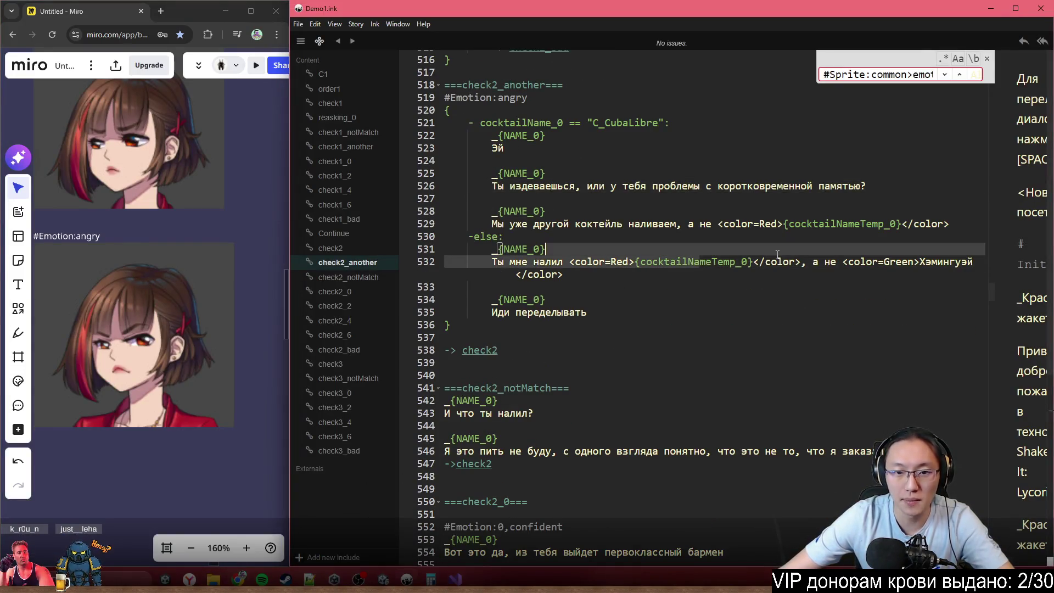
pyautogui.click(796, 260)
pyautogui.click(783, 264)
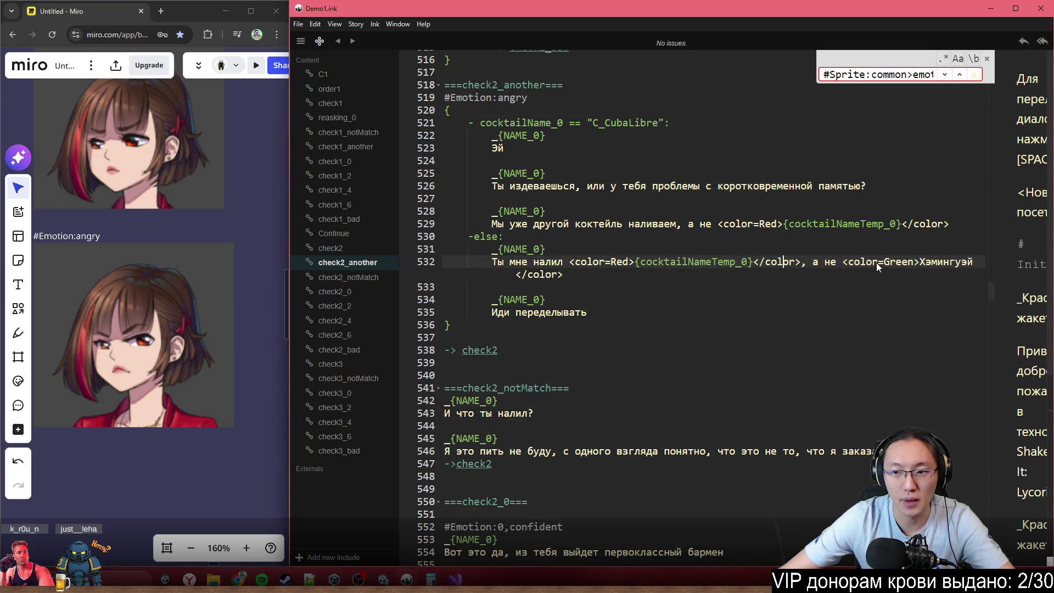
# - Select the #Emotion:angry label on the Miro board and move to the check2_notMatch header
pyautogui.scroll(-3, 521, 347)
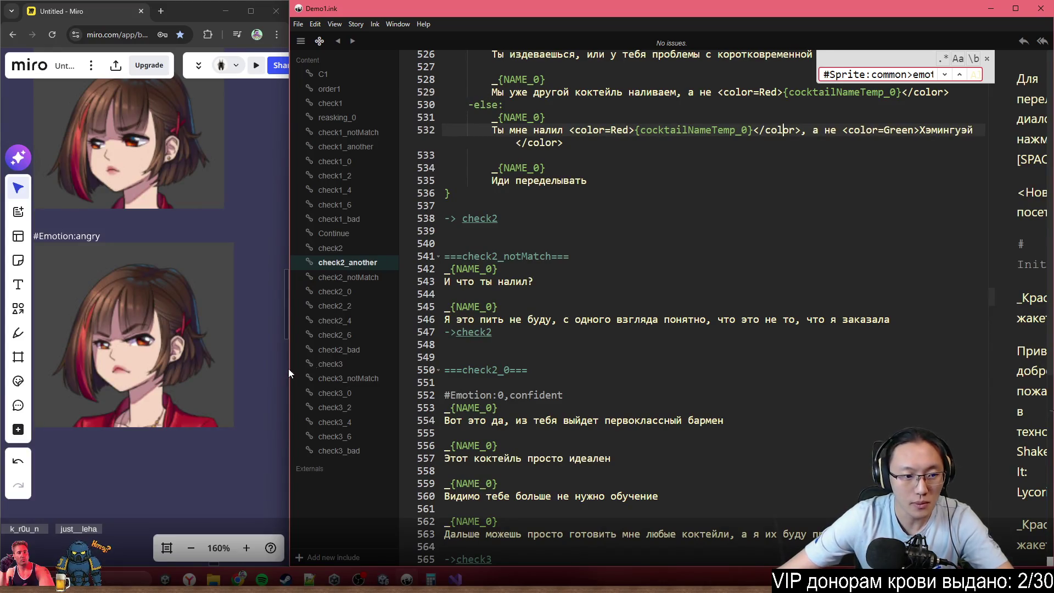
pyautogui.scroll(-5, 210, 296)
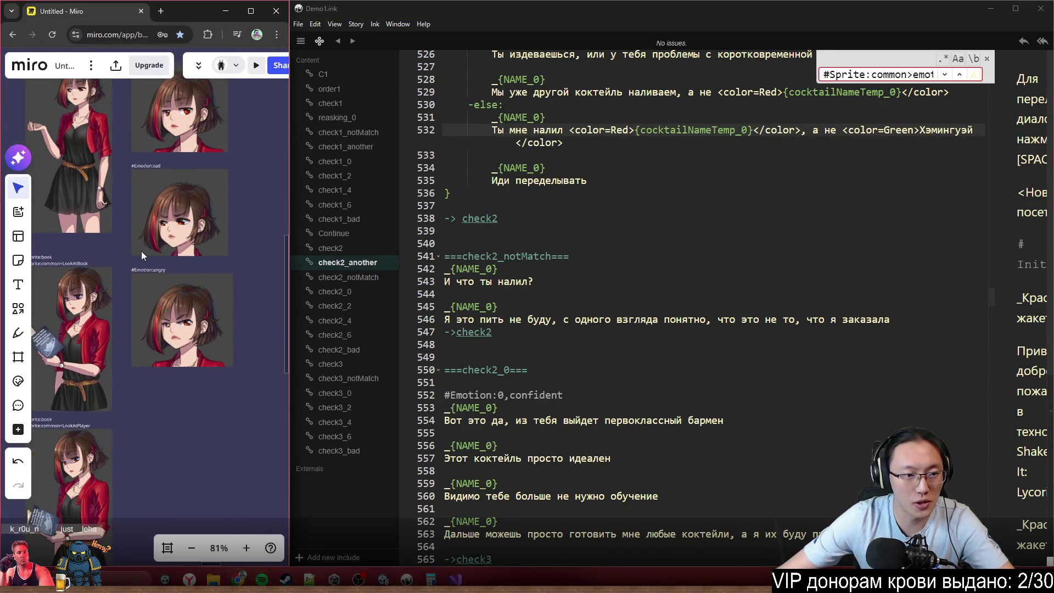
pyautogui.scroll(5, 153, 272)
pyautogui.click(150, 271)
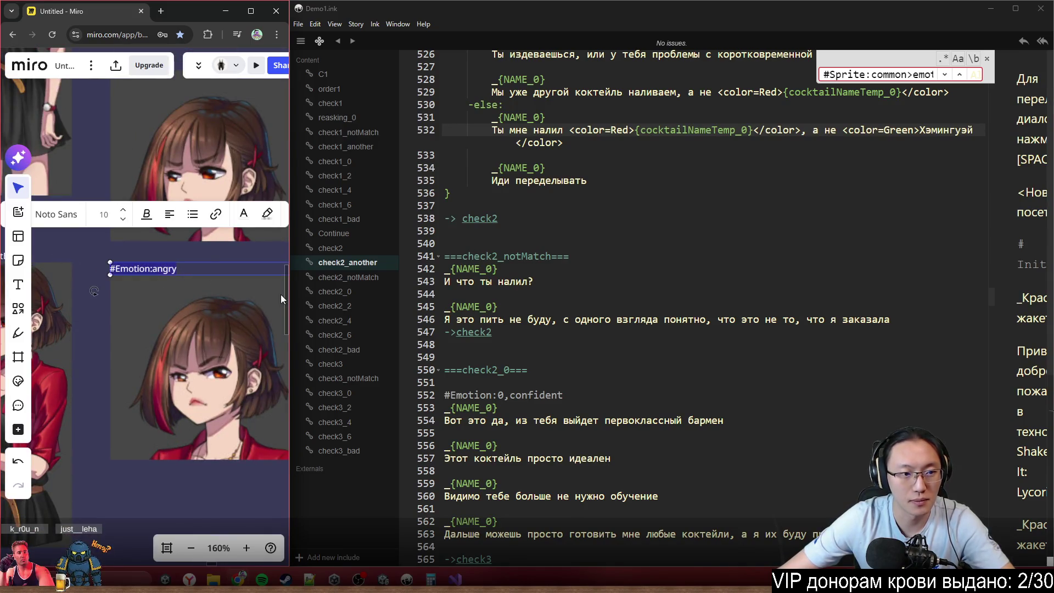
pyautogui.click(498, 293)
# - Paste #Emotion:angry on a new line under the check2_notMatch header
pyautogui.click(597, 245)
pyautogui.click(601, 255)
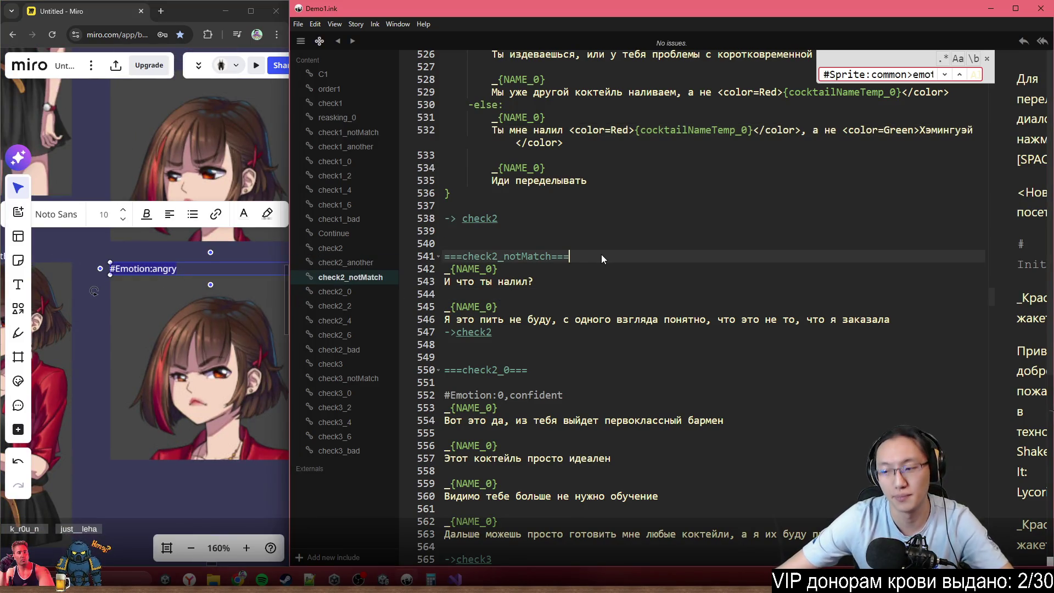
pyautogui.press('Return')
pyautogui.press('Return')
pyautogui.write('#Emotion:angry')
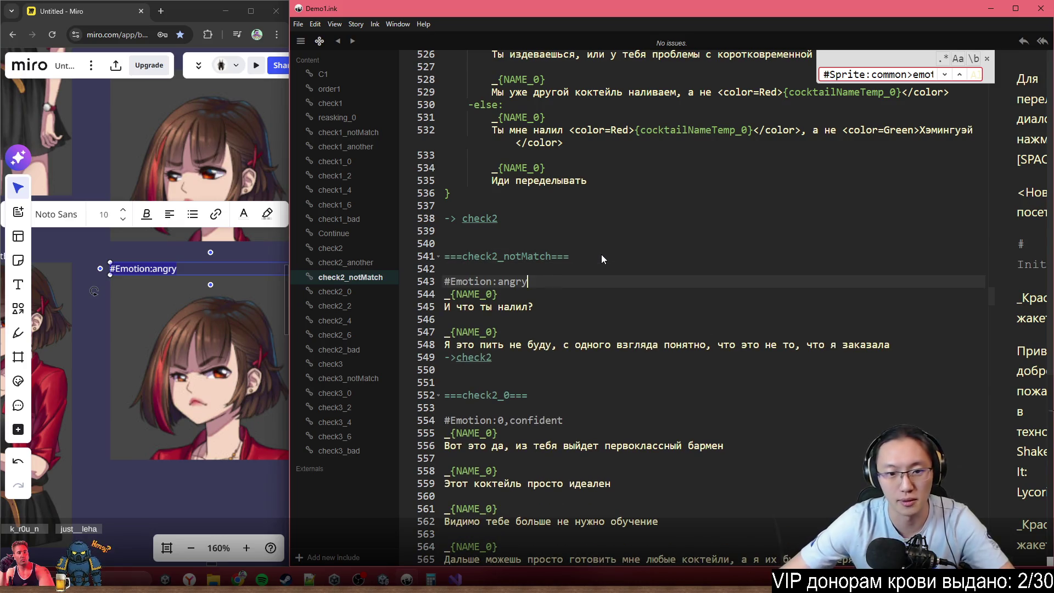
pyautogui.scroll(-3, 587, 373)
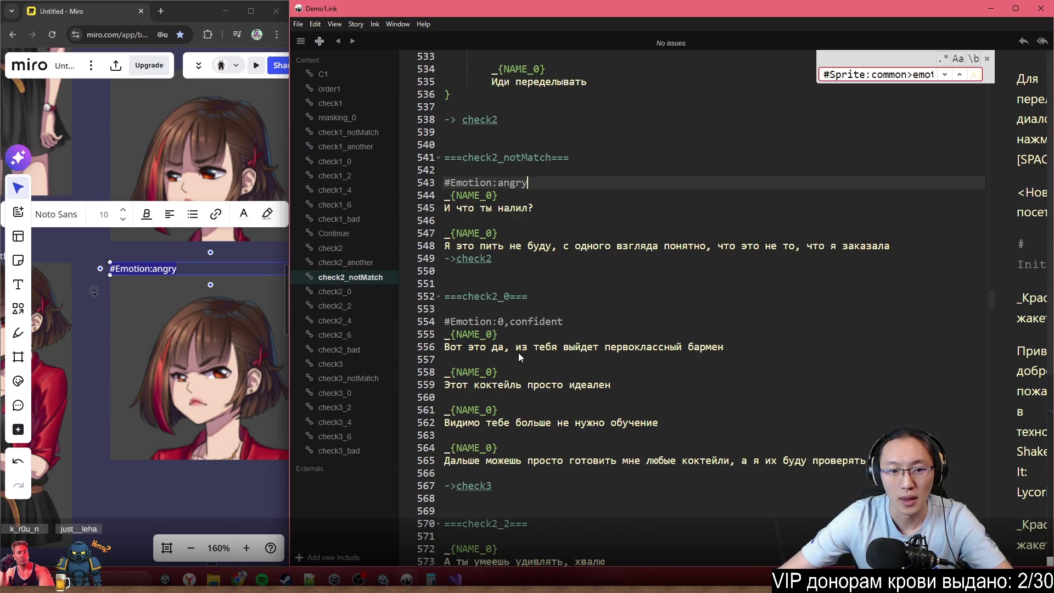
# - Copy #Emotion:common from the Miro board and paste it over check2_0's #Emotion:0,confident tag
pyautogui.moveTo(444, 334); pyautogui.dragTo(724, 347)
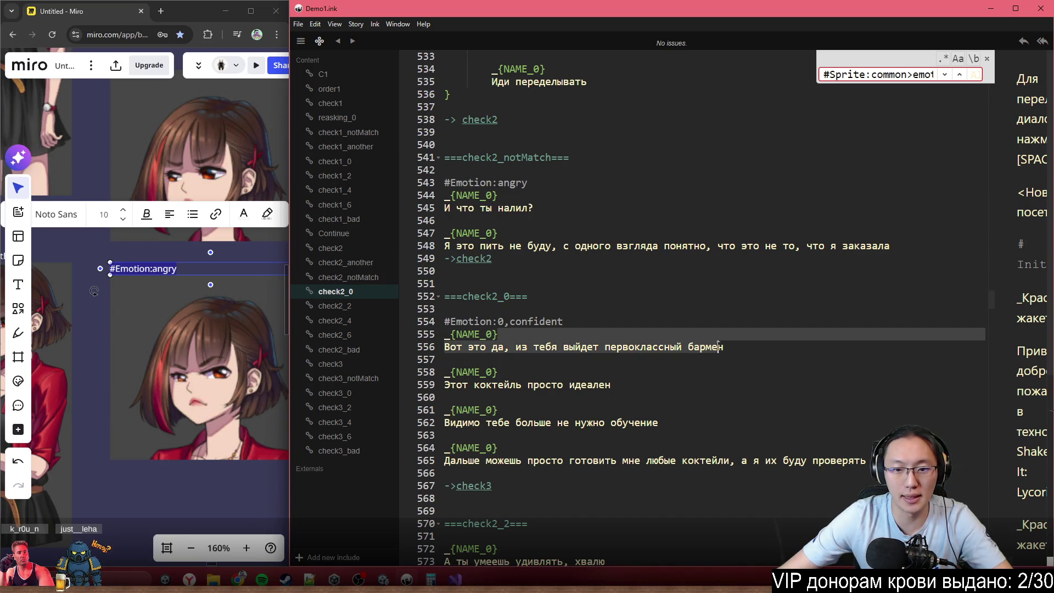
pyautogui.scroll(-2, 604, 286)
pyautogui.click(583, 255)
pyautogui.scroll(-5, 212, 315)
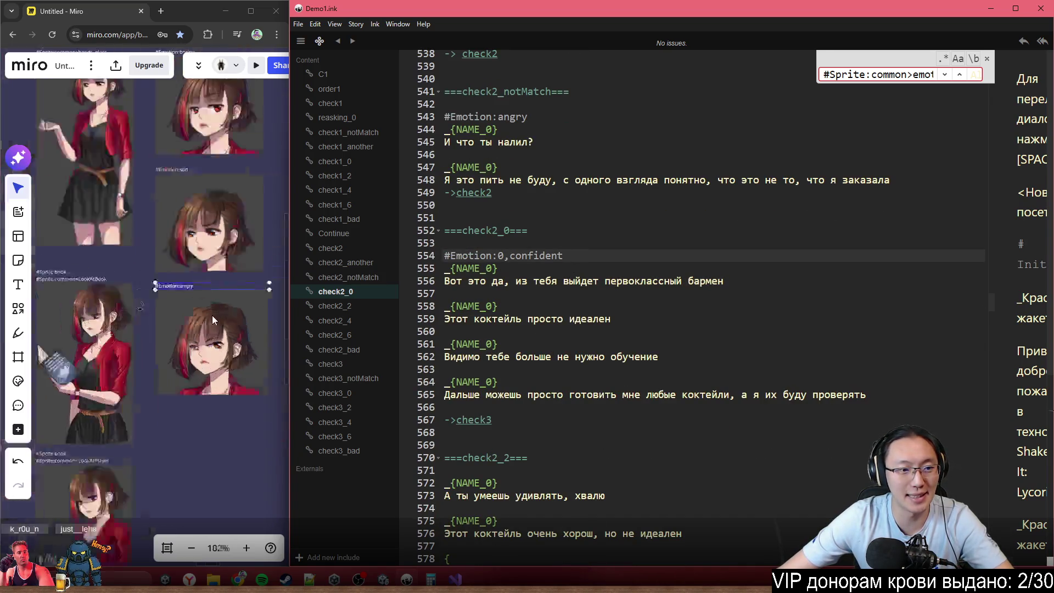
pyautogui.scroll(5, 225, 165)
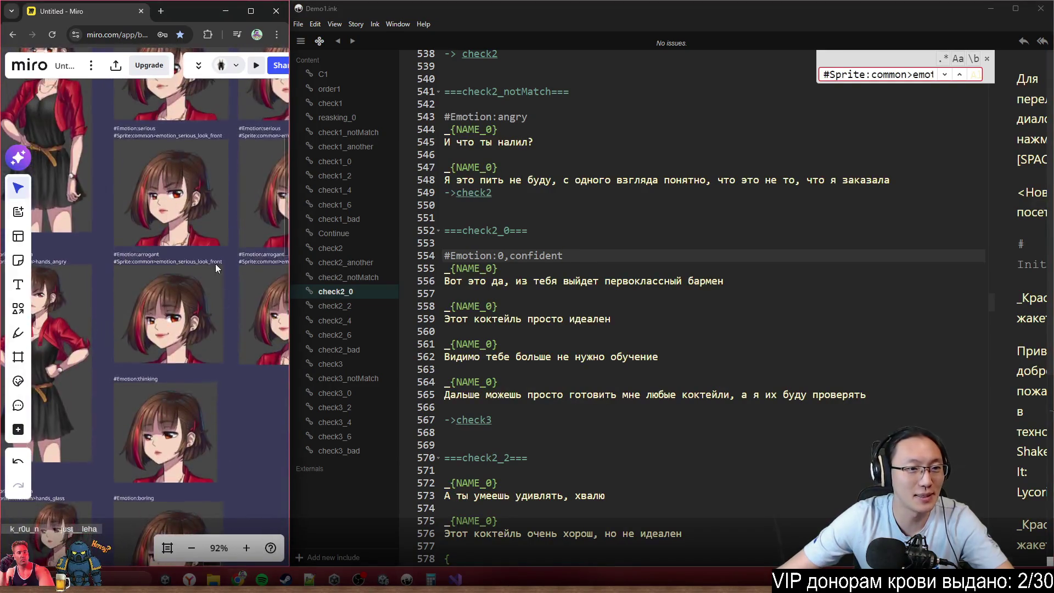
pyautogui.scroll(5, 145, 356)
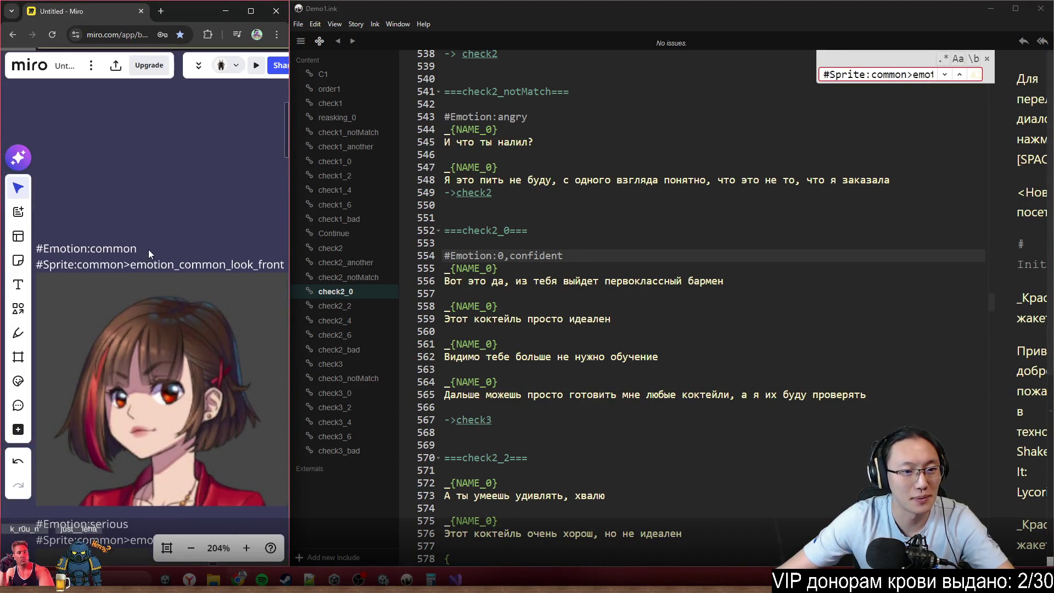
pyautogui.doubleClick(137, 245)
pyautogui.moveTo(137, 246); pyautogui.dragTo(15, 247)
pyautogui.hotkey('ctrl', 'c')
pyautogui.moveTo(602, 255); pyautogui.dragTo(601, 244)
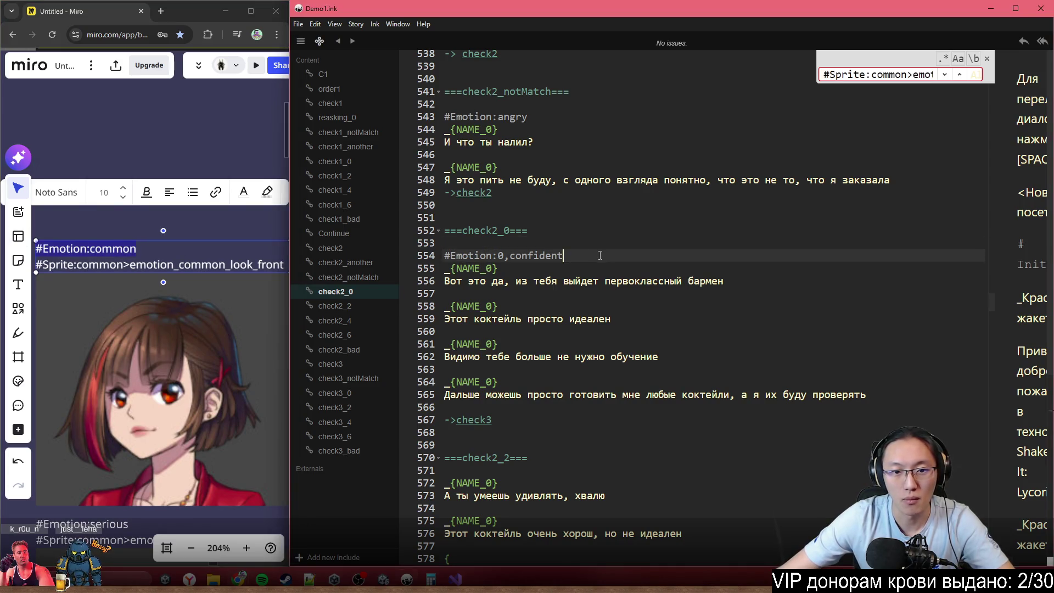
pyautogui.hotkey('ctrl', 'v')
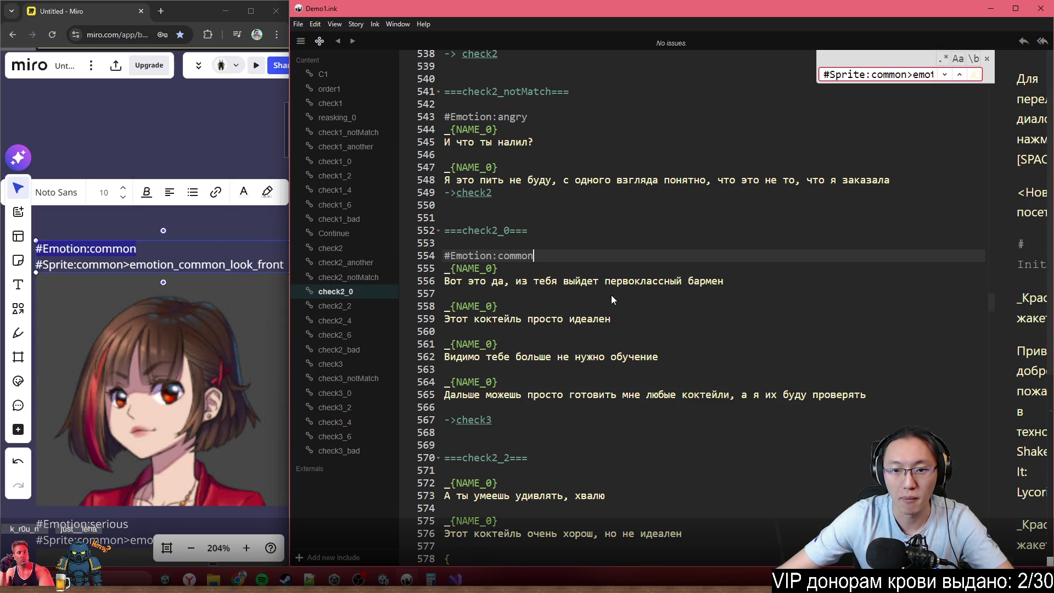
pyautogui.scroll(-8, 185, 360)
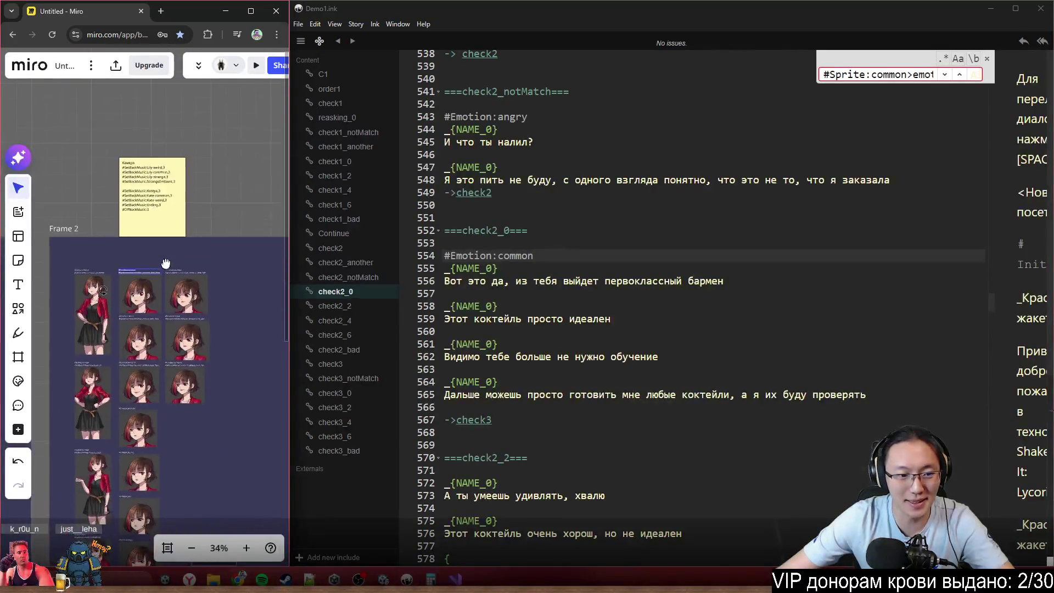
# - Replace check2_0's opening #Emotion:common tag with #Emotion:arrogant copied from the Miro board
pyautogui.scroll(4, 143, 347)
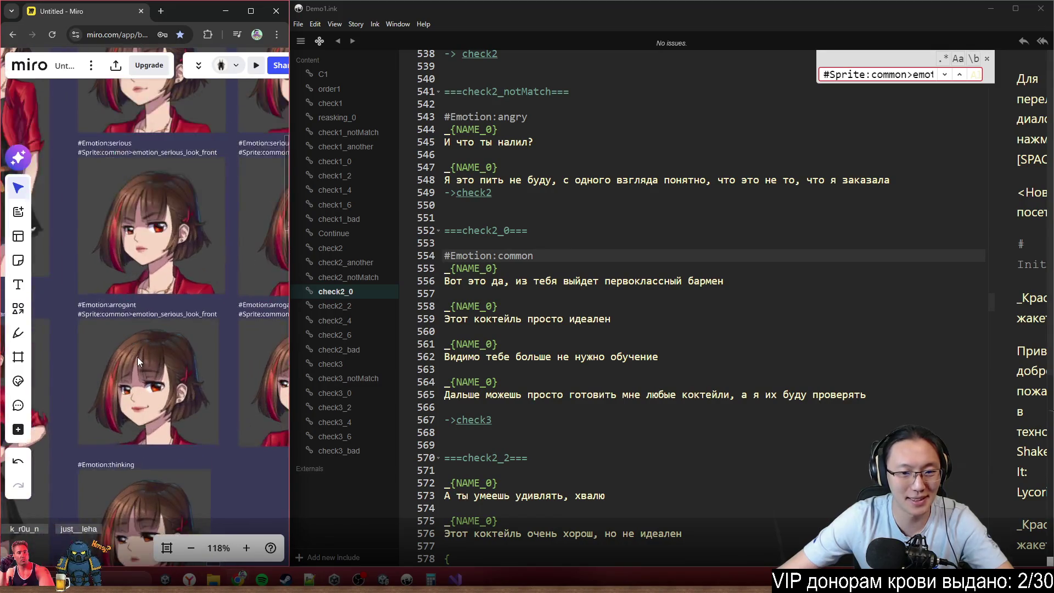
pyautogui.click(128, 307)
pyautogui.moveTo(135, 305); pyautogui.dragTo(74, 303)
pyautogui.hotkey('ctrl', 'c')
pyautogui.click(92, 303)
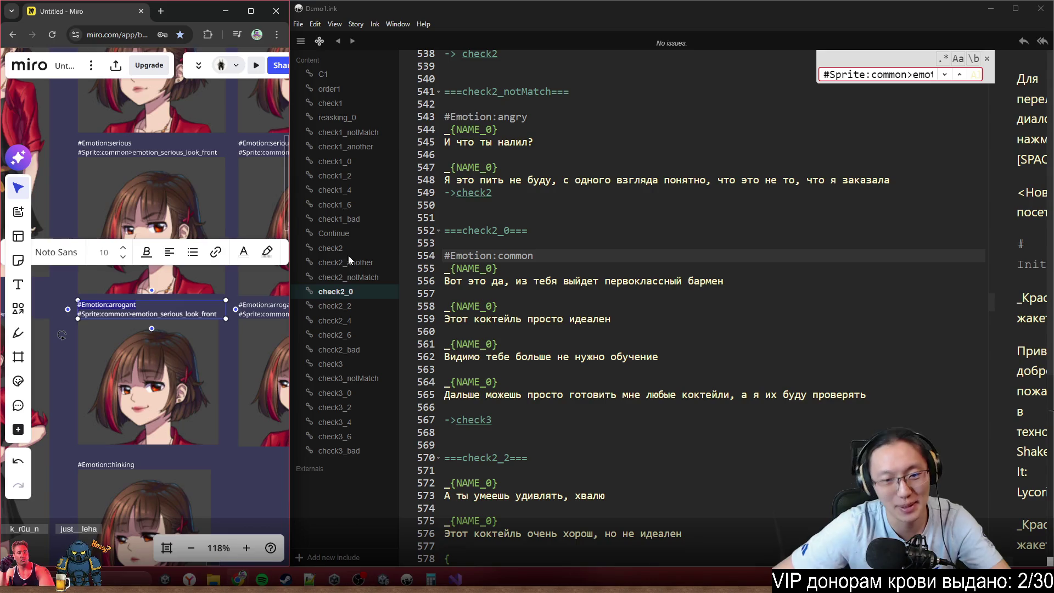
pyautogui.moveTo(543, 255); pyautogui.dragTo(443, 256)
pyautogui.hotkey('ctrl', 'v')
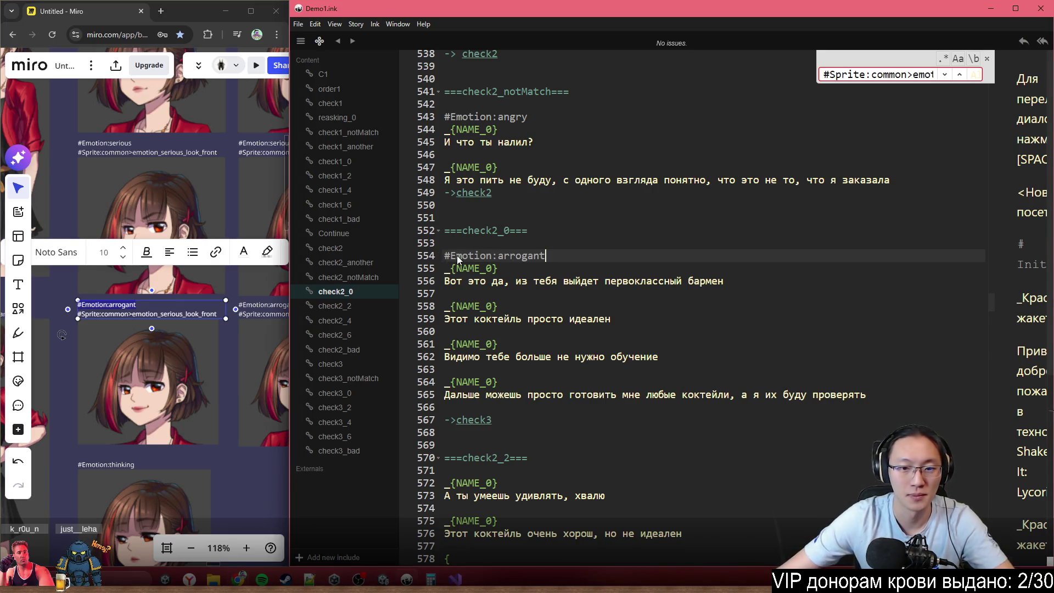
# - Copy #Emotion:common from Miro and insert it on a new line before check2_0's last dialogue line
pyautogui.click(182, 167)
pyautogui.scroll(3, 183, 240)
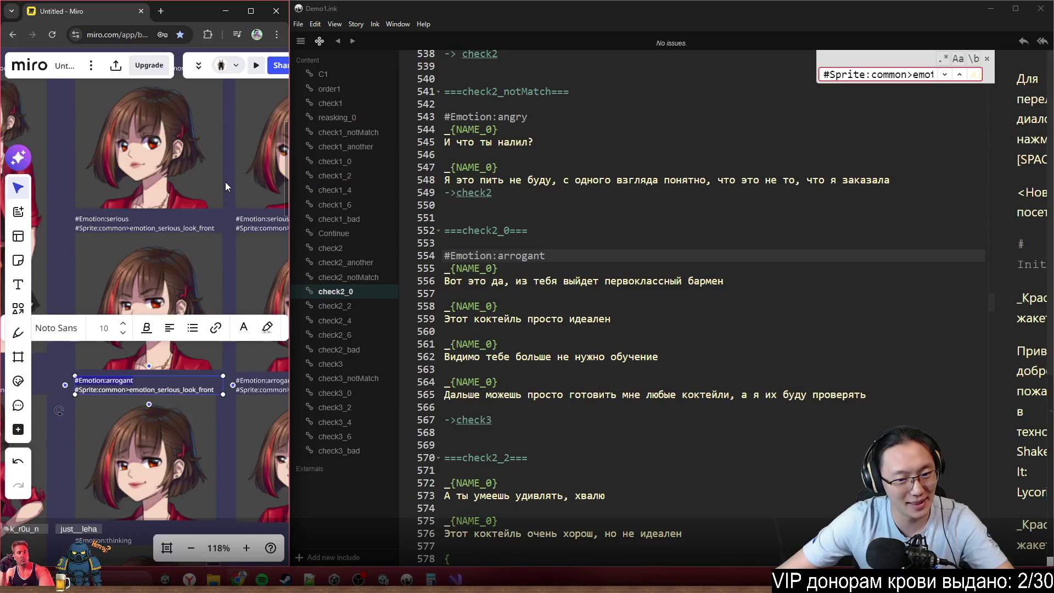
pyautogui.scroll(3, 147, 192)
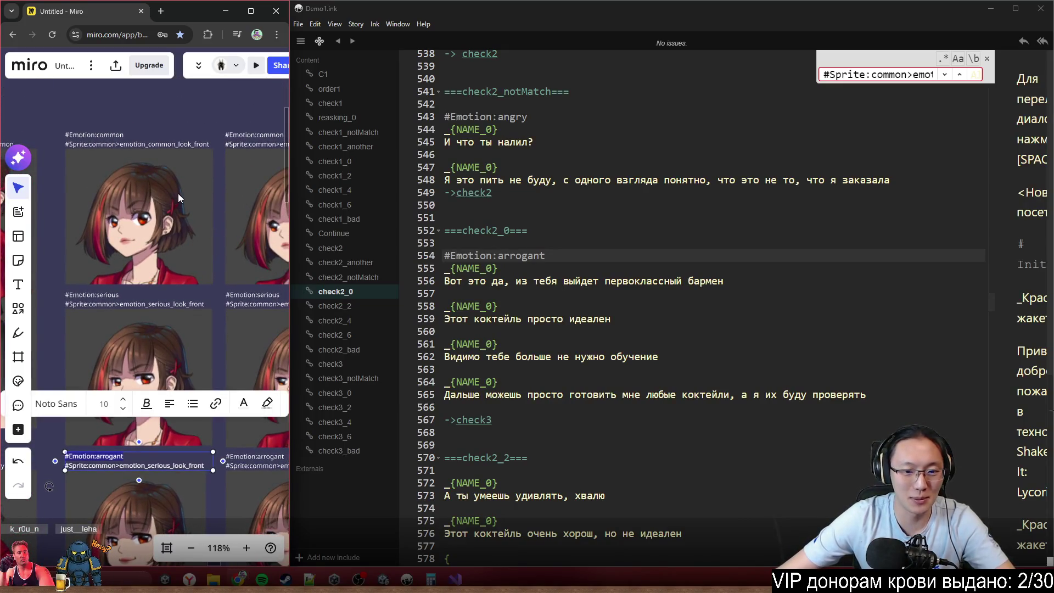
pyautogui.click(107, 136)
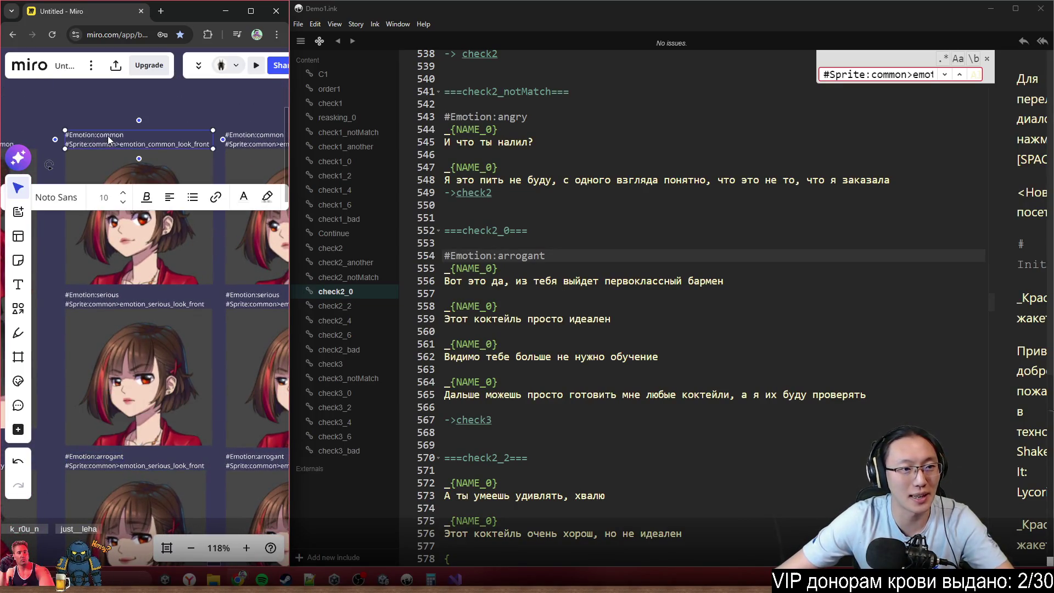
pyautogui.doubleClick(120, 138)
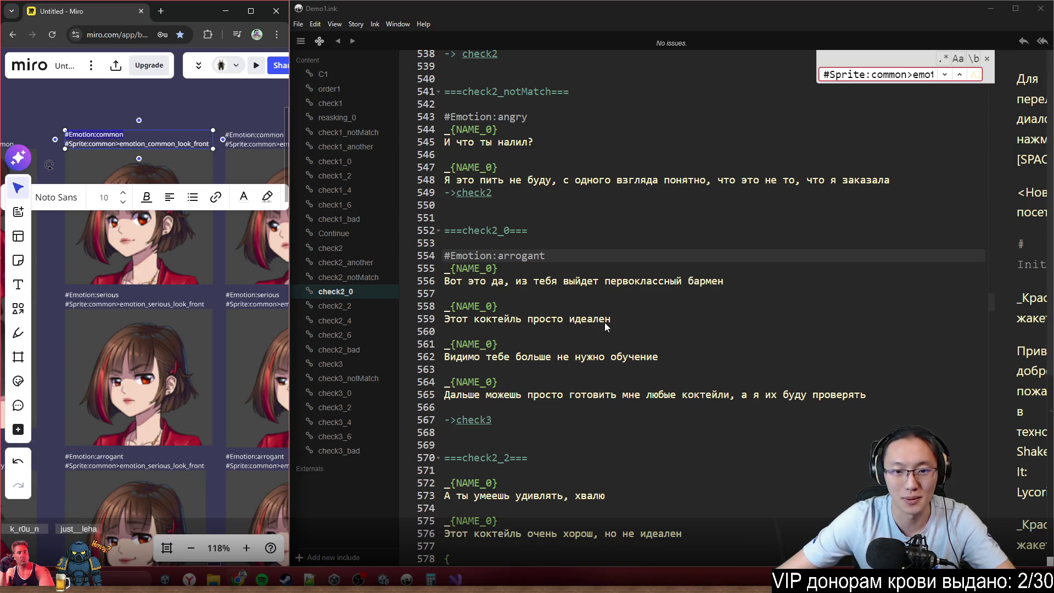
pyautogui.click(615, 374)
pyautogui.press('Return')
pyautogui.write('#Emotion:common')
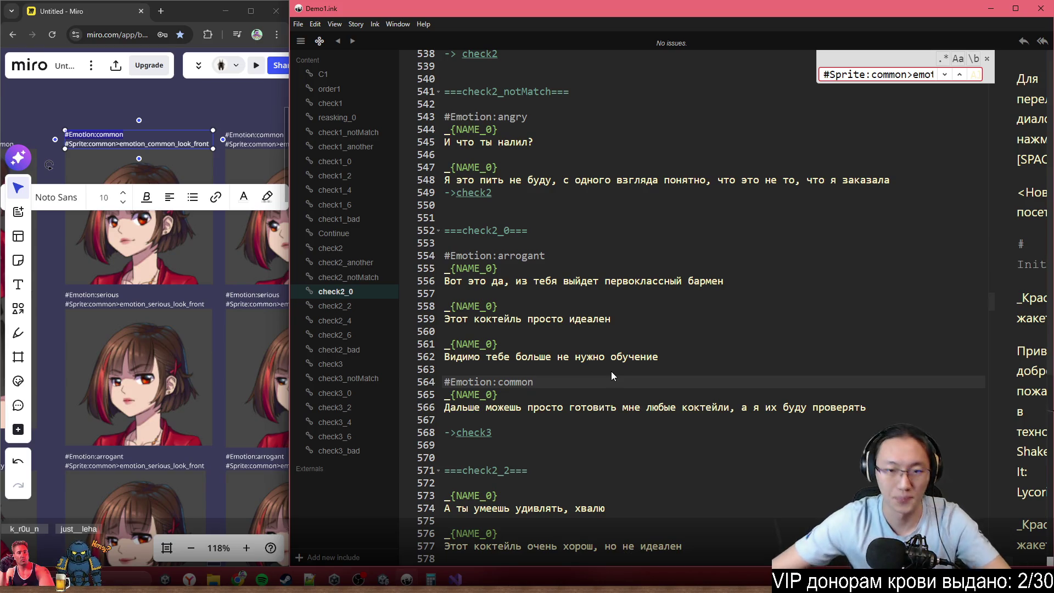
pyautogui.scroll(-3, 154, 281)
pyautogui.scroll(-3, 591, 379)
pyautogui.scroll(-3, 592, 380)
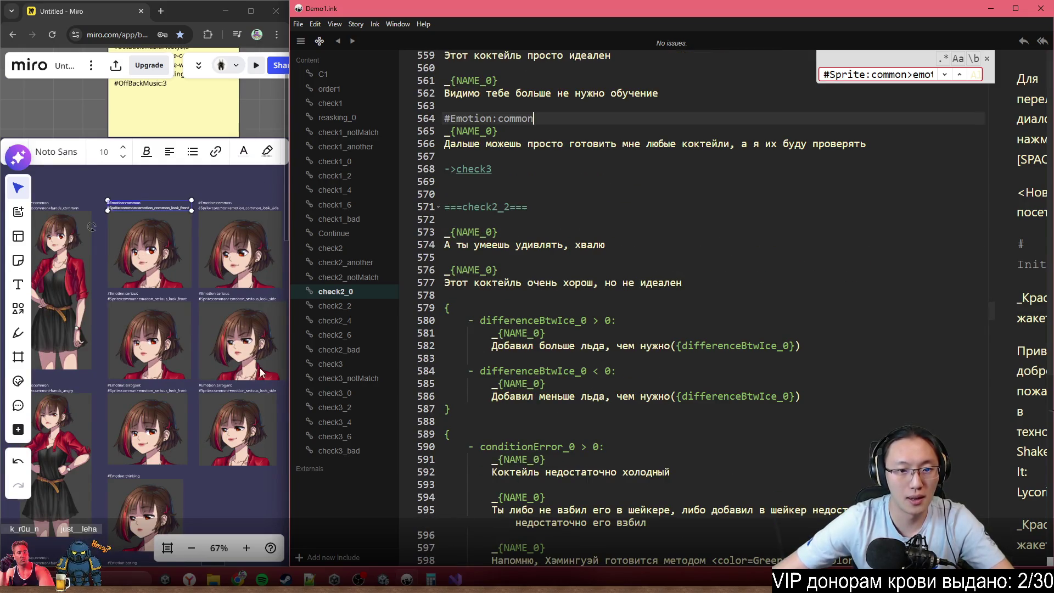
pyautogui.scroll(-2, 218, 356)
pyautogui.hscroll(-2, 219, 356)
pyautogui.scroll(-2, 171, 316)
pyautogui.hscroll(-2, 171, 316)
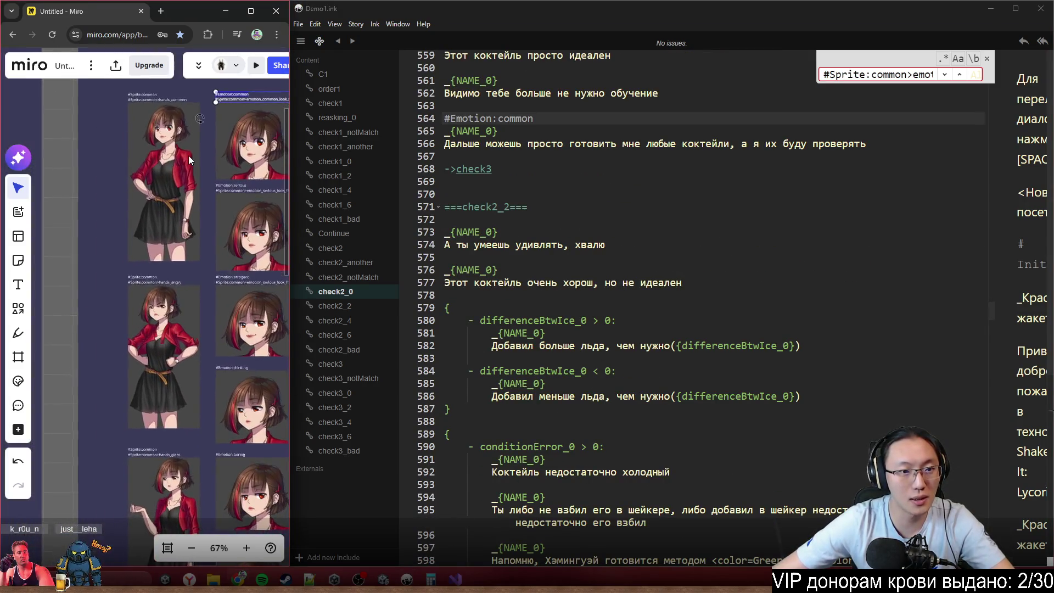
# - Copy #Emotion:common from Miro and paste it under the check2_2 header, before 'А ты умеешь удивлять, хвалю'
pyautogui.scroll(-2, 184, 197)
pyautogui.hscroll(-2, 183, 198)
pyautogui.scroll(5, 182, 195)
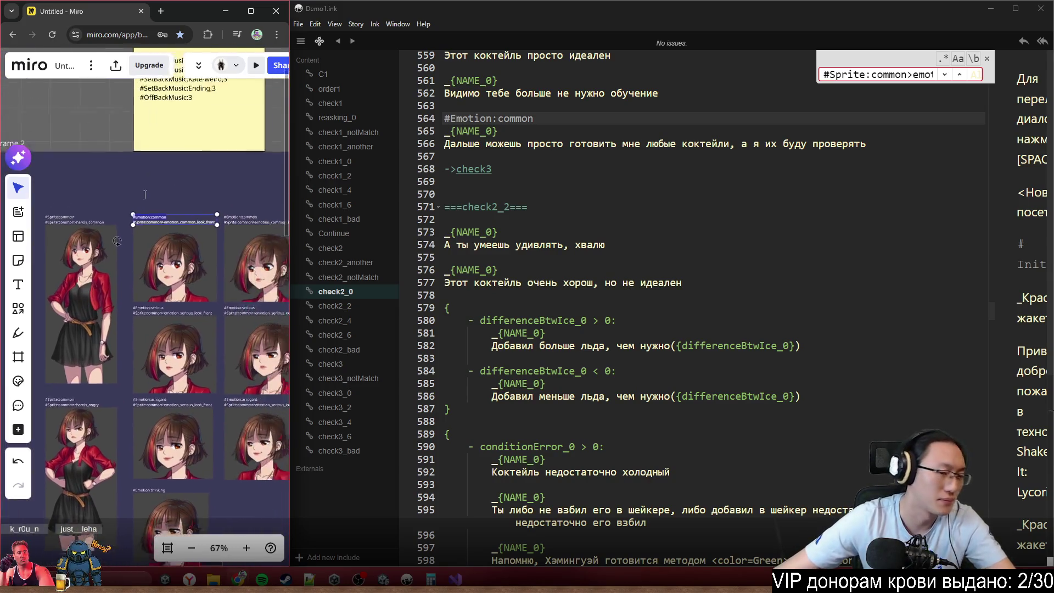
pyautogui.moveTo(189, 288); pyautogui.dragTo(59, 289)
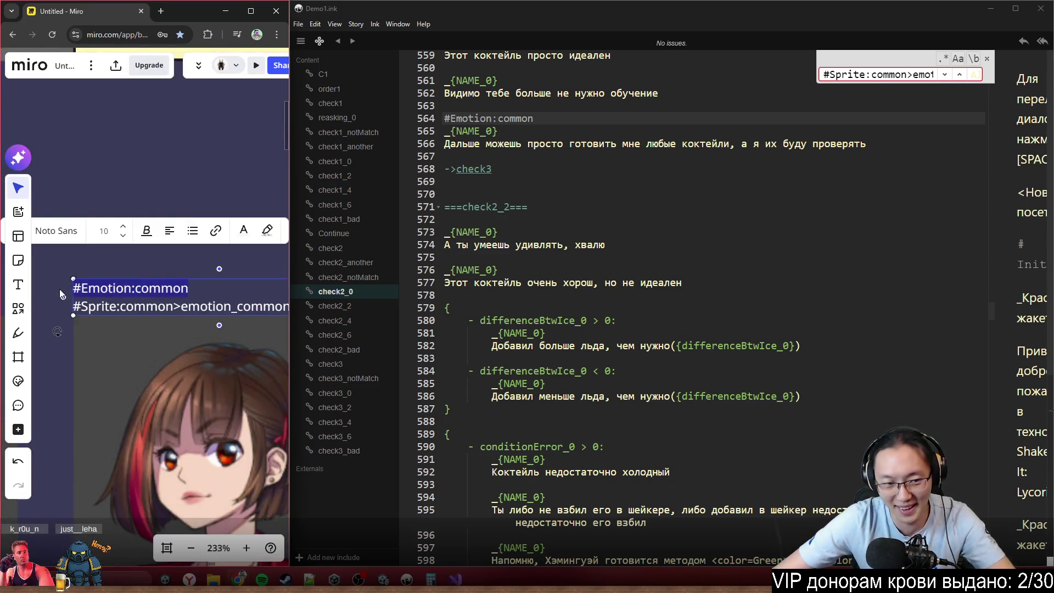
pyautogui.click(552, 213)
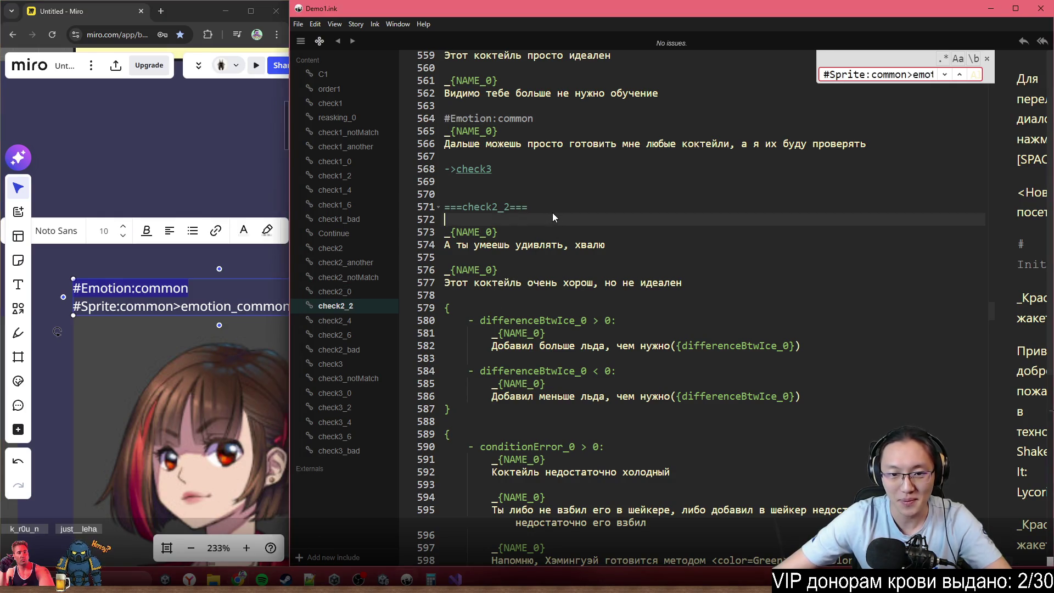
pyautogui.write('#Emotion:common')
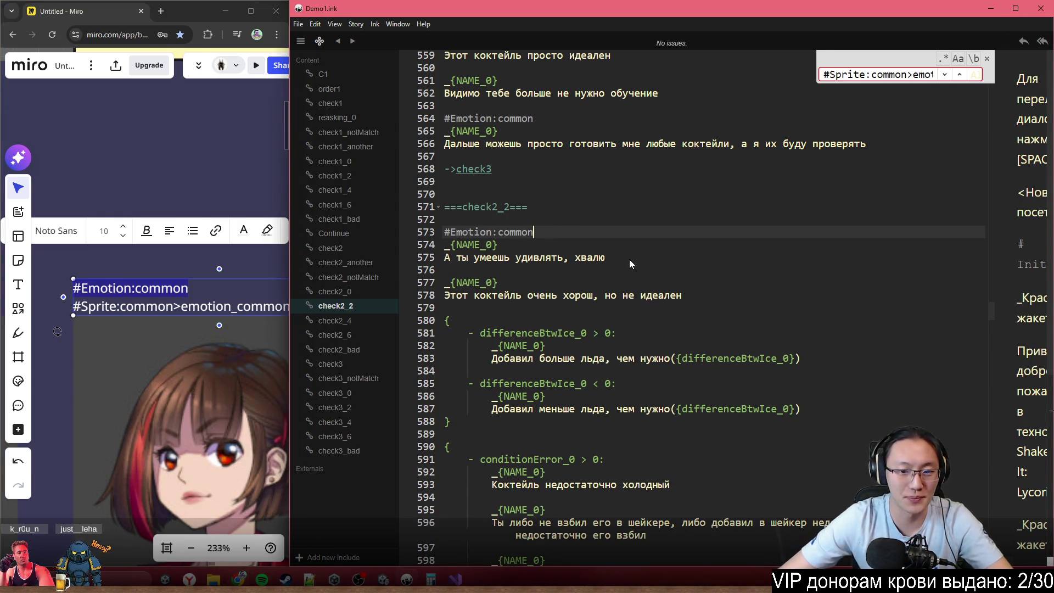
pyautogui.scroll(-3, 640, 271)
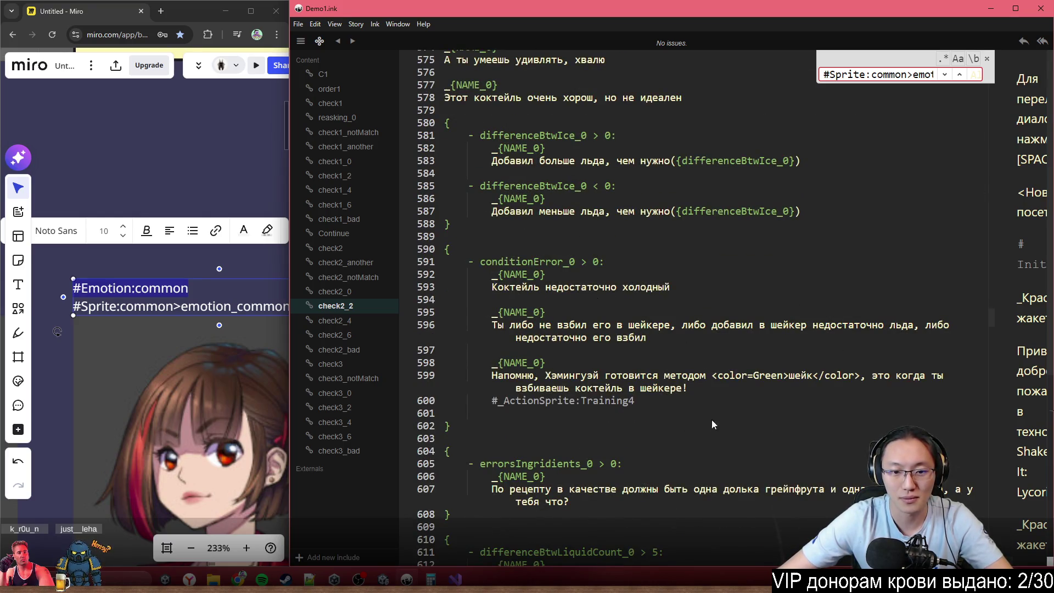
pyautogui.scroll(-3, 736, 420)
pyautogui.scroll(-4, 644, 260)
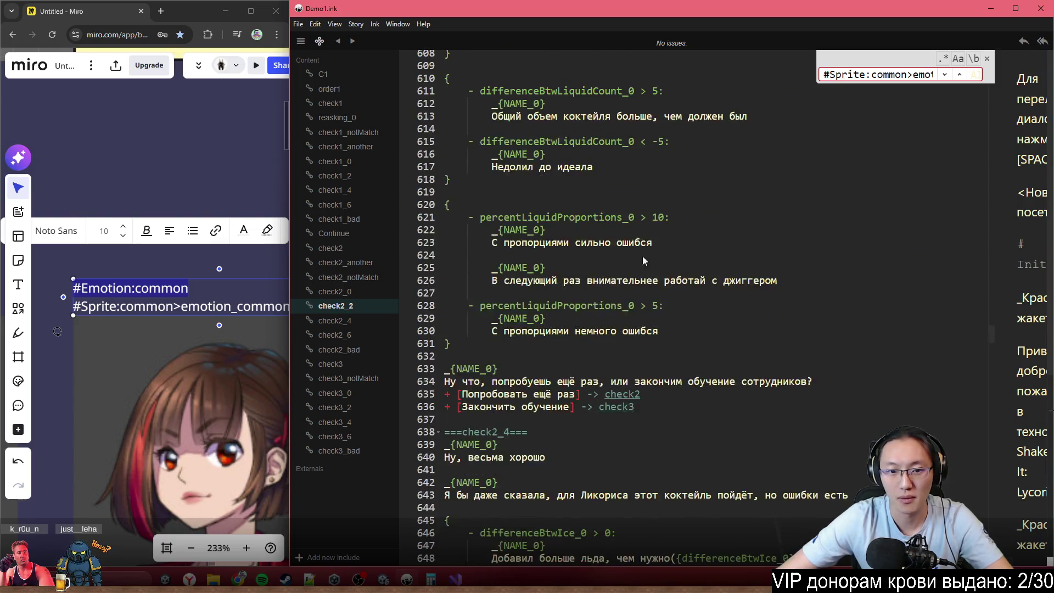
pyautogui.scroll(-3, 644, 261)
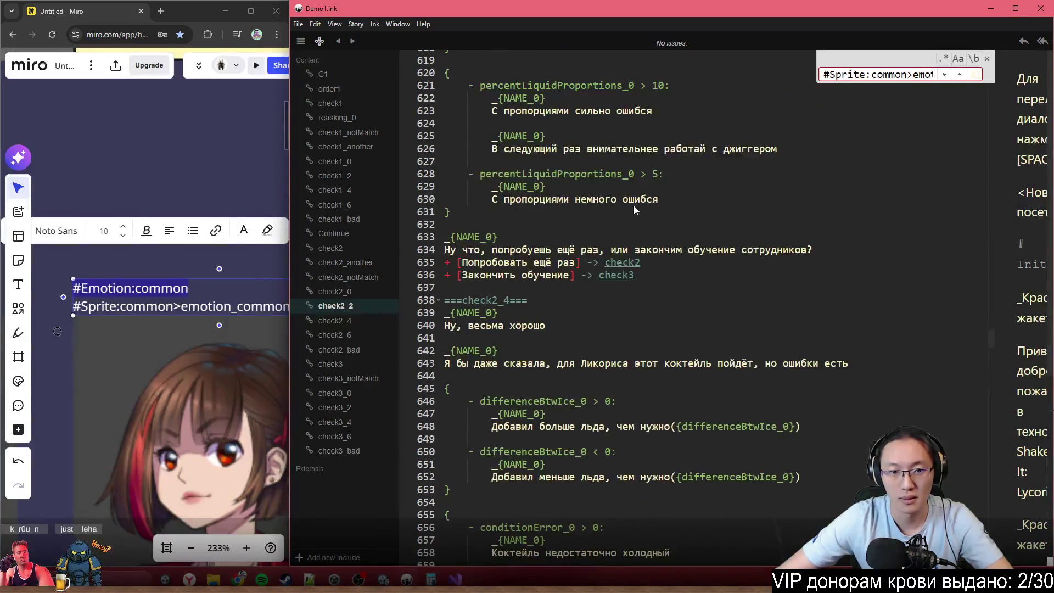
pyautogui.scroll(-5, 179, 429)
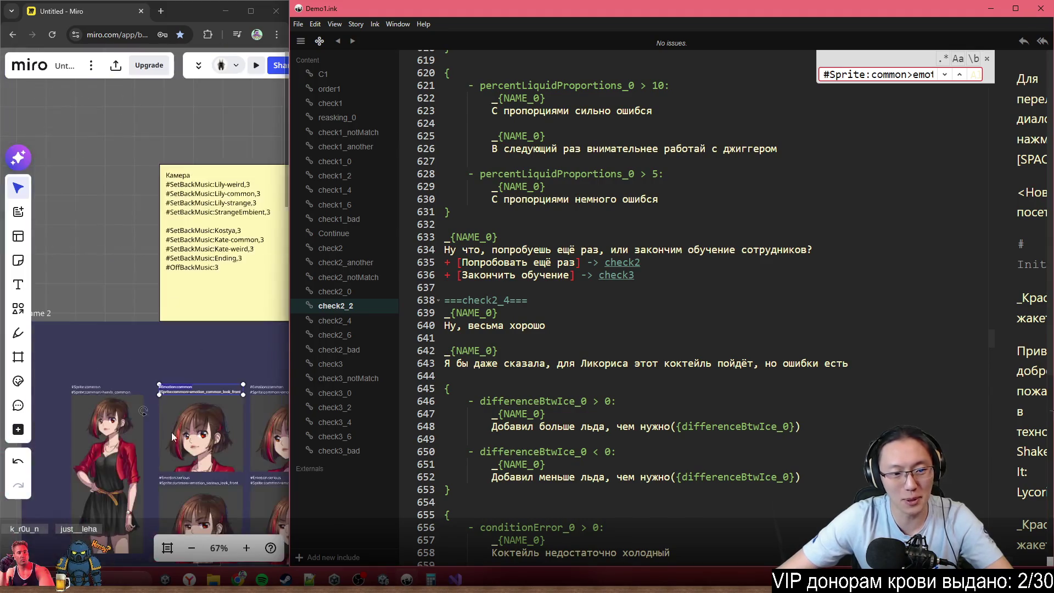
# - Copy #Emotion:arrogant from the Miro board and paste it above check2_2's closing question
pyautogui.scroll(4, 202, 361)
pyautogui.scroll(2, 202, 361)
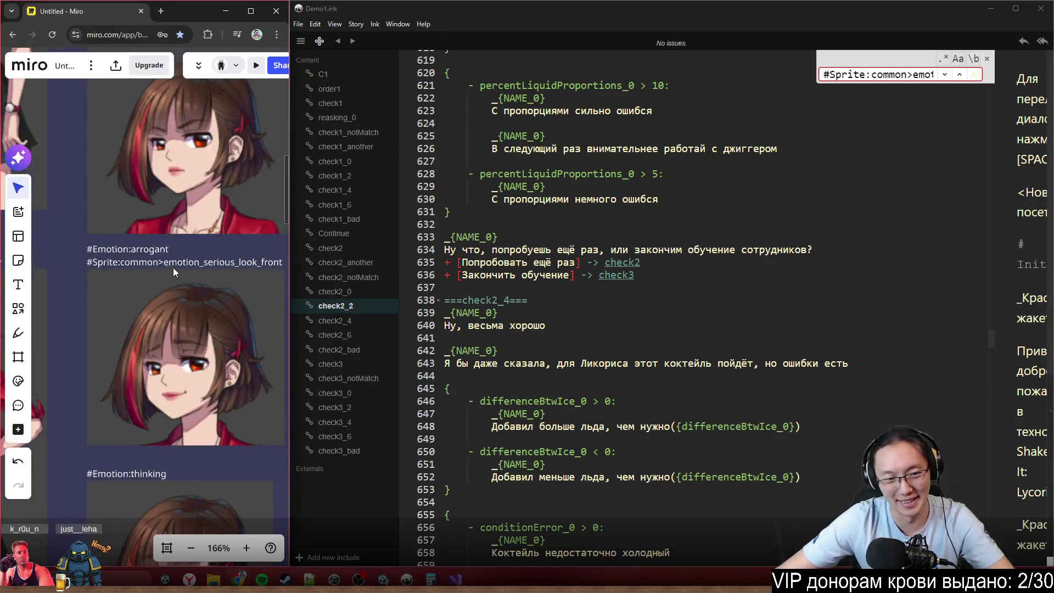
pyautogui.click(176, 251)
pyautogui.doubleClick(165, 250)
pyautogui.tripleClick(152, 250)
pyautogui.hotkey('ctrl', 'c')
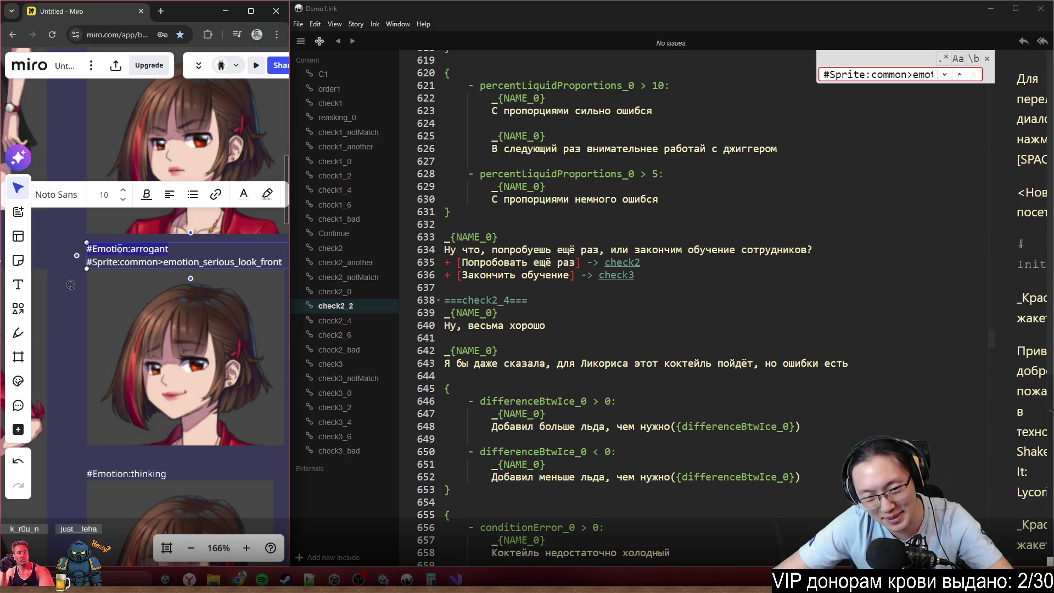
pyautogui.click(505, 222)
pyautogui.press('Return')
pyautogui.hotkey('ctrl', 'v')
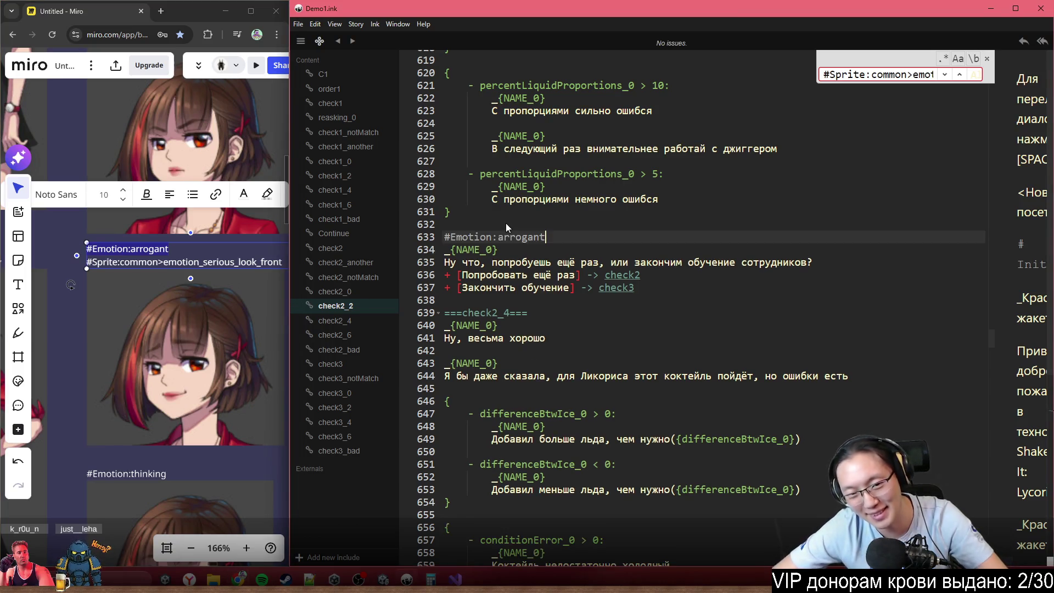
# - Paste #Emotion:boring from the board above the second NAME_0 line in check2_4
pyautogui.scroll(-5, 64, 287)
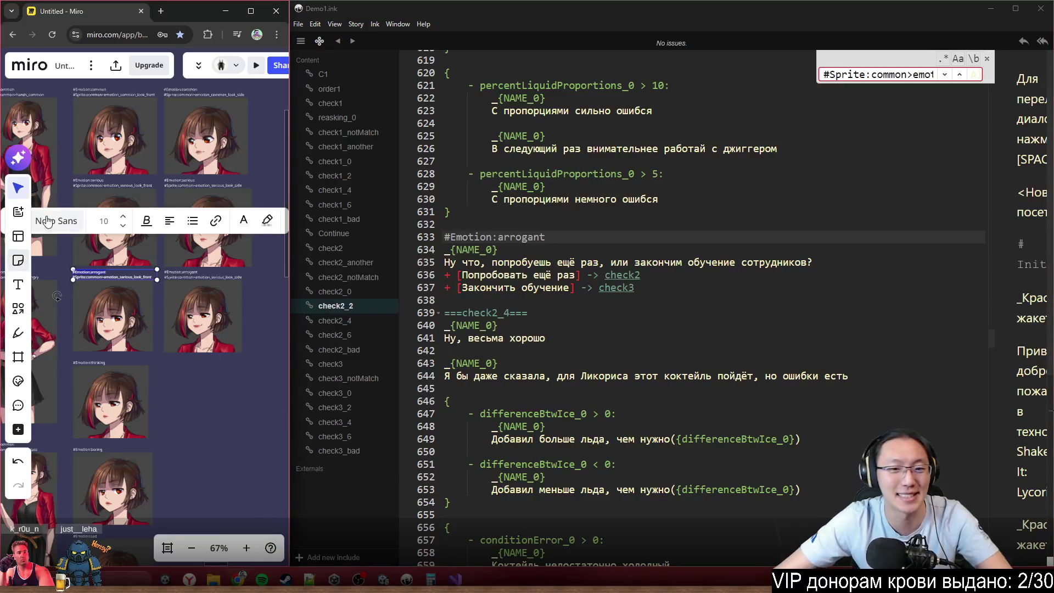
pyautogui.moveTo(65, 291); pyautogui.dragTo(120, 237)
pyautogui.scroll(-2, 681, 360)
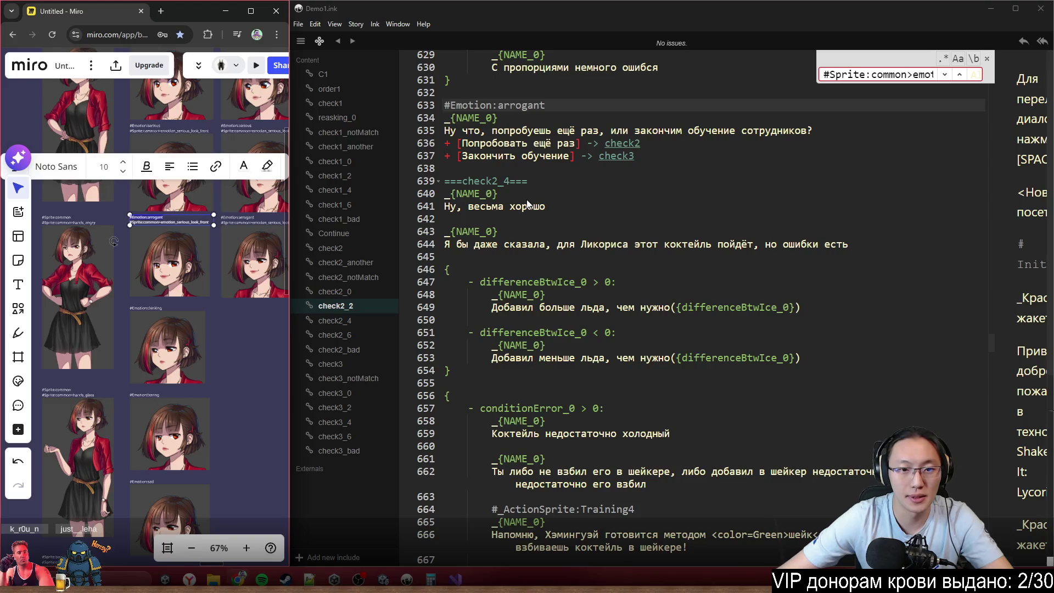
pyautogui.click(565, 183)
pyautogui.press('Return')
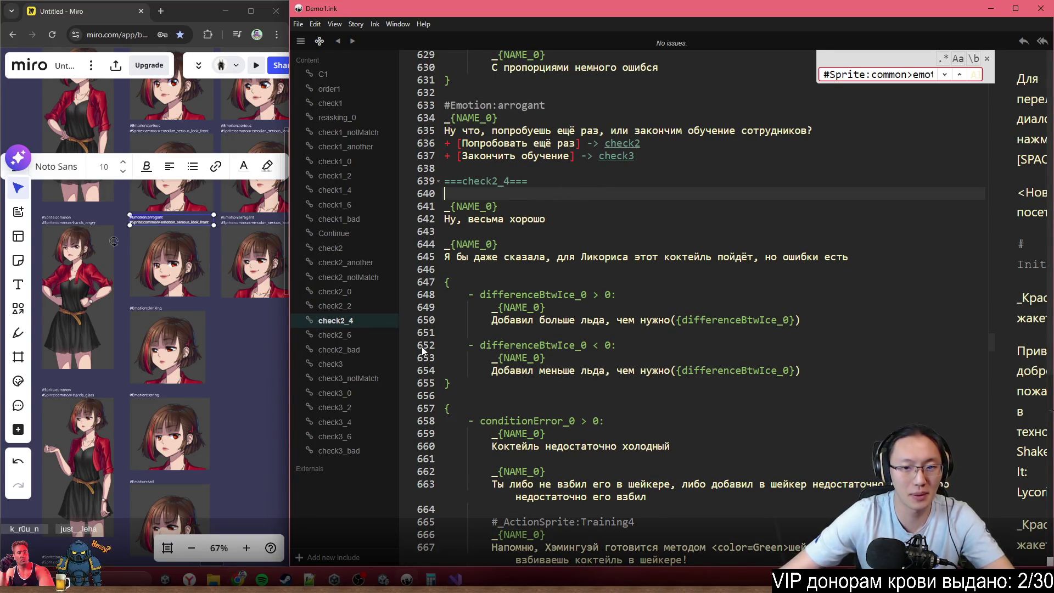
pyautogui.click(149, 388)
pyautogui.scroll(5, 140, 397)
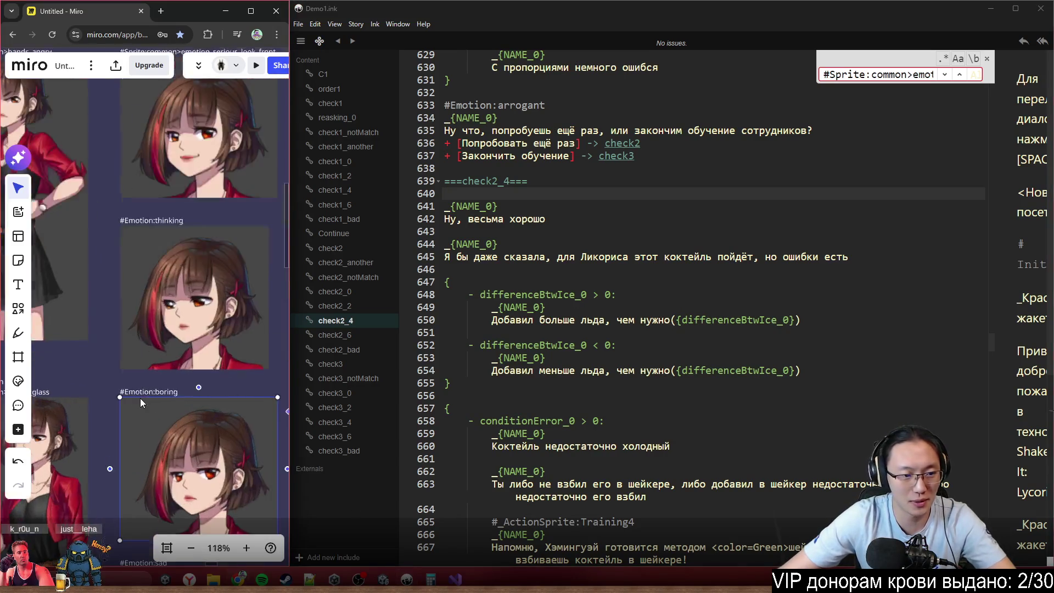
pyautogui.click(150, 387)
pyautogui.doubleClick(186, 388)
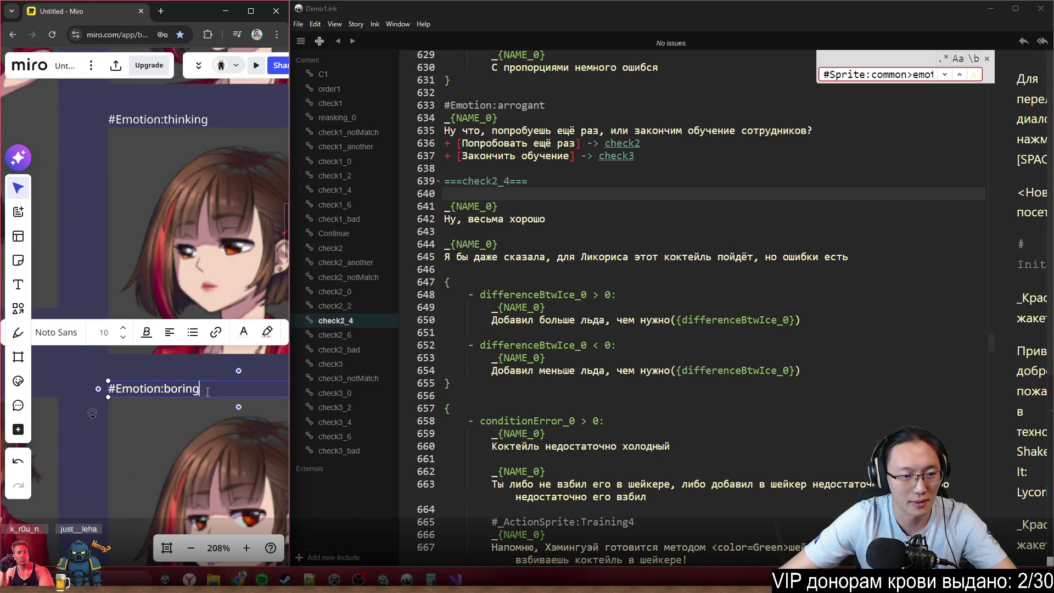
pyautogui.hotkey('ctrl', 'a')
pyautogui.hotkey('ctrl', 'c')
pyautogui.press('Return')
pyautogui.hotkey('ctrl', 'v')
pyautogui.scroll(-14, 639, 251)
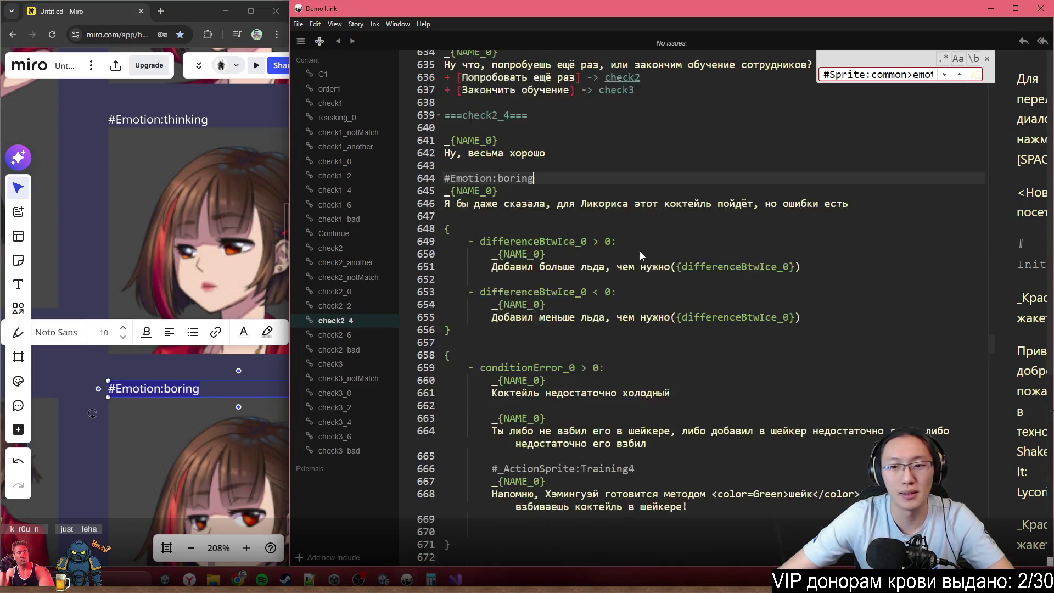
pyautogui.scroll(-4, 693, 323)
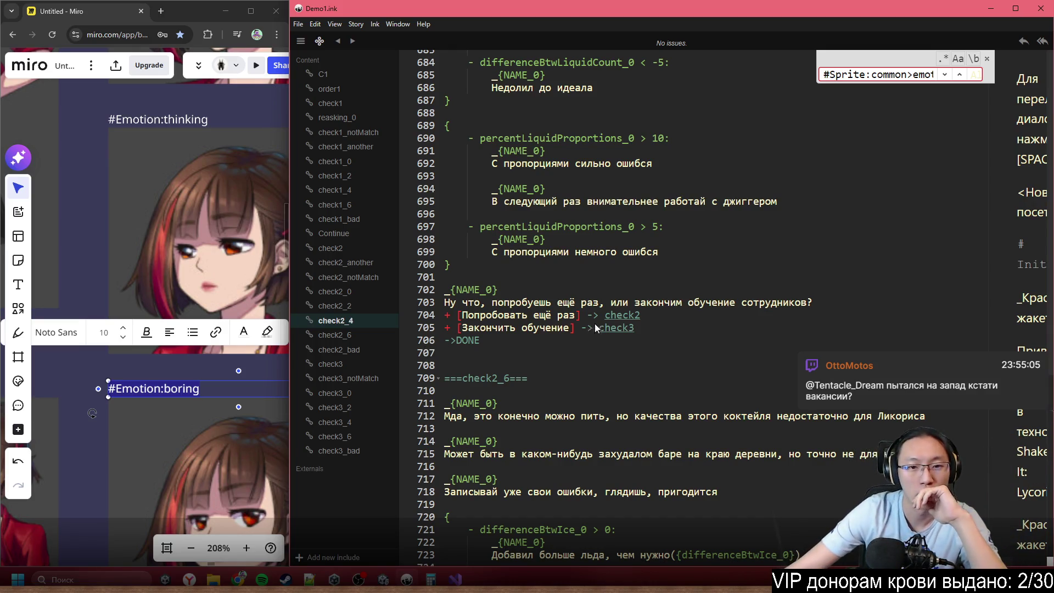
pyautogui.scroll(-4, 604, 325)
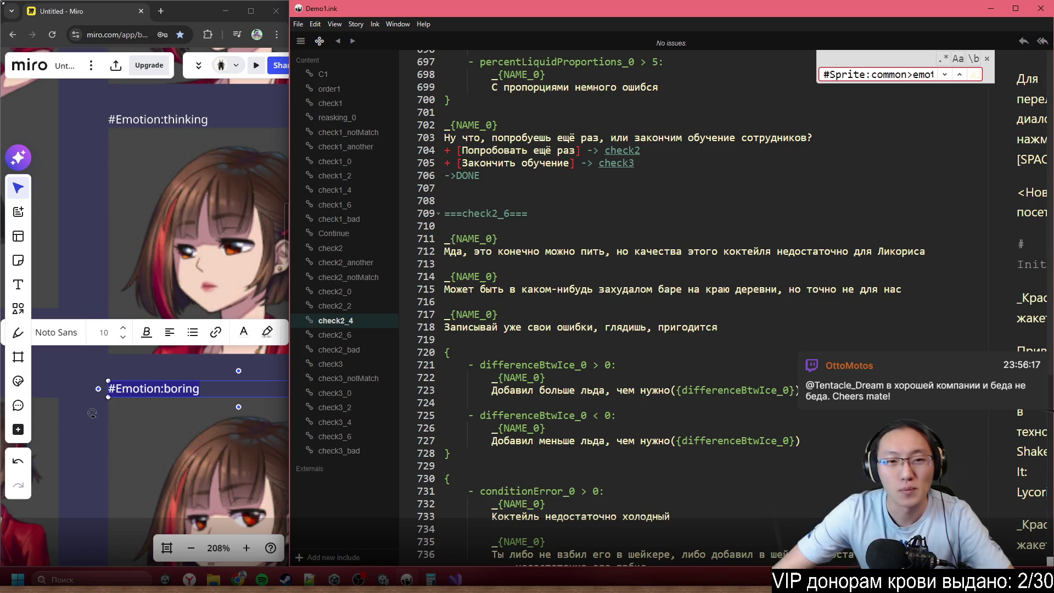
pyautogui.click(574, 239)
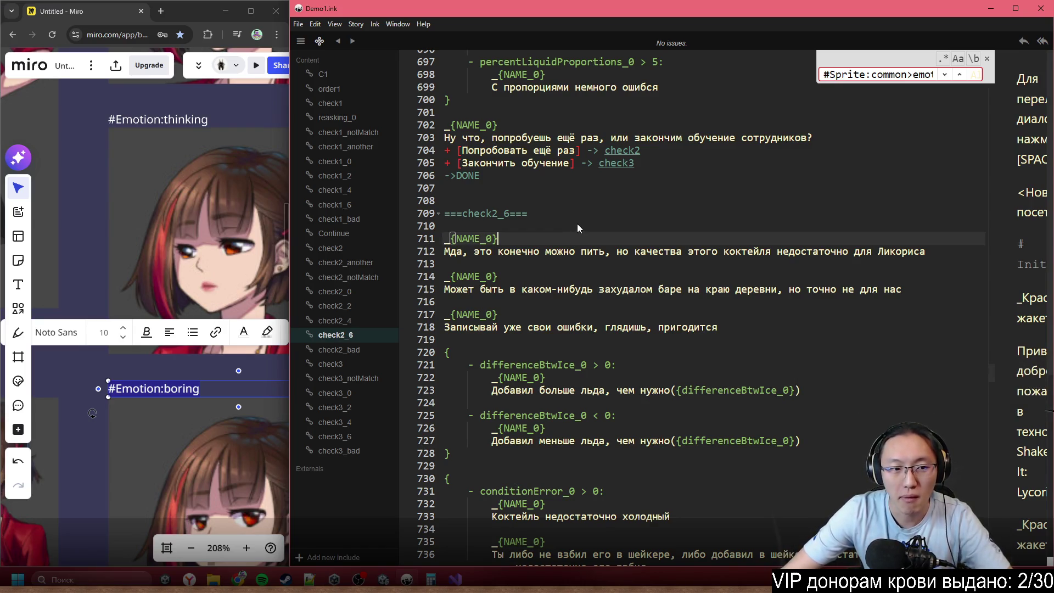
# - Paste #Emotion:boring on a new line above check2_6's first NAME_0 line
pyautogui.scroll(-5, 167, 274)
pyautogui.press('Home')
pyautogui.press('Return')
pyautogui.press('Up')
pyautogui.hotkey('ctrl', 'v')
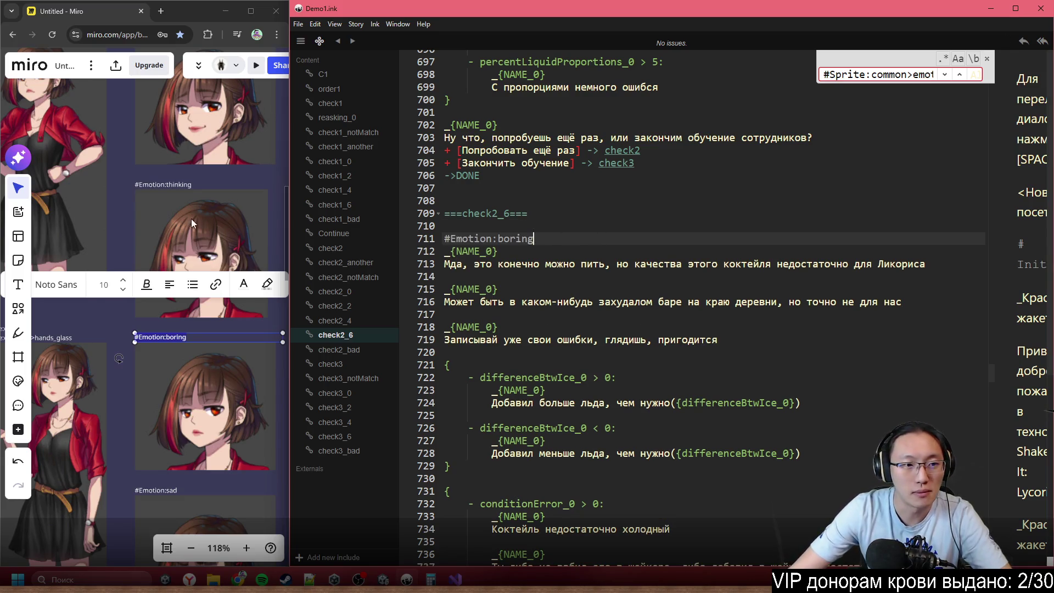
pyautogui.moveTo(195, 221); pyautogui.dragTo(161, 187)
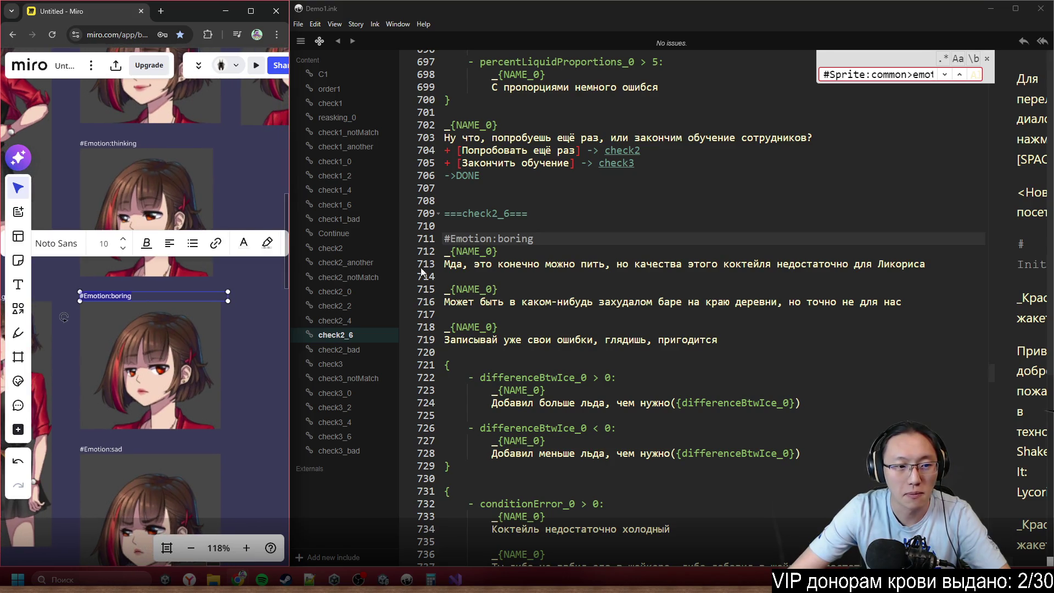
pyautogui.scroll(3, 542, 277)
pyautogui.scroll(-3, 510, 247)
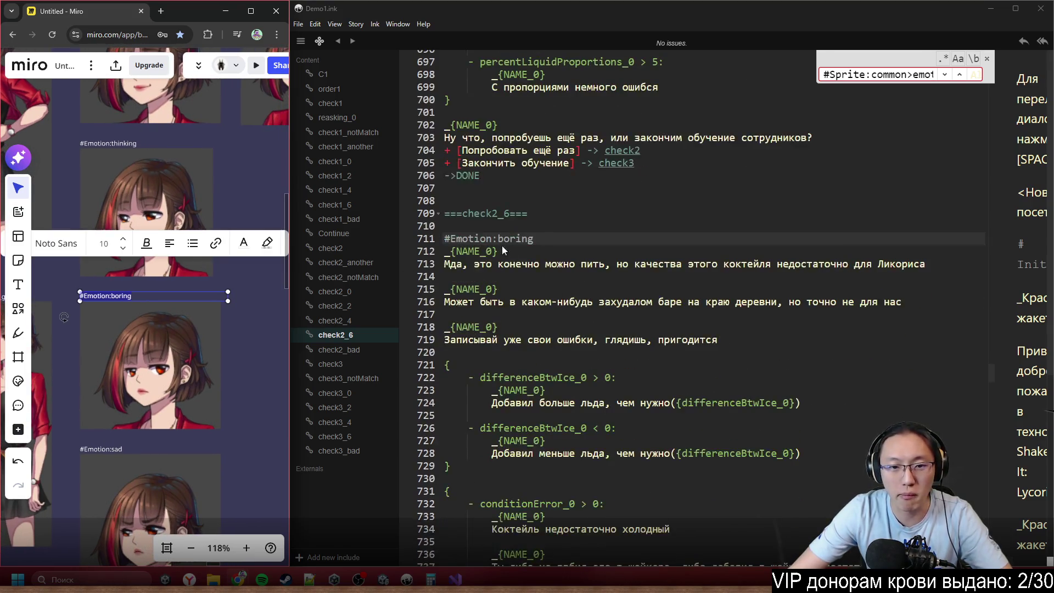
pyautogui.scroll(-7, 471, 274)
pyautogui.scroll(-6, 551, 272)
pyautogui.scroll(6, 585, 374)
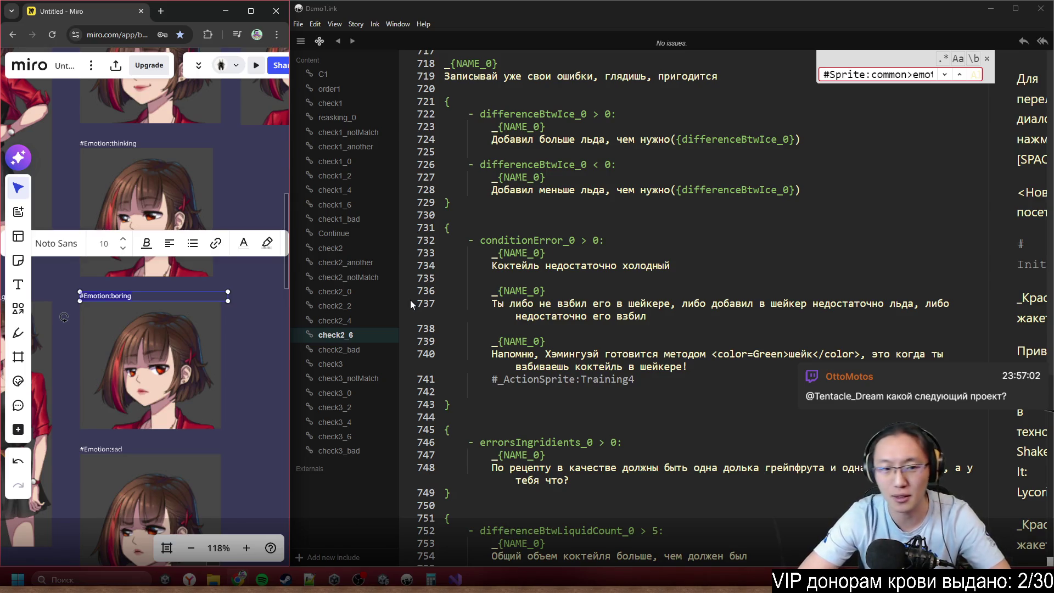
# - Type #Emotion:serious on a new line above check2_bad's first NAME_0 line
pyautogui.scroll(-5, 239, 364)
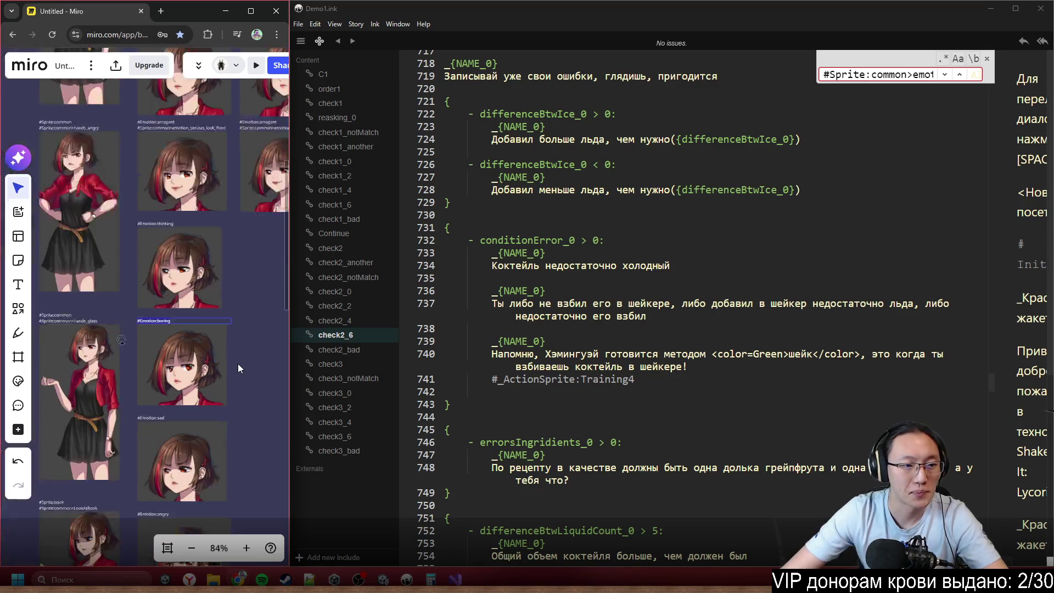
pyautogui.scroll(-10, 658, 278)
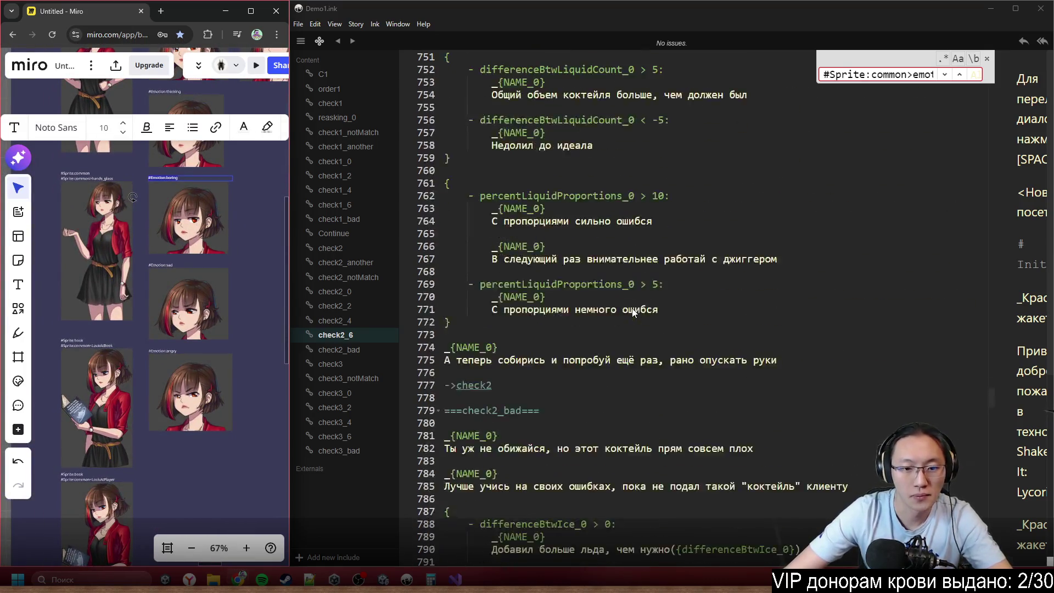
pyautogui.scroll(4, 245, 335)
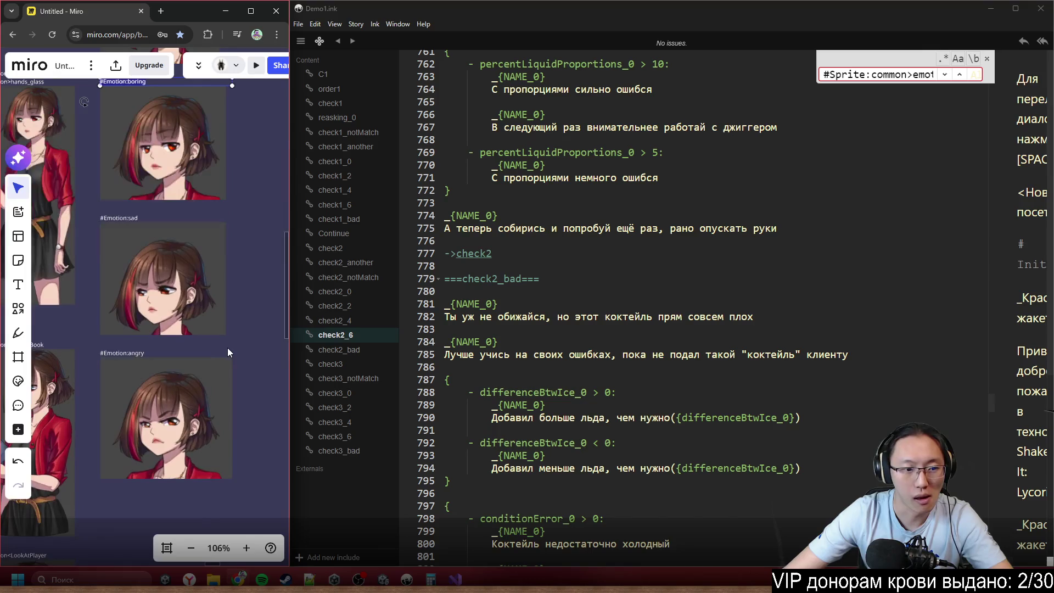
pyautogui.scroll(3, 205, 331)
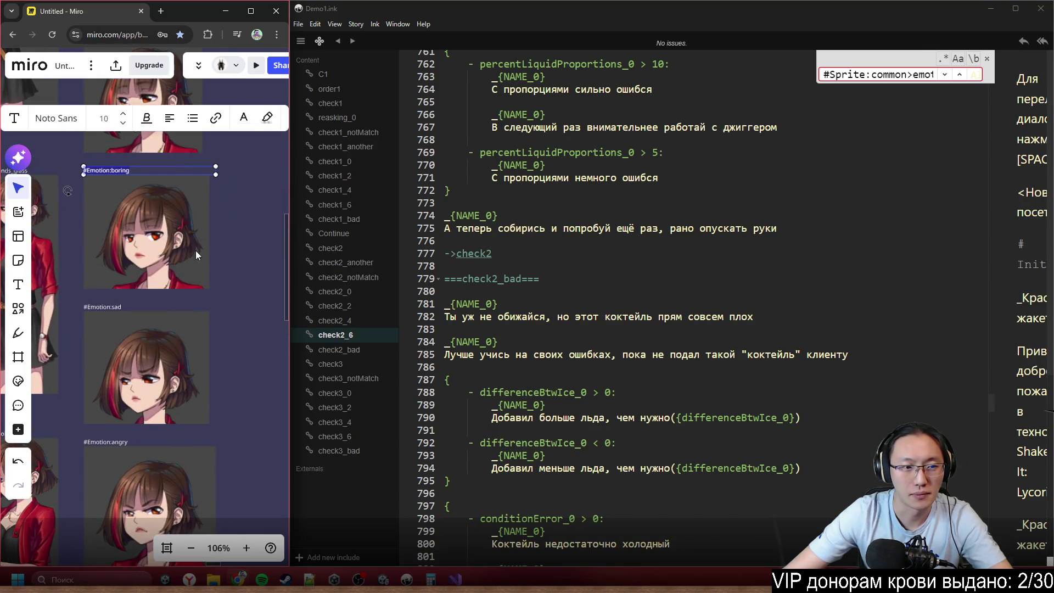
pyautogui.scroll(1, 196, 369)
pyautogui.scroll(2, 180, 390)
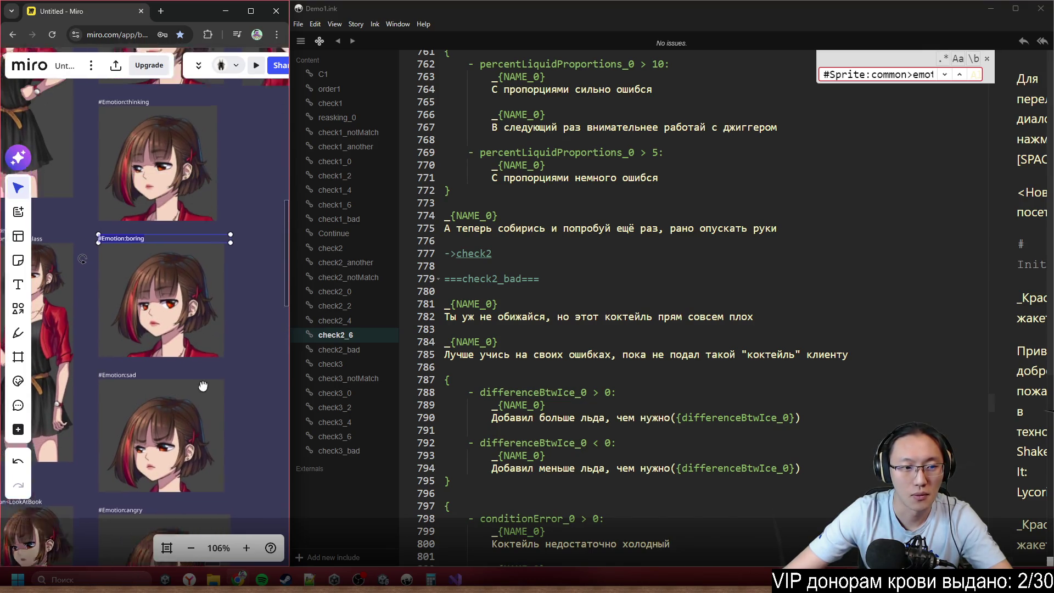
pyautogui.scroll(1, 175, 319)
pyautogui.scroll(-5, 173, 435)
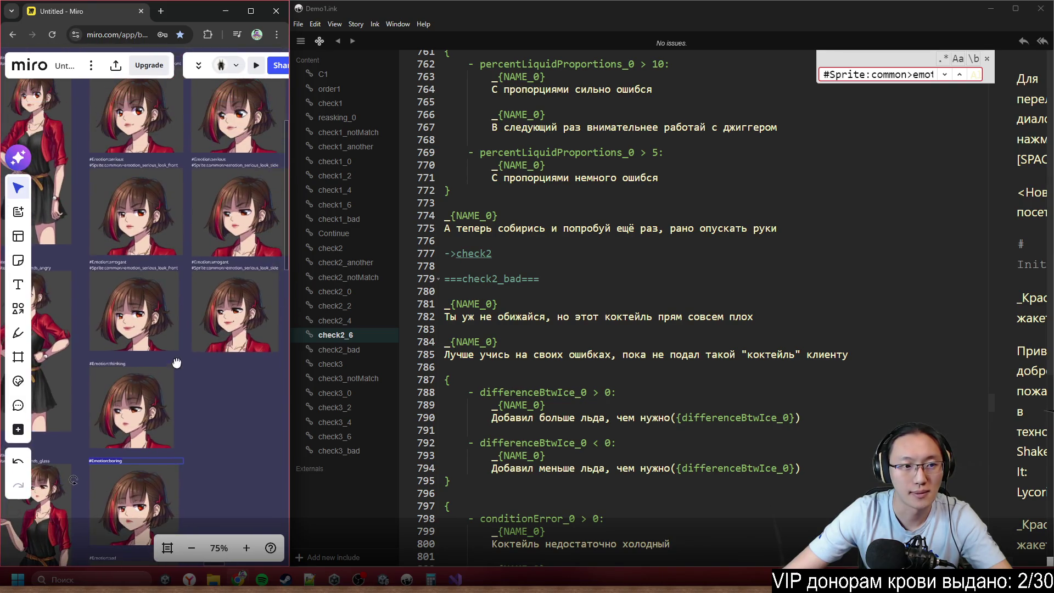
pyautogui.click(160, 160)
pyautogui.scroll(3, 158, 160)
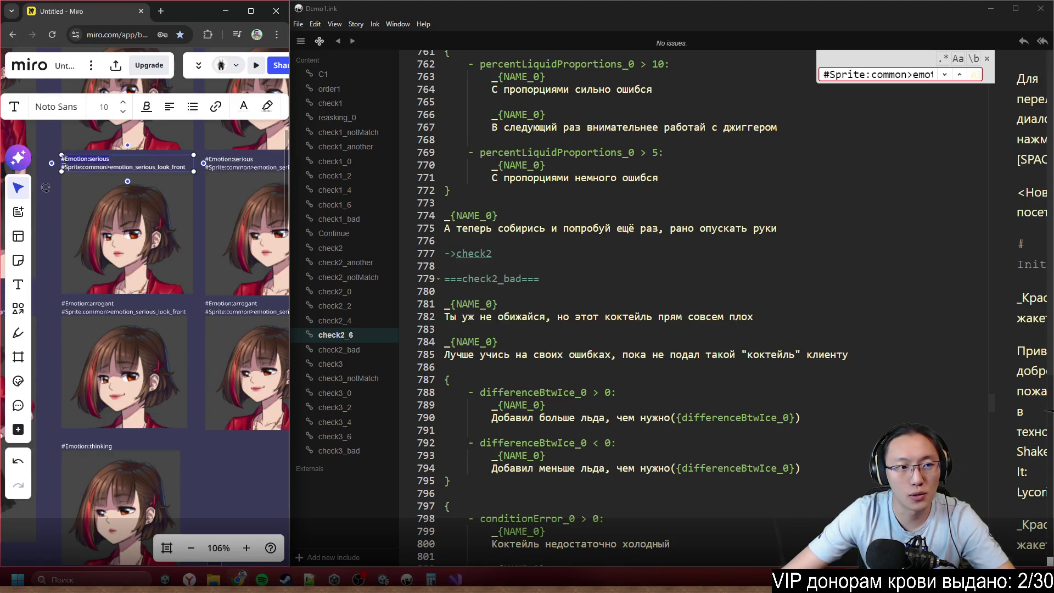
pyautogui.click(561, 296)
pyautogui.press('Return')
pyautogui.write('#Emotion:serious')
# - Select the extra blank lines after Коктейль подан in check3
pyautogui.scroll(-3, 648, 307)
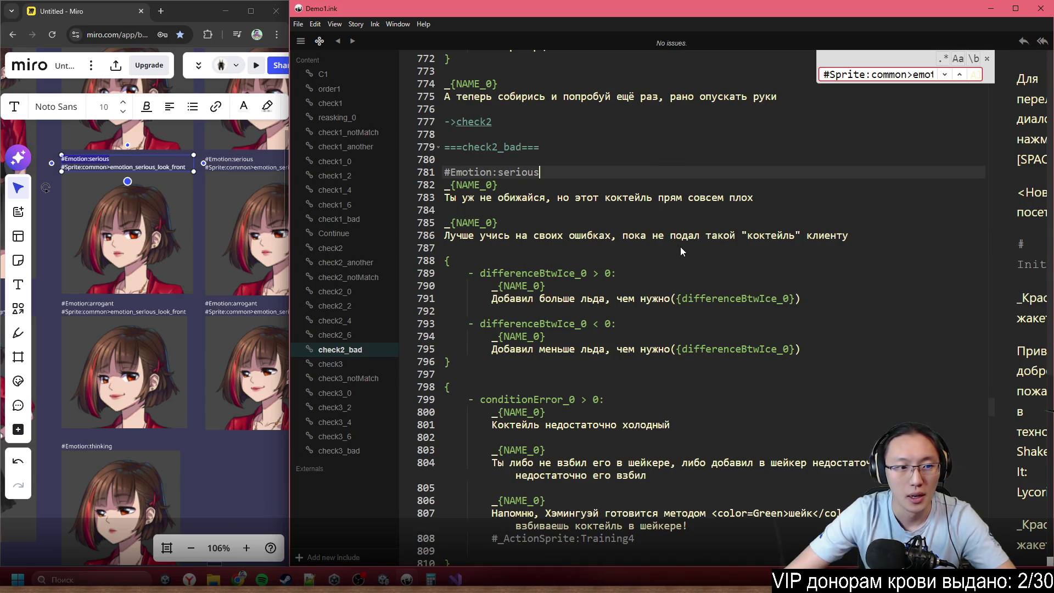
pyautogui.scroll(-15, 631, 363)
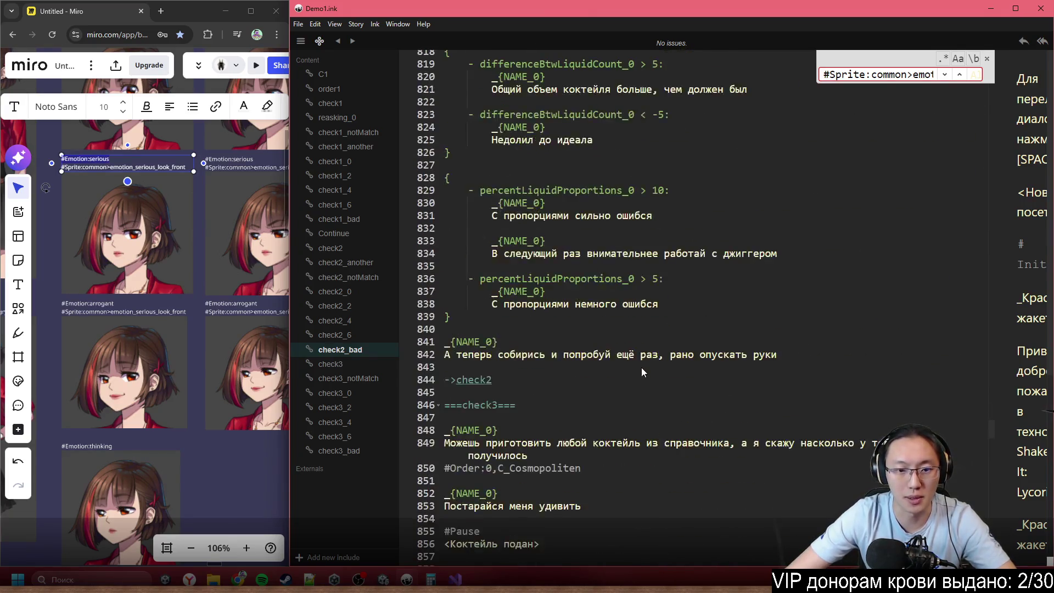
pyautogui.scroll(-5, 641, 367)
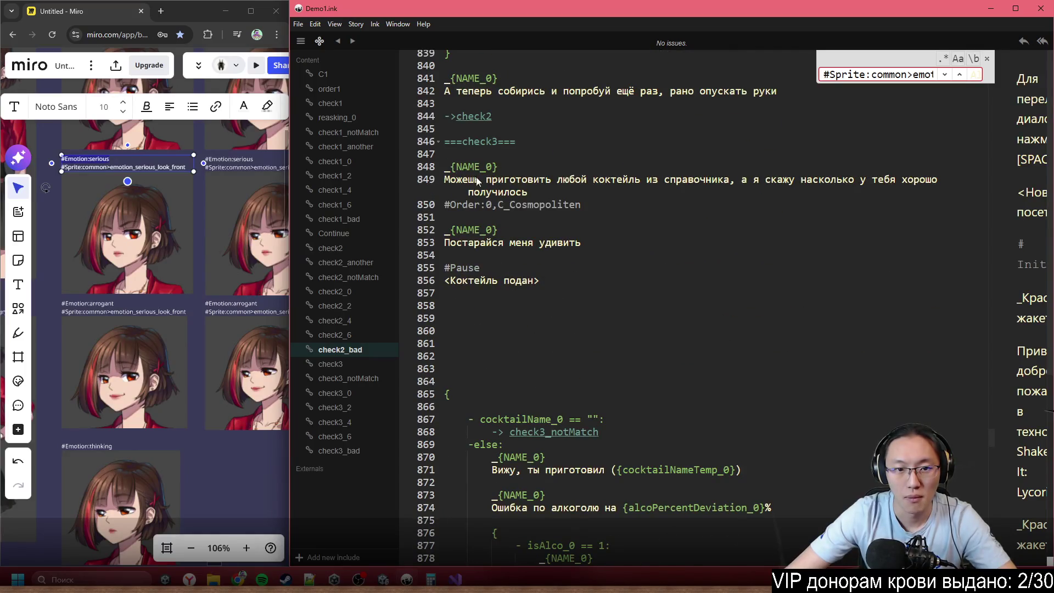
pyautogui.moveTo(510, 357); pyautogui.dragTo(544, 290)
# - Delete the extra blank lines in check3
pyautogui.press('BackSpace')
pyautogui.press('BackSpace')
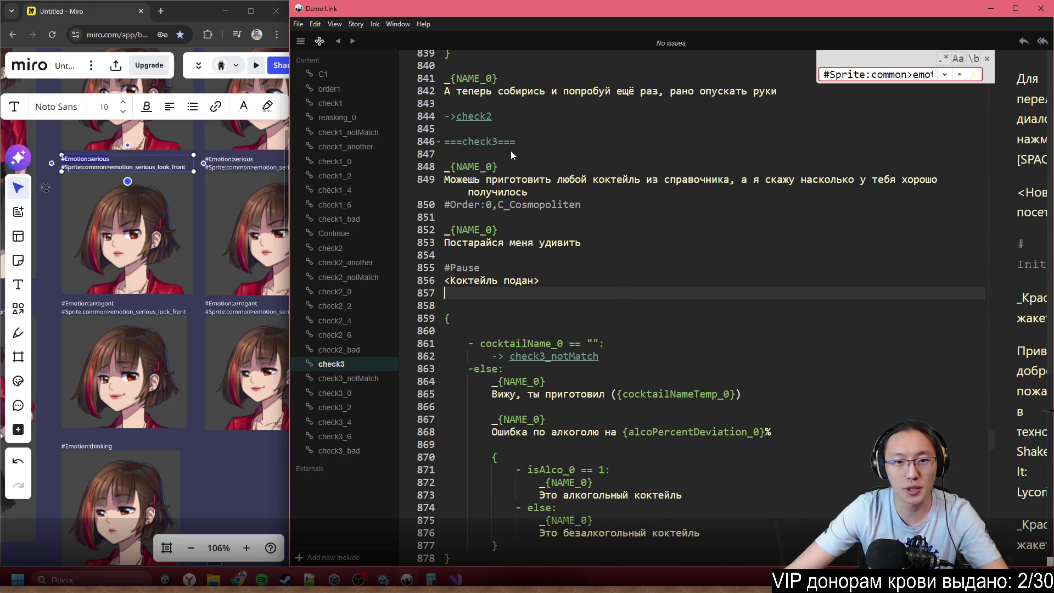
pyautogui.moveTo(513, 150); pyautogui.dragTo(681, 219)
pyautogui.moveTo(569, 171)
pyautogui.mouseDown()
pyautogui.moveTo(553, 169)
pyautogui.moveTo(669, 160)
pyautogui.moveTo(831, 189)
pyautogui.mouseUp()
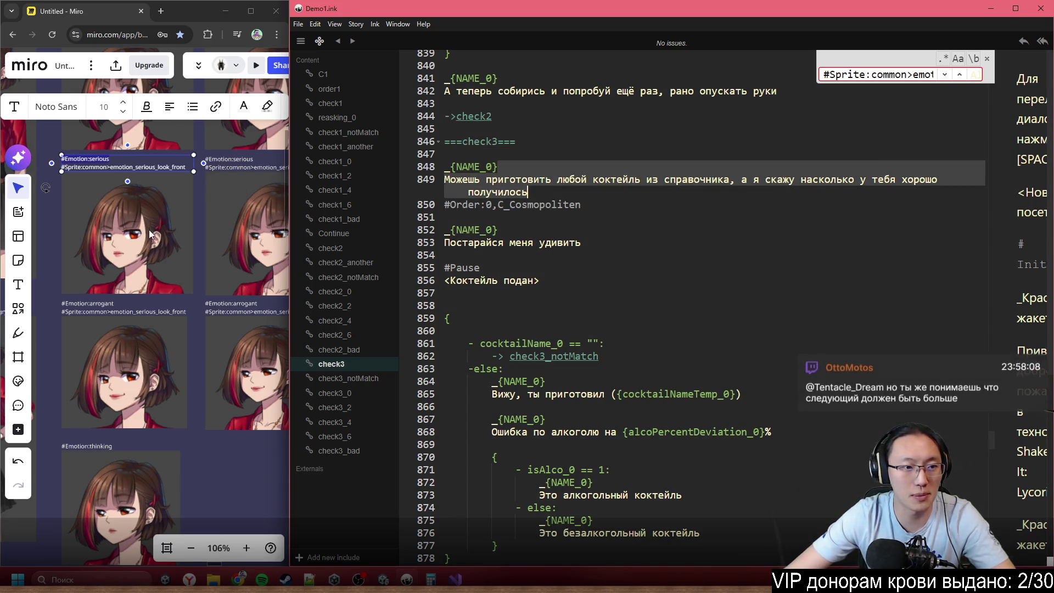
# - Copy #Emotion:common from the Miro board and paste it at the top of check3's dialogue
pyautogui.click(147, 374)
pyautogui.scroll(-3, 130, 345)
pyautogui.click(101, 175)
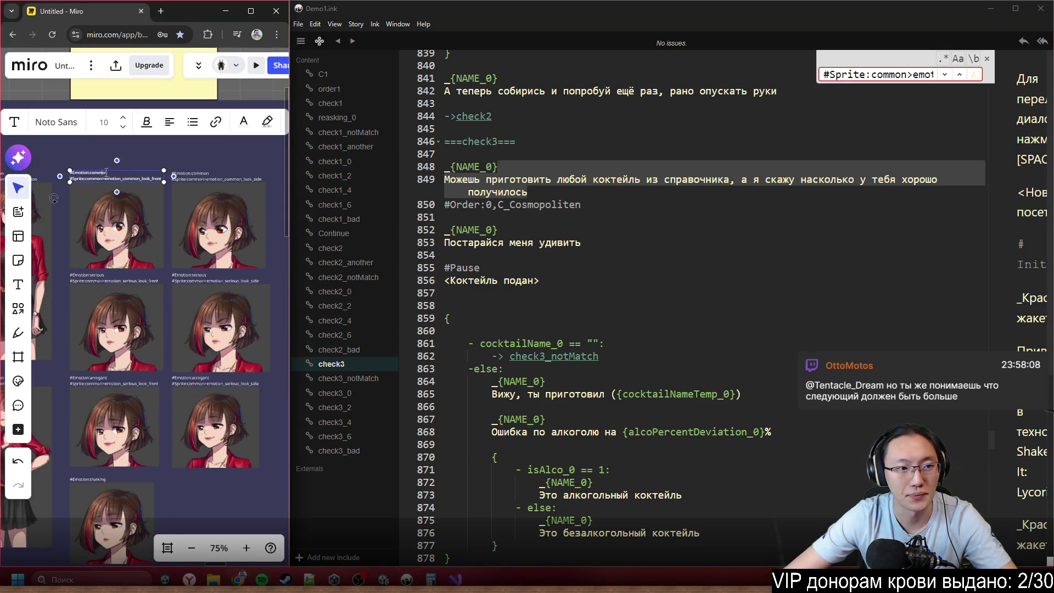
pyautogui.scroll(5, 65, 153)
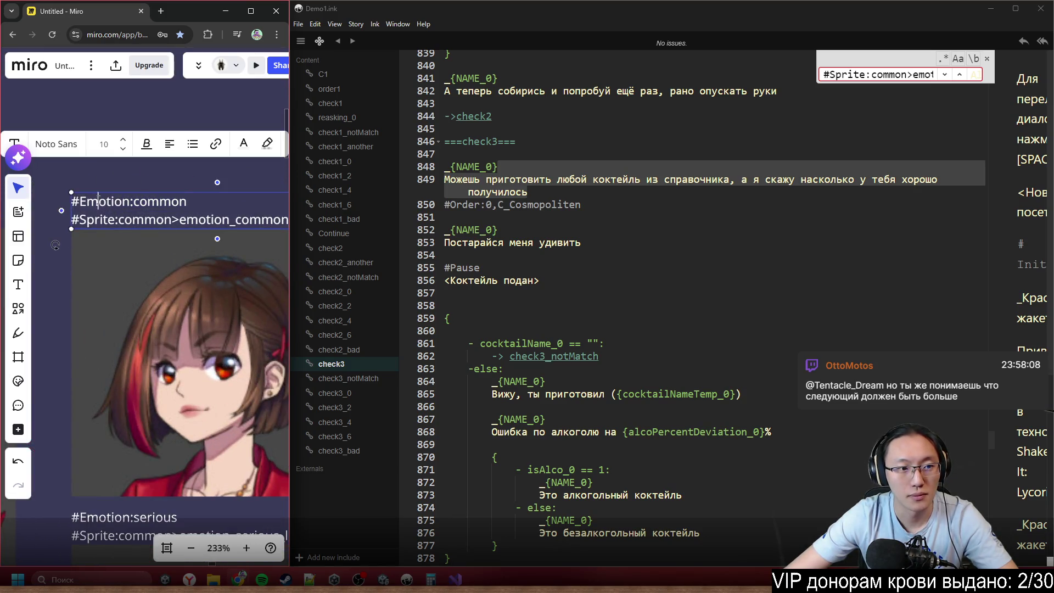
pyautogui.moveTo(187, 201); pyautogui.dragTo(72, 201)
pyautogui.hotkey('ctrl', 'c')
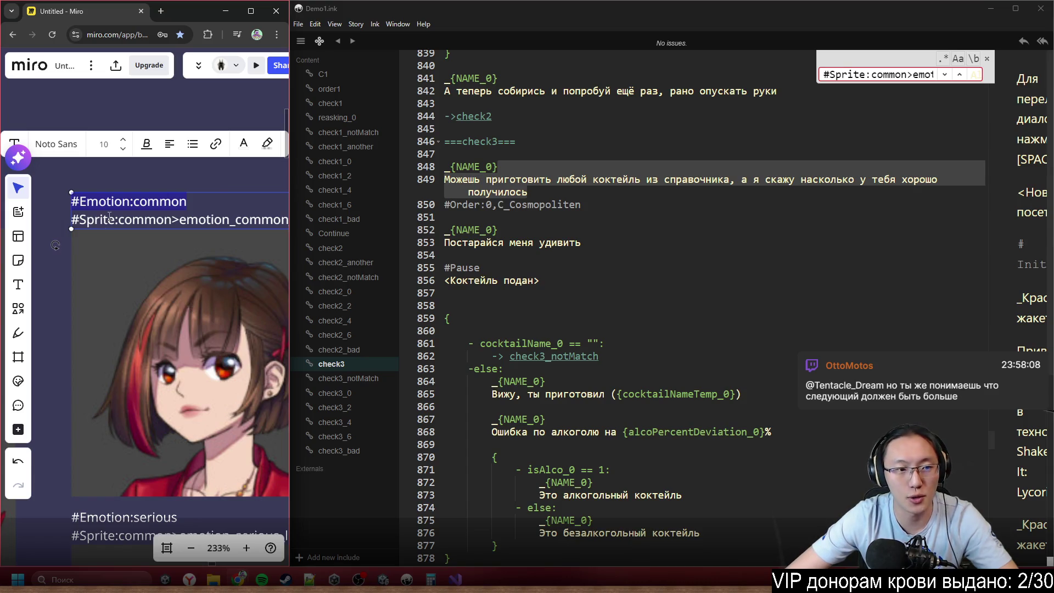
pyautogui.scroll(-5, 127, 242)
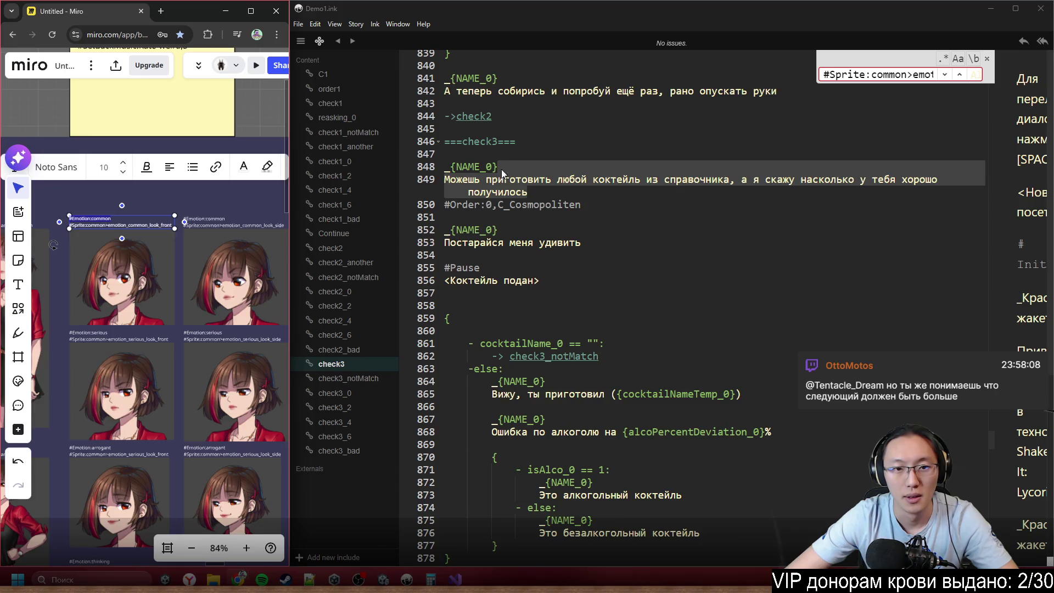
pyautogui.click(512, 157)
pyautogui.click(265, 218)
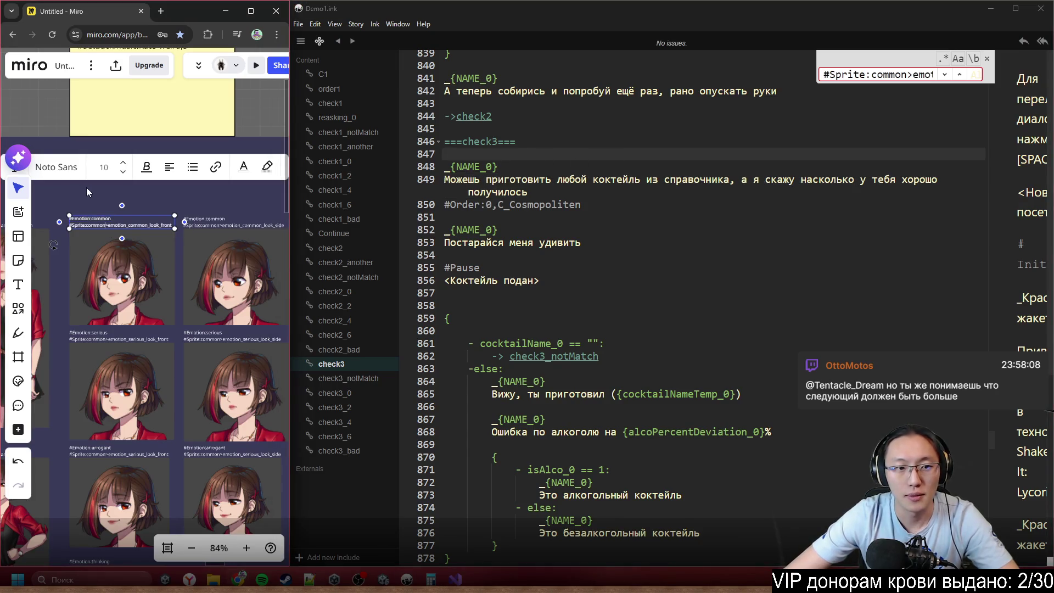
pyautogui.scroll(-1, 84, 187)
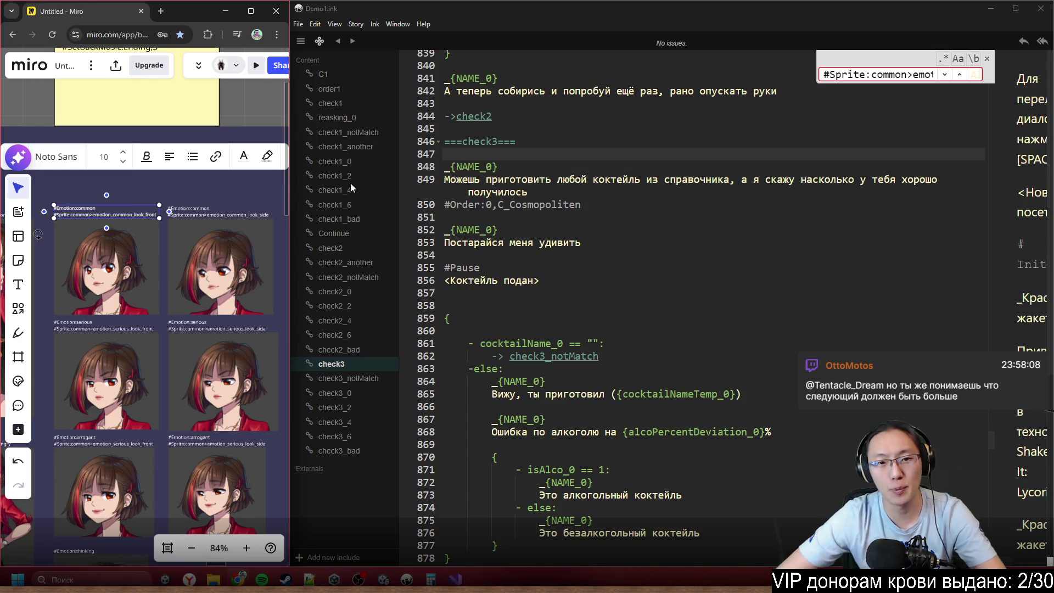
pyautogui.click(475, 153)
pyautogui.press('Return')
pyautogui.hotkey('ctrl', 'v')
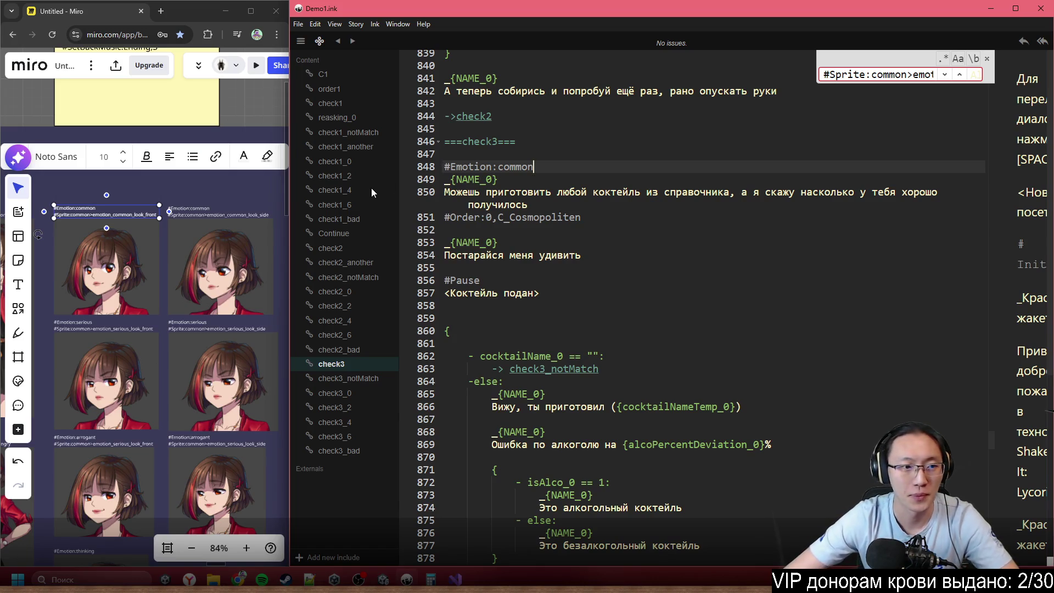
# - Add #Sprite:common>hands_common on the line below #Emotion:common in check3
pyautogui.scroll(5, 182, 210)
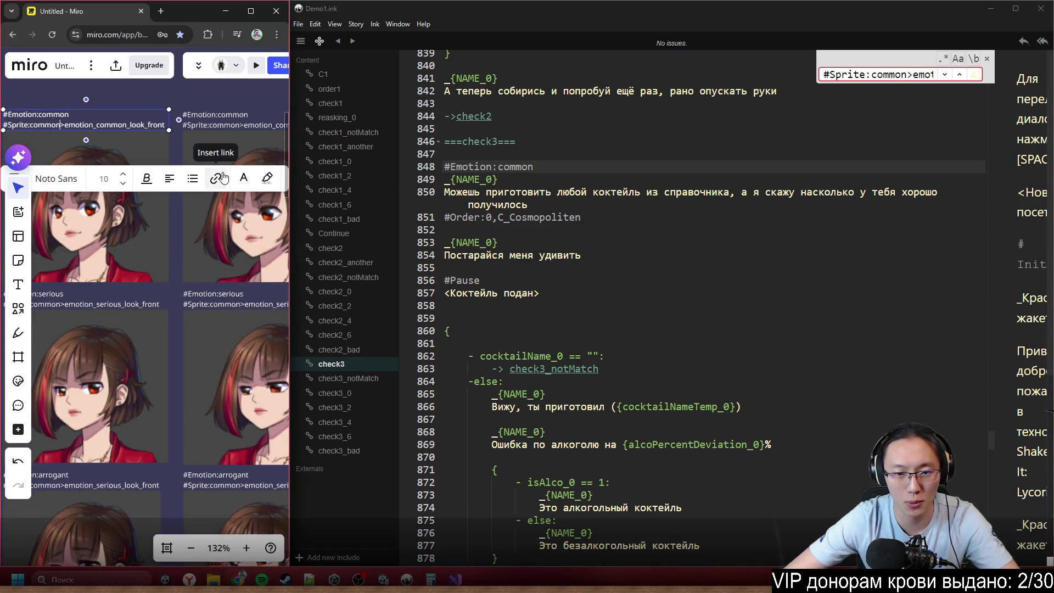
pyautogui.scroll(-1, 225, 222)
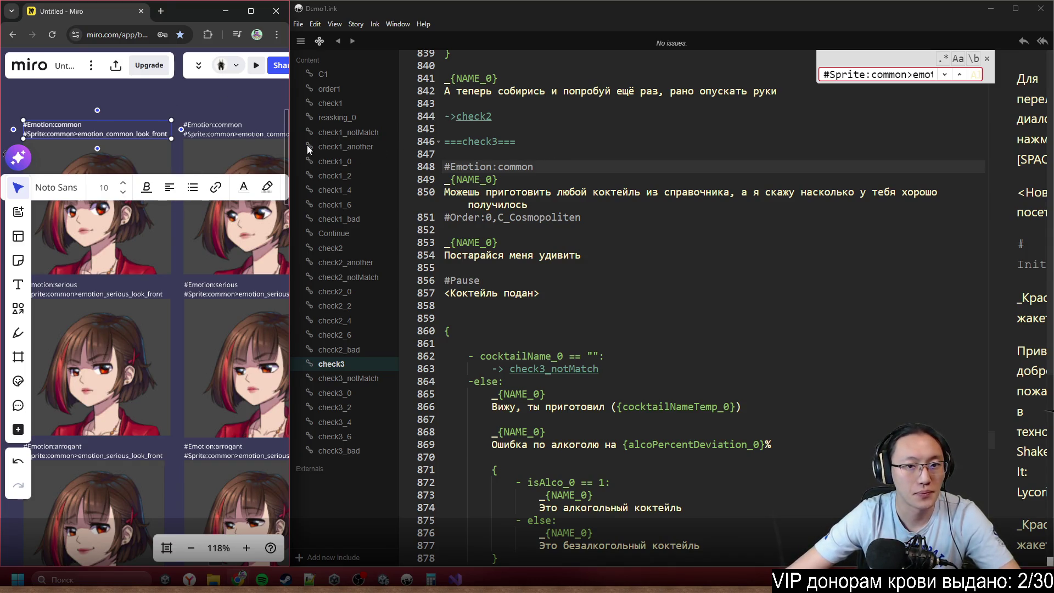
pyautogui.moveTo(101, 340); pyautogui.dragTo(347, 355)
pyautogui.click(165, 166)
pyautogui.scroll(5, 190, 186)
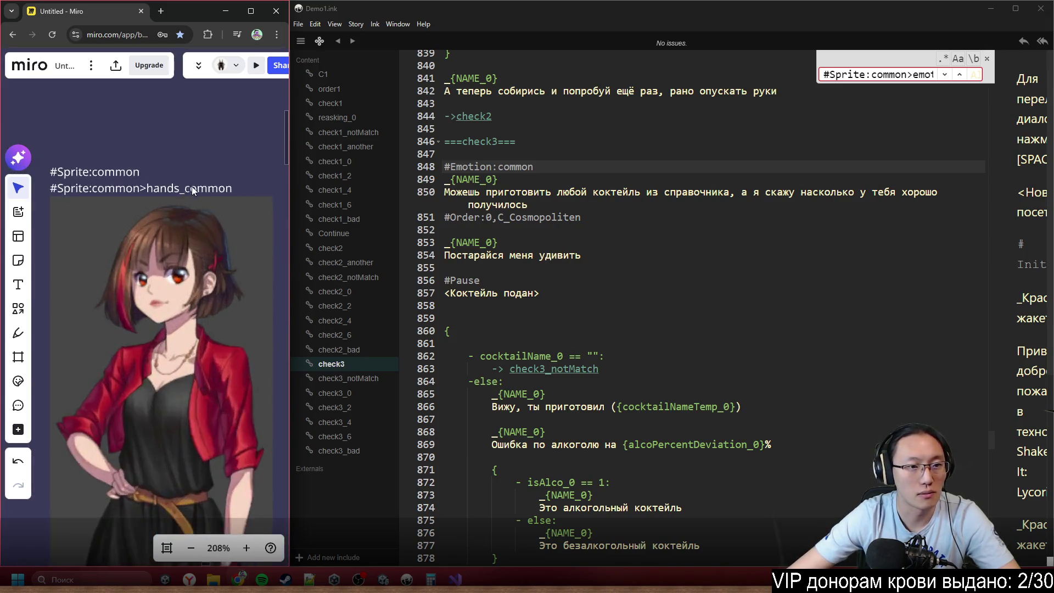
pyautogui.click(229, 197)
pyautogui.moveTo(244, 190); pyautogui.dragTo(91, 189)
pyautogui.hotkey('ctrl', 'c')
pyautogui.moveTo(535, 166); pyautogui.dragTo(443, 166)
pyautogui.hotkey('ctrl', 'v')
pyautogui.click(600, 218)
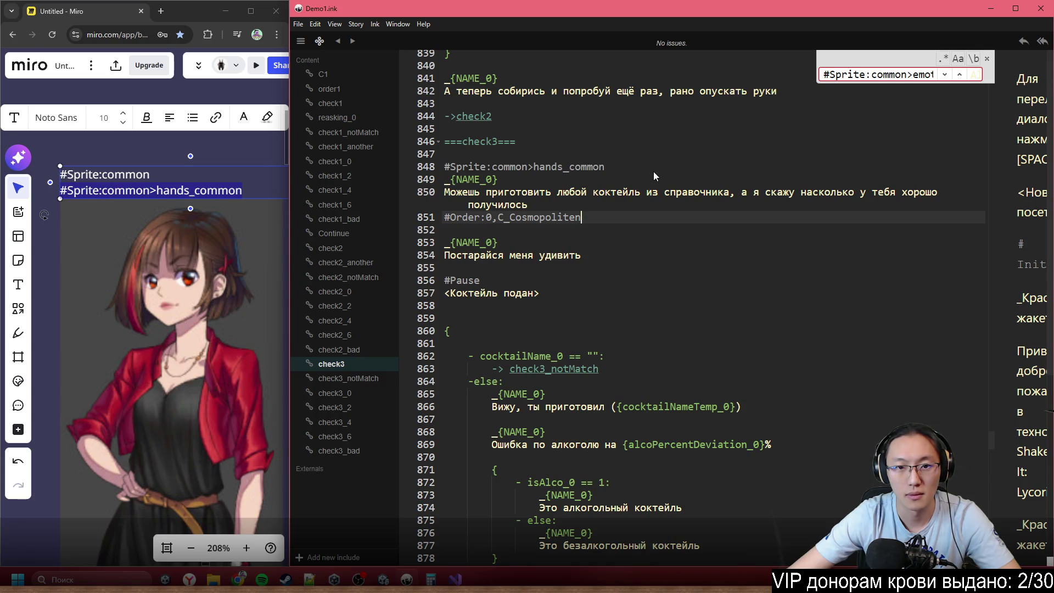
pyautogui.hotkey('ctrl', 'z')
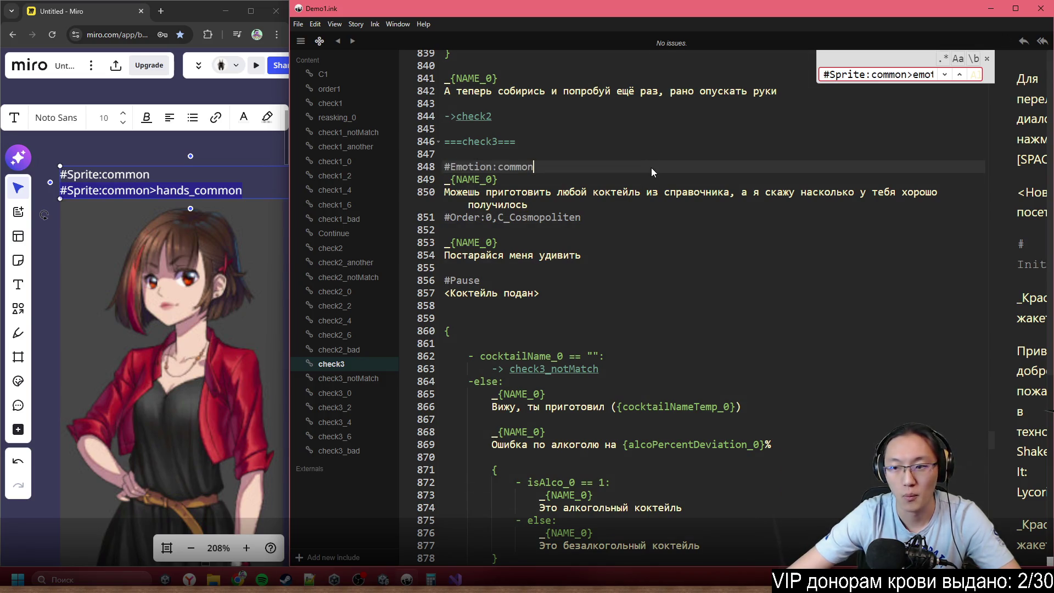
pyautogui.press('Return')
pyautogui.hotkey('ctrl', 'v')
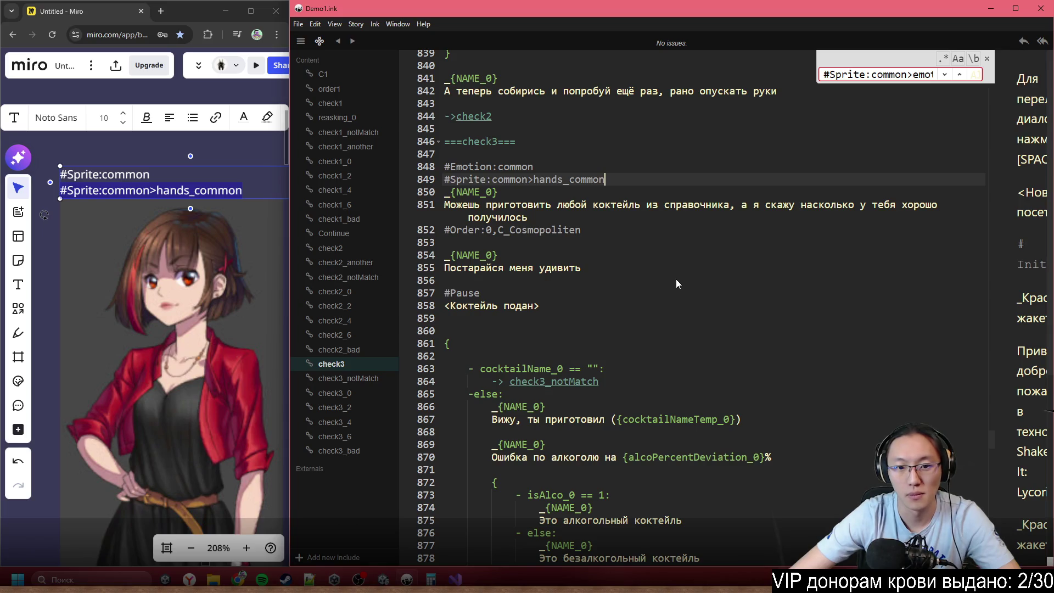
pyautogui.scroll(-2, 676, 279)
pyautogui.scroll(-6, 676, 279)
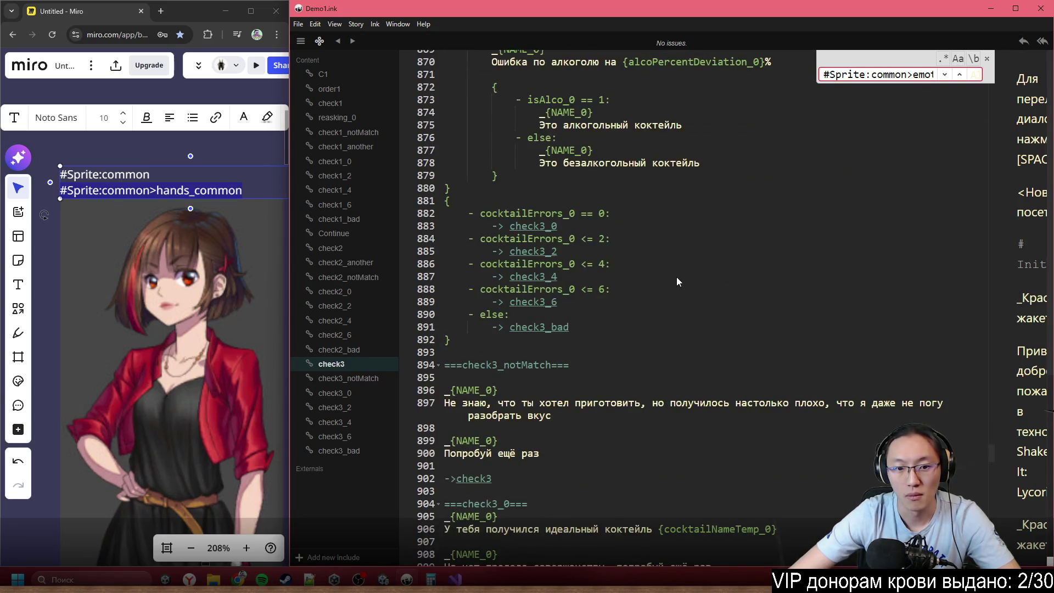
# - Tag the top of check3_notMatch with #Emotion:angry copied from the board
pyautogui.scroll(-2, 676, 277)
pyautogui.scroll(-1, 674, 272)
pyautogui.scroll(-6, 98, 394)
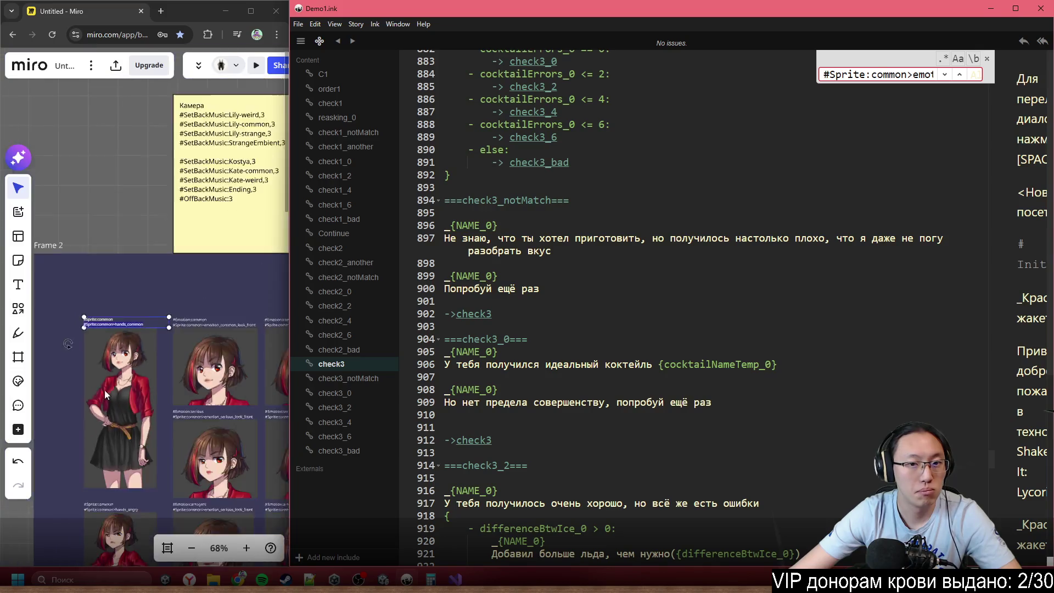
pyautogui.scroll(3, 130, 327)
pyautogui.scroll(5, 130, 327)
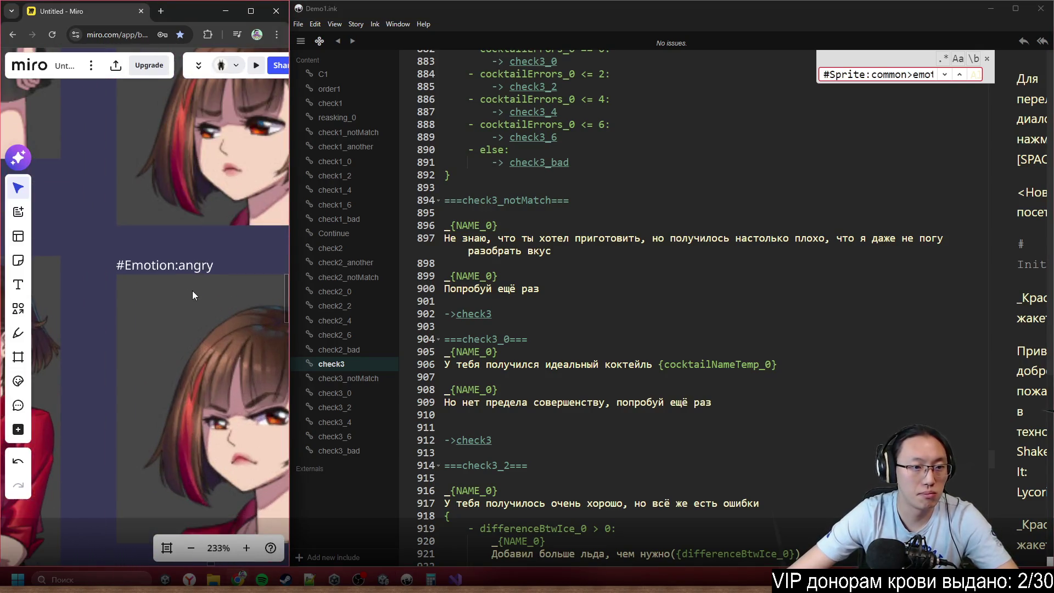
pyautogui.doubleClick(206, 271)
pyautogui.moveTo(229, 270); pyautogui.dragTo(115, 265)
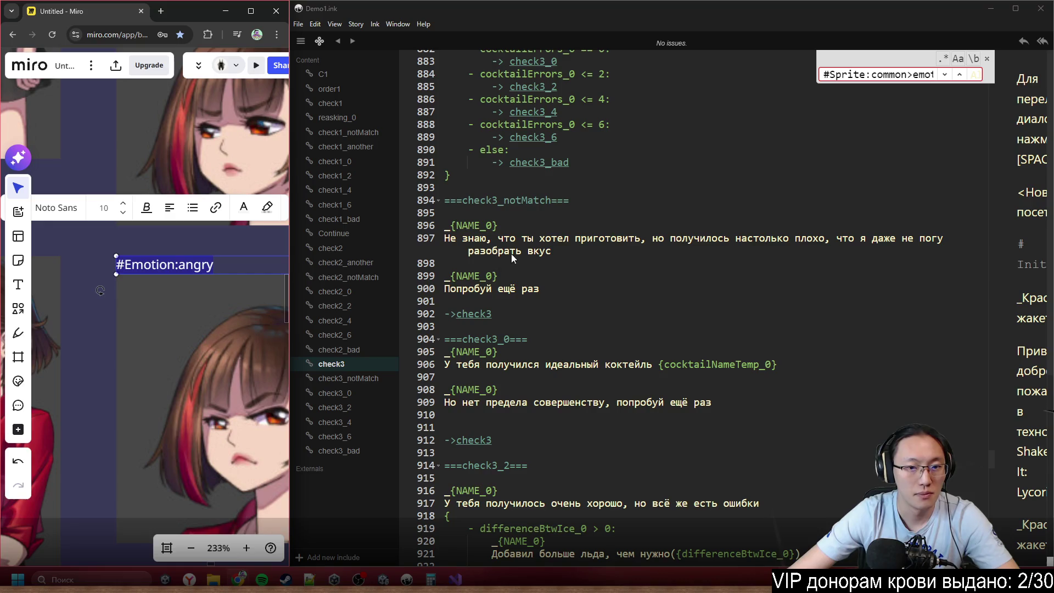
pyautogui.click(557, 214)
pyautogui.press('Return')
pyautogui.hotkey('ctrl', 'v')
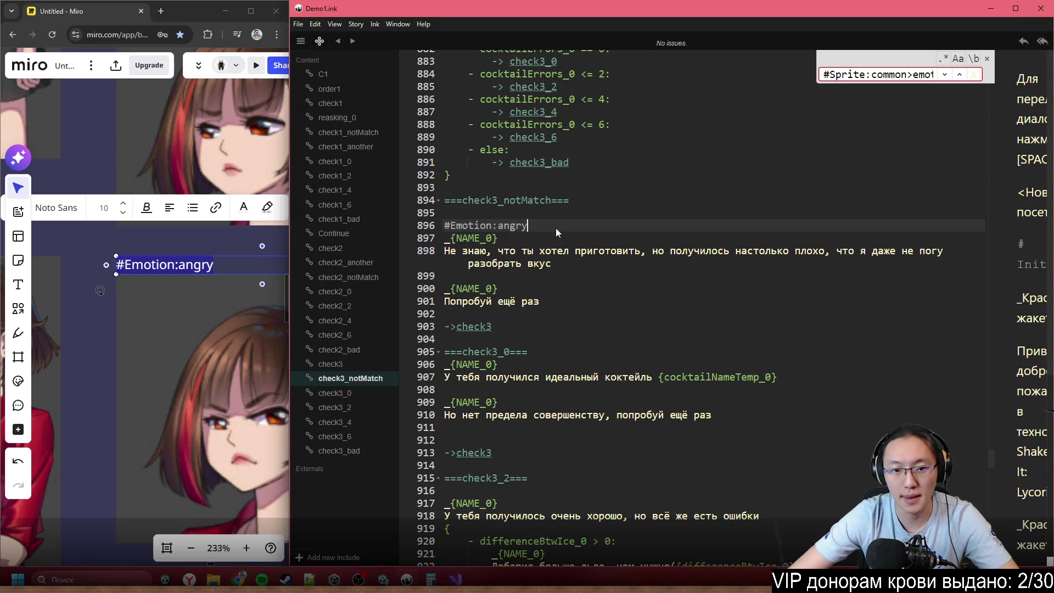
# - Paste #Emotion:arrogant from the board directly under the ===check3_0=== header
pyautogui.scroll(-3, 623, 308)
pyautogui.scroll(1, 631, 228)
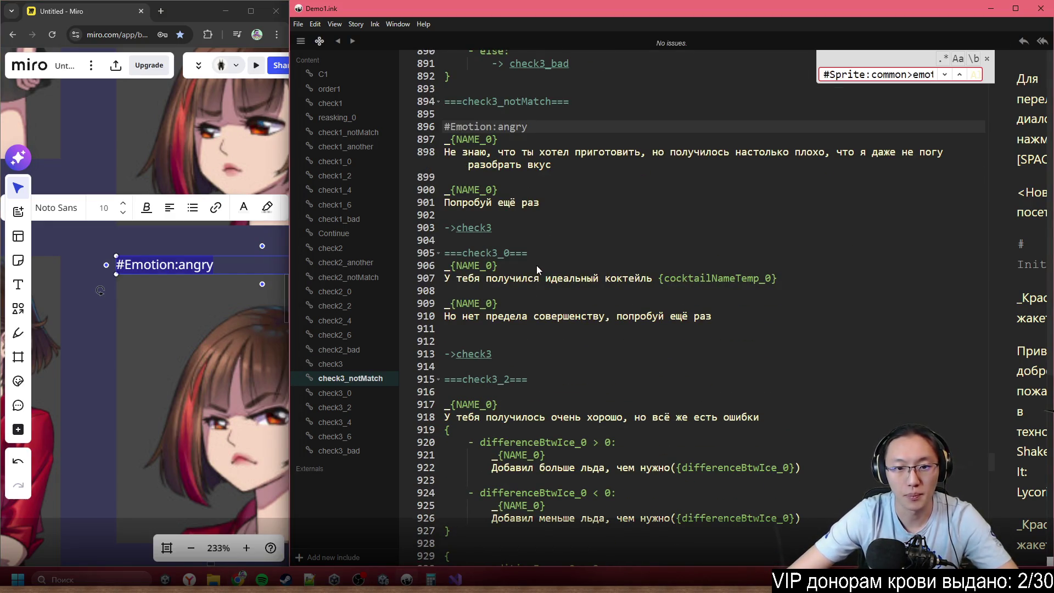
pyautogui.click(583, 253)
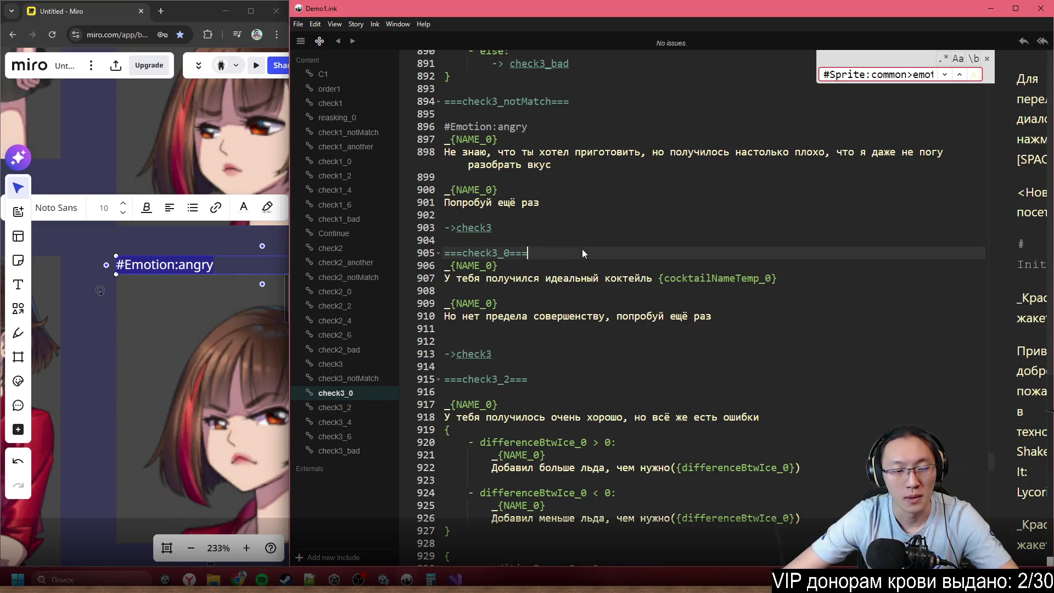
pyautogui.press('Return')
pyautogui.scroll(-3, 117, 295)
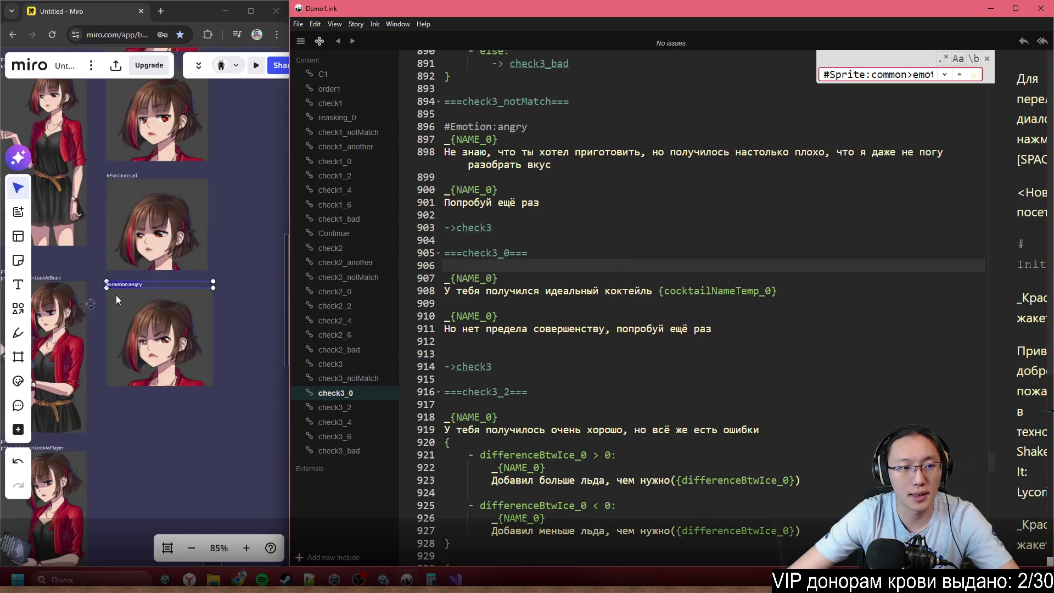
pyautogui.click(147, 381)
pyautogui.scroll(3, 165, 275)
pyautogui.scroll(-8, 193, 240)
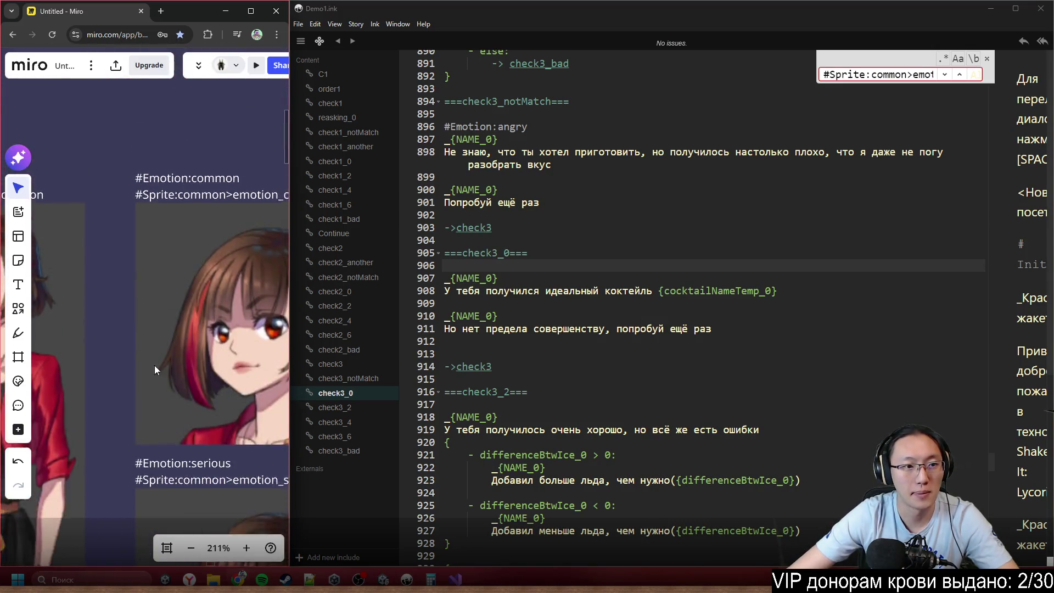
pyautogui.scroll(-3, 171, 185)
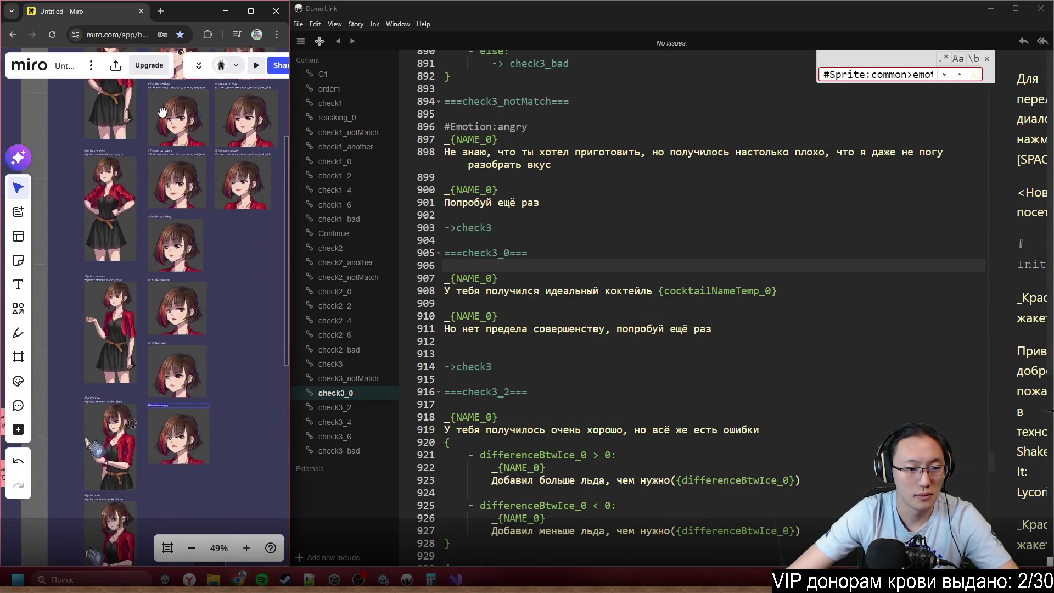
pyautogui.scroll(5, 193, 245)
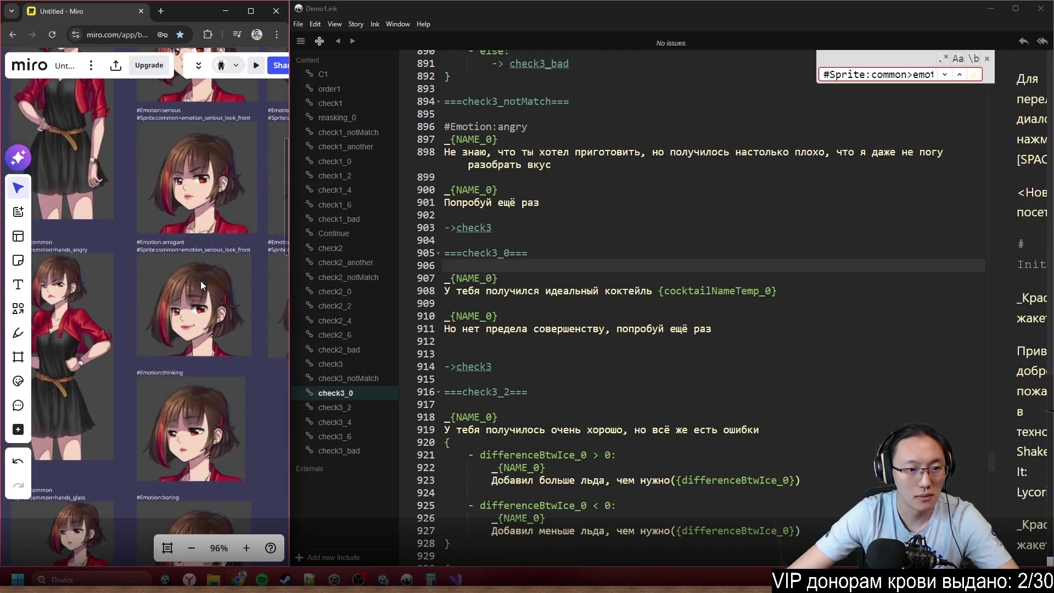
pyautogui.click(184, 246)
pyautogui.doubleClick(183, 242)
pyautogui.hotkey('ctrl', 'c')
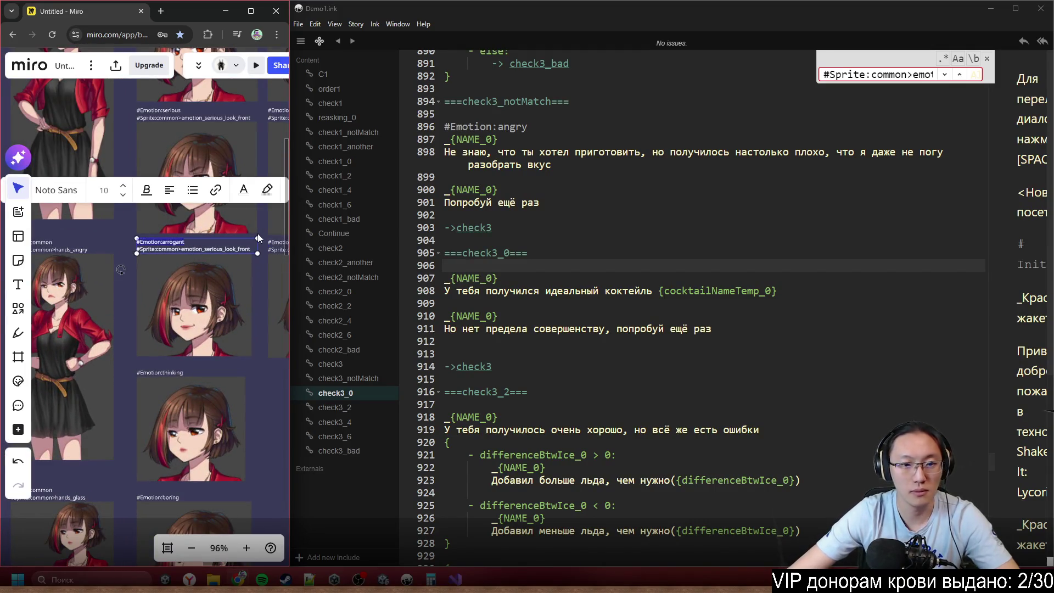
pyautogui.click(516, 266)
pyautogui.hotkey('ctrl', 'v')
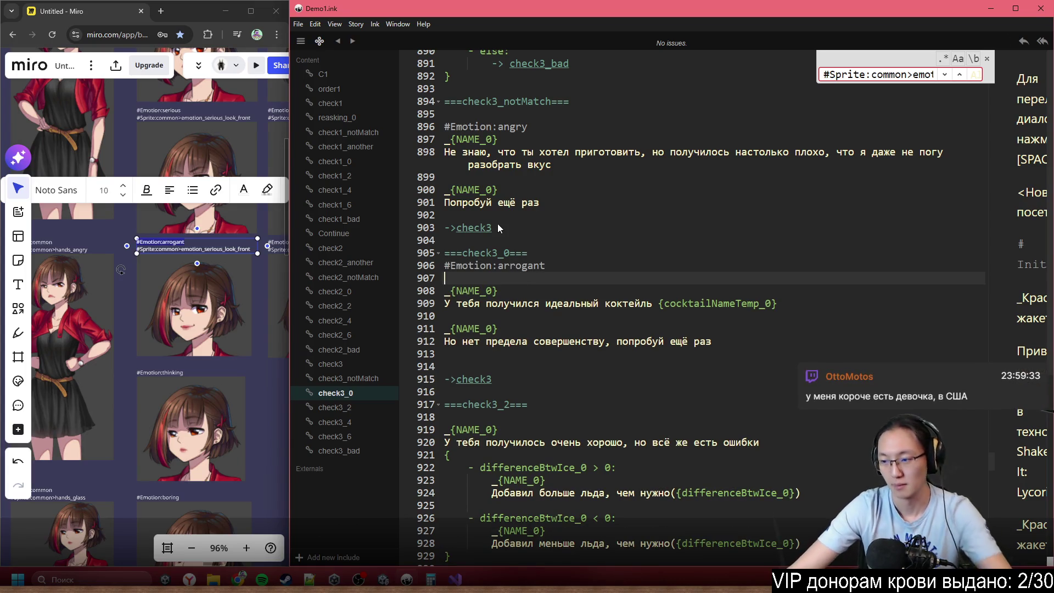
pyautogui.press('BackSpace')
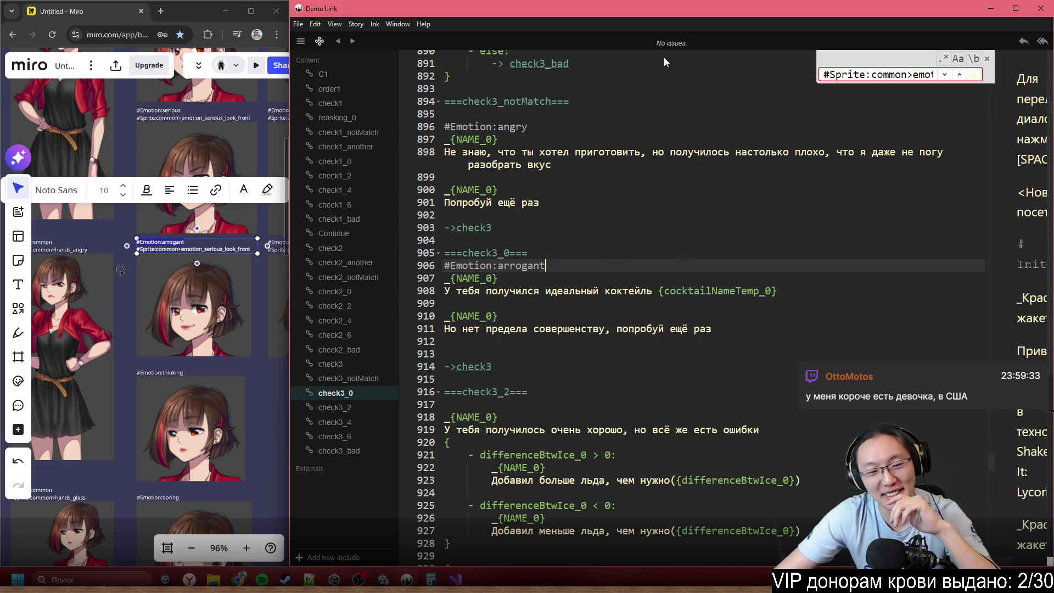
pyautogui.scroll(-2, 720, 308)
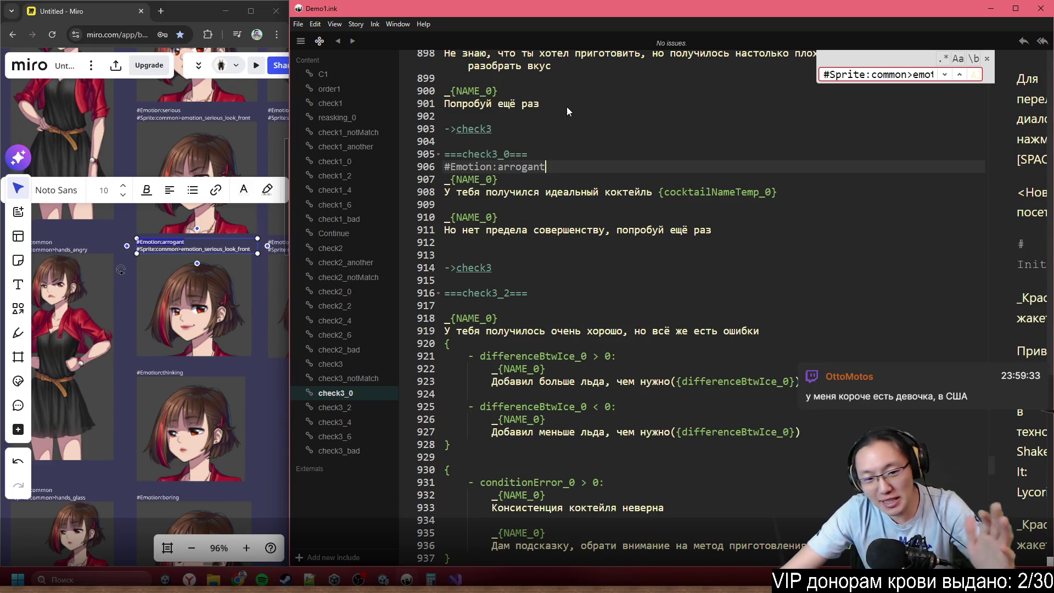
# - Select the #Emotion:serious label text on the Miro board
pyautogui.scroll(-1, 598, 209)
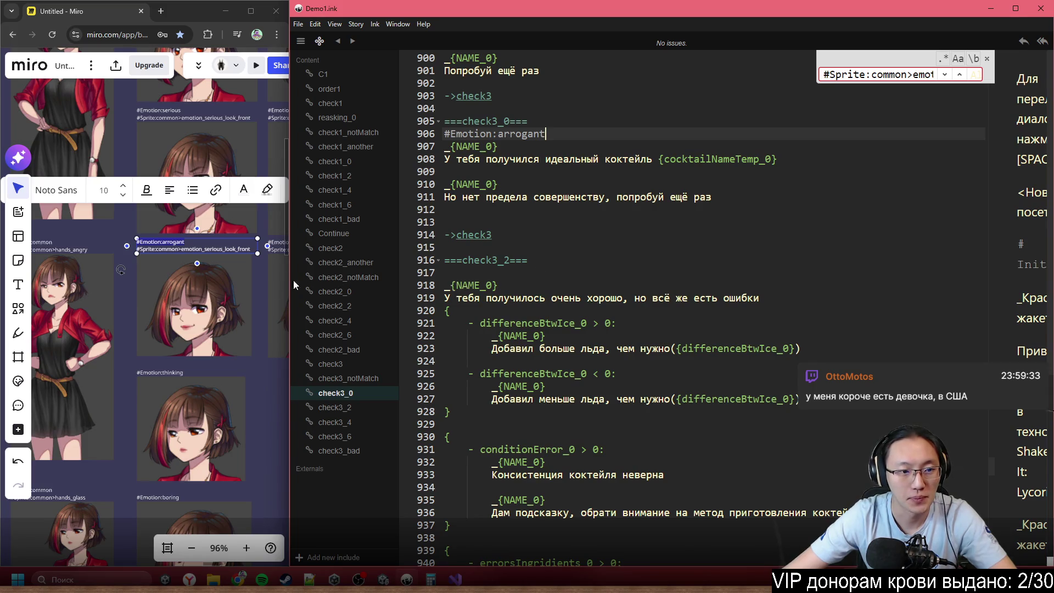
pyautogui.scroll(3, 211, 275)
pyautogui.scroll(-10, 539, 382)
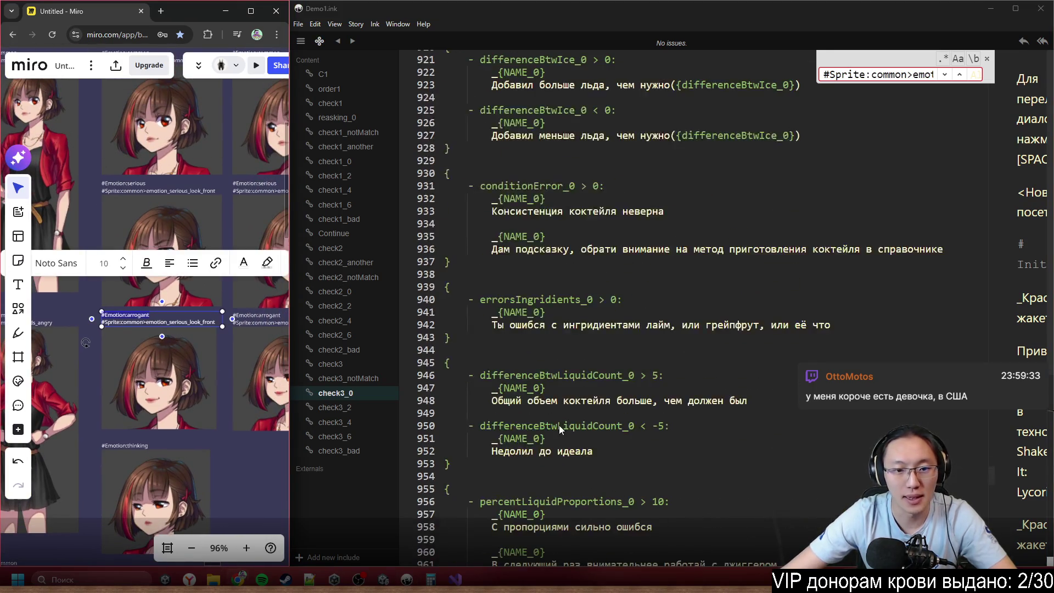
pyautogui.scroll(-5, 539, 383)
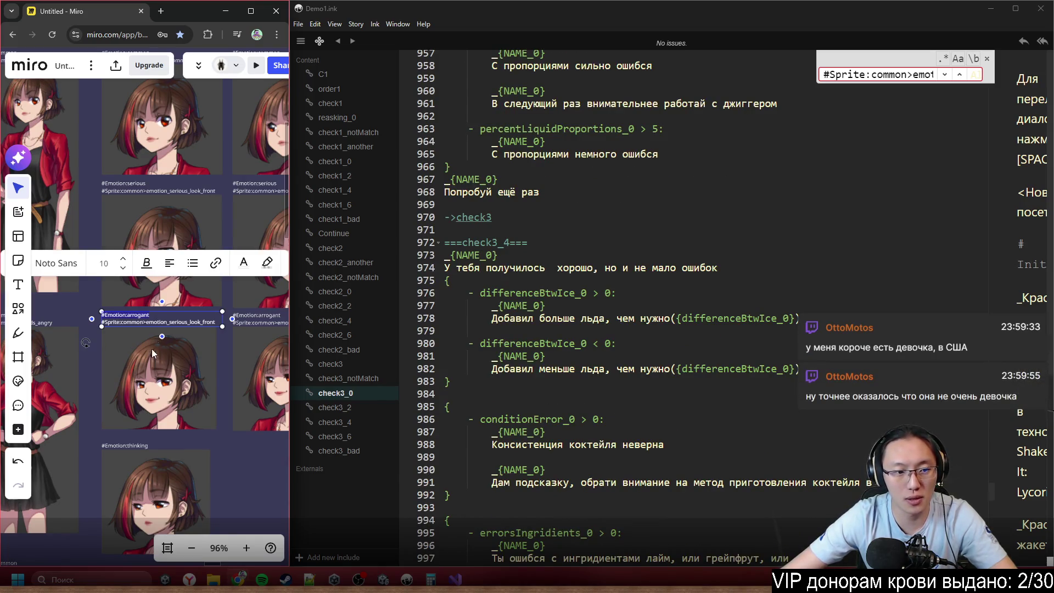
pyautogui.scroll(-3, 152, 352)
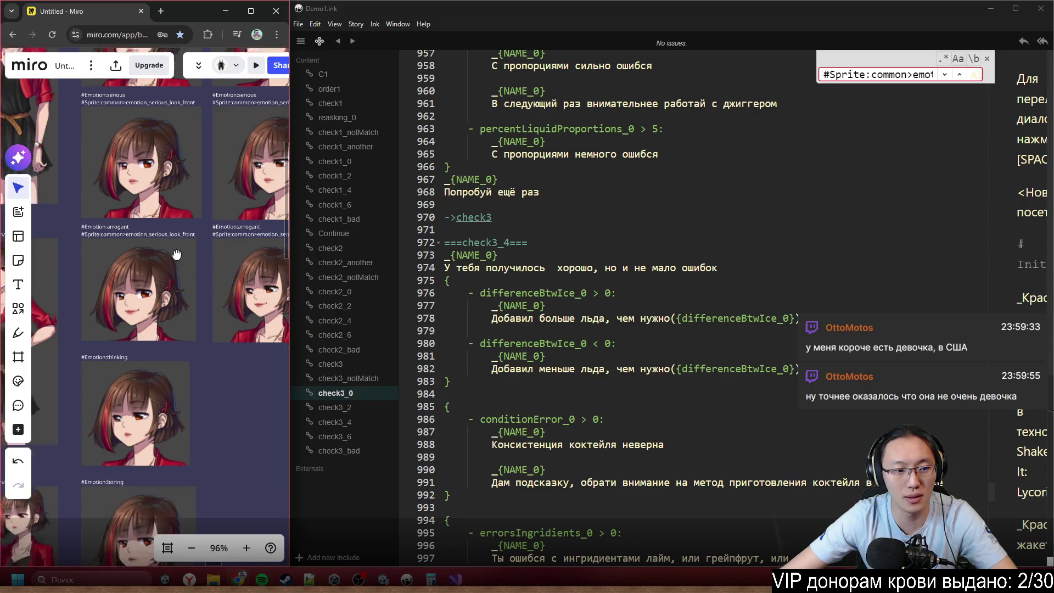
pyautogui.scroll(-5, 176, 254)
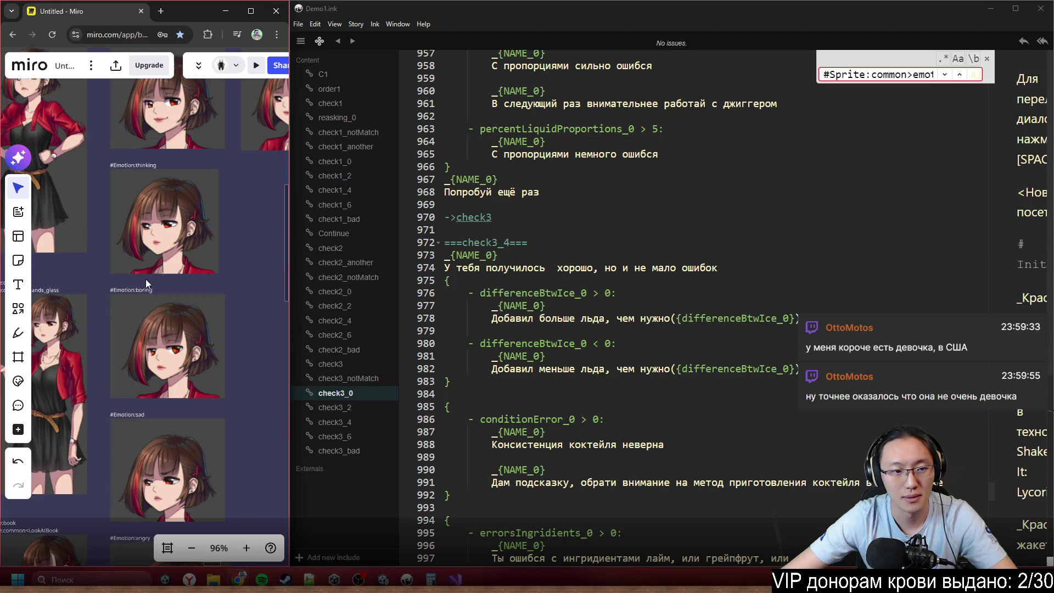
pyautogui.scroll(5, 160, 285)
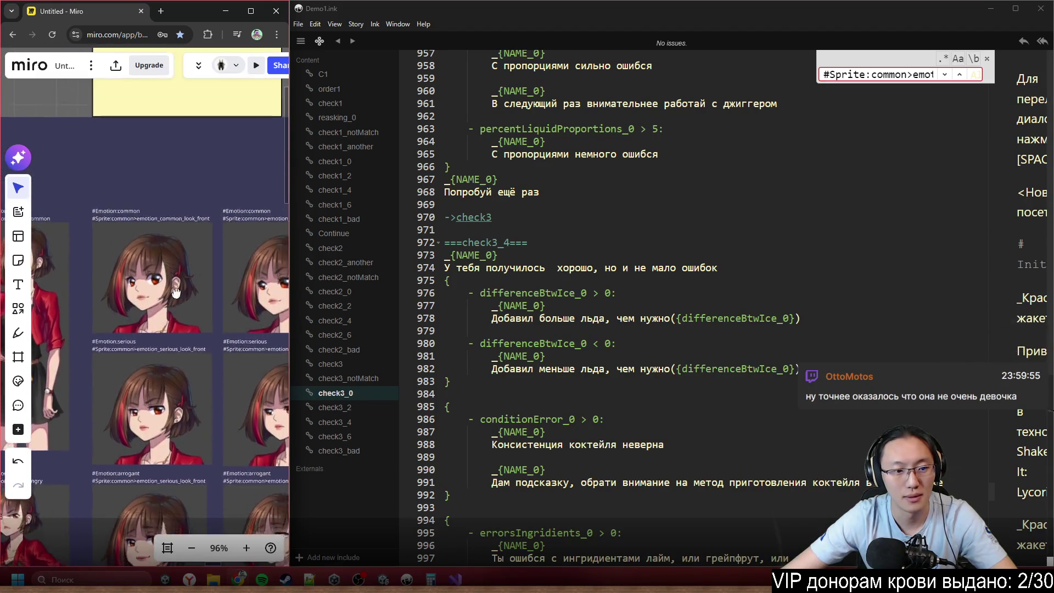
pyautogui.scroll(-3, 175, 292)
pyautogui.click(186, 255)
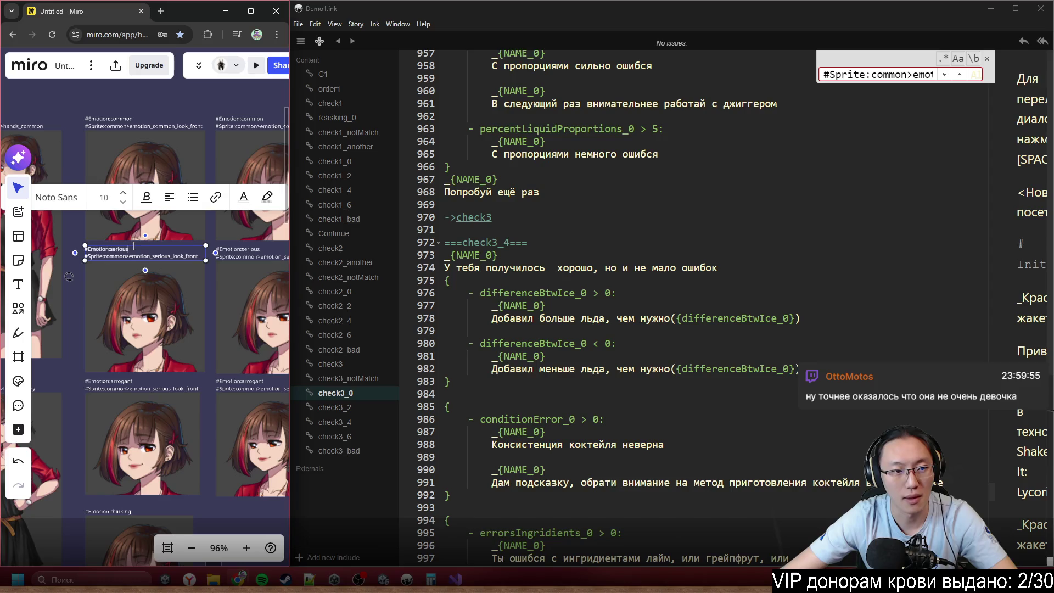
pyautogui.click(130, 247)
pyautogui.click(122, 248)
pyautogui.moveTo(129, 249); pyautogui.dragTo(84, 248)
pyautogui.click(102, 249)
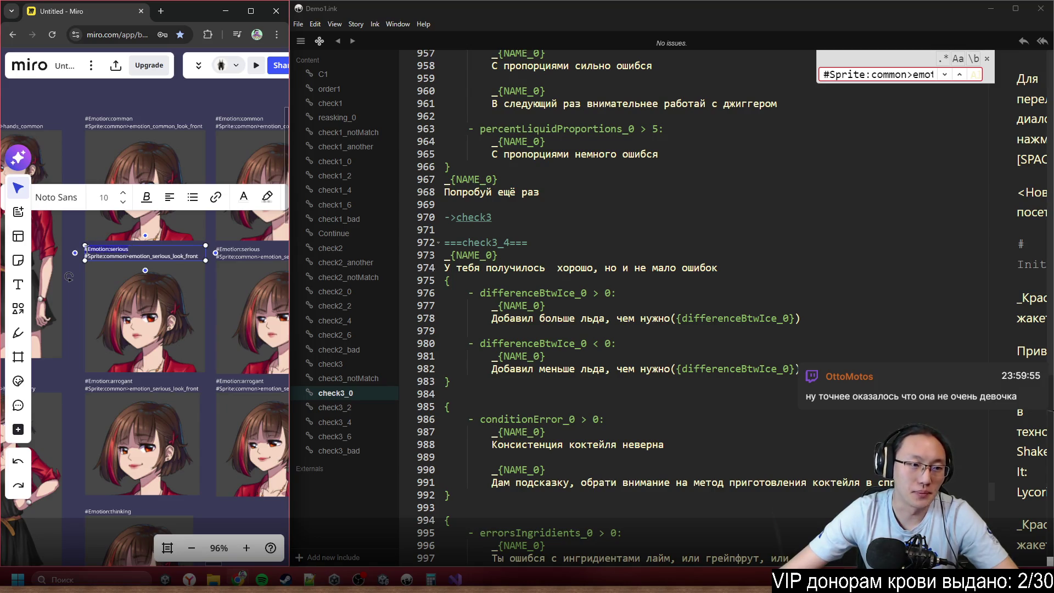
# - Paste #Emotion:serious on a new line under the ===check3_4=== header
pyautogui.click(653, 268)
pyautogui.click(624, 250)
pyautogui.click(630, 241)
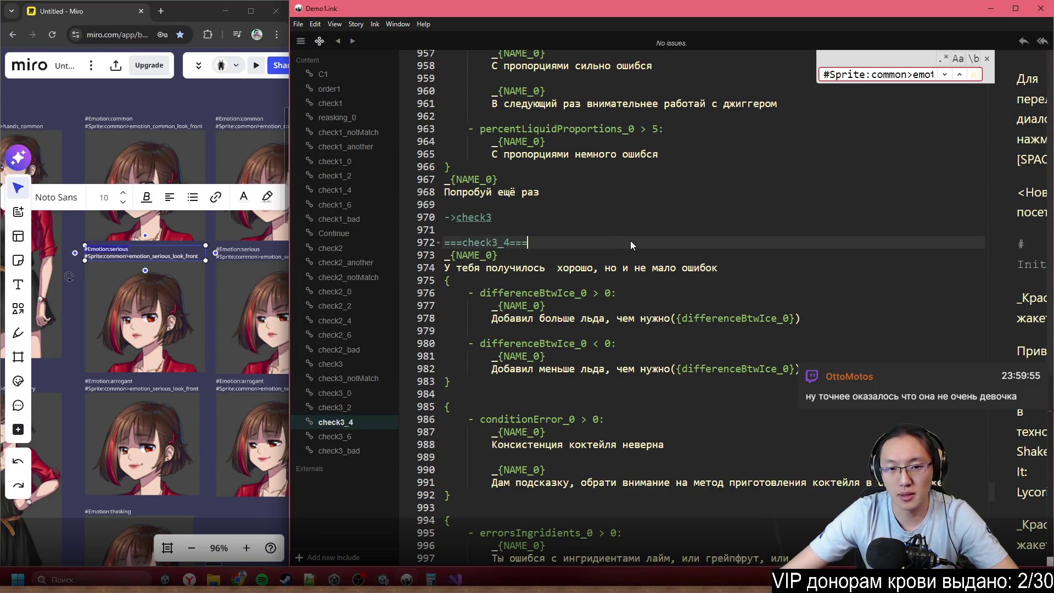
pyautogui.press('Return')
pyautogui.hotkey('ctrl', 'v')
pyautogui.scroll(-2, 670, 234)
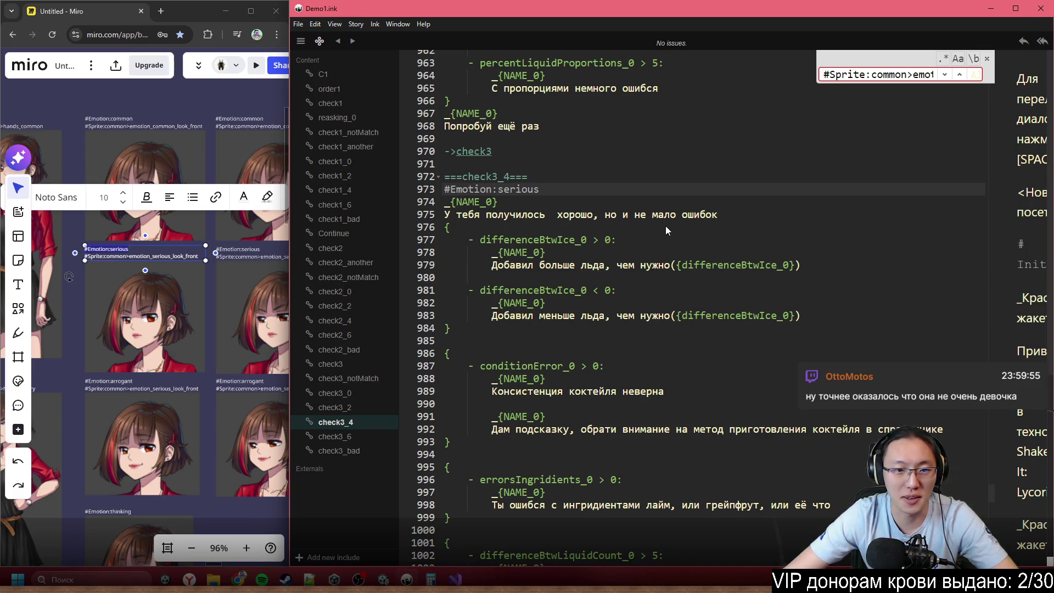
# - Copy the #Emotion:angry label from Miro and add it under the check3_6 header
pyautogui.scroll(-15, 608, 242)
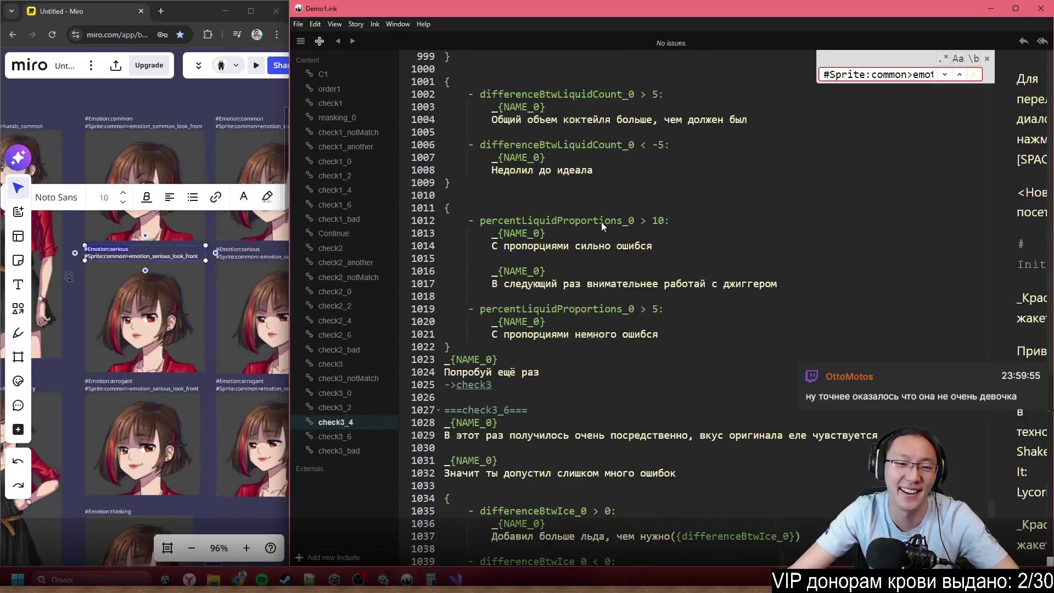
pyautogui.scroll(-1, 768, 247)
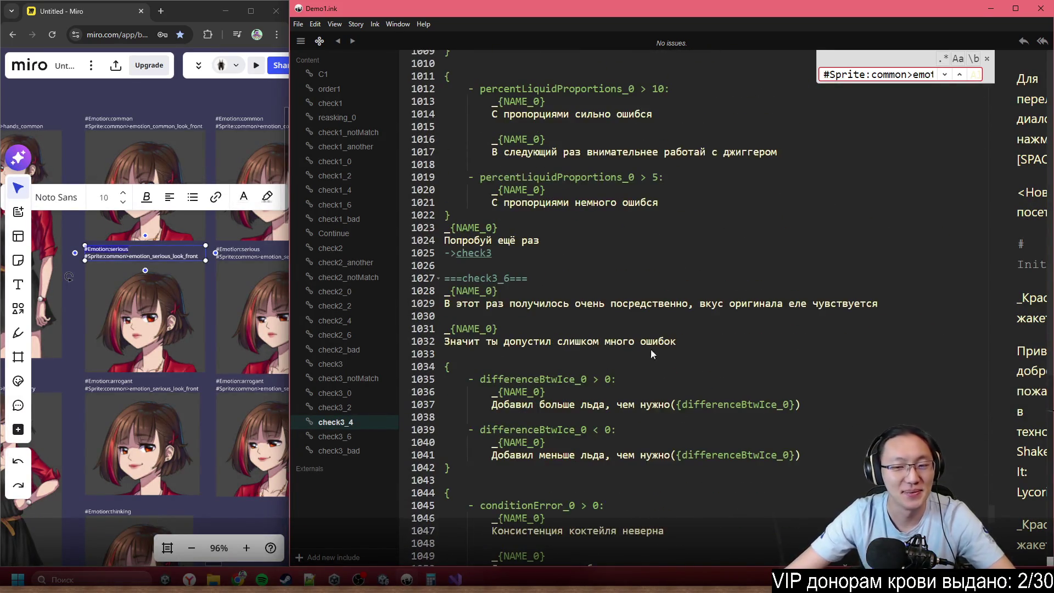
pyautogui.scroll(-5, 133, 340)
pyautogui.scroll(6, 136, 265)
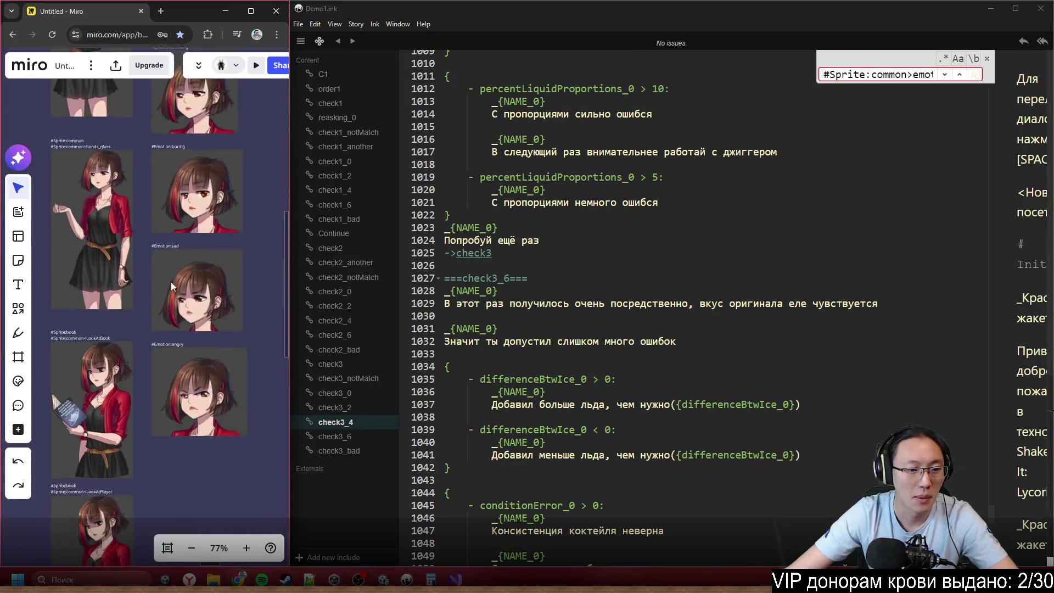
pyautogui.click(197, 302)
pyautogui.click(210, 306)
pyautogui.moveTo(210, 306); pyautogui.dragTo(134, 327)
pyautogui.hotkey('ctrl', 'c')
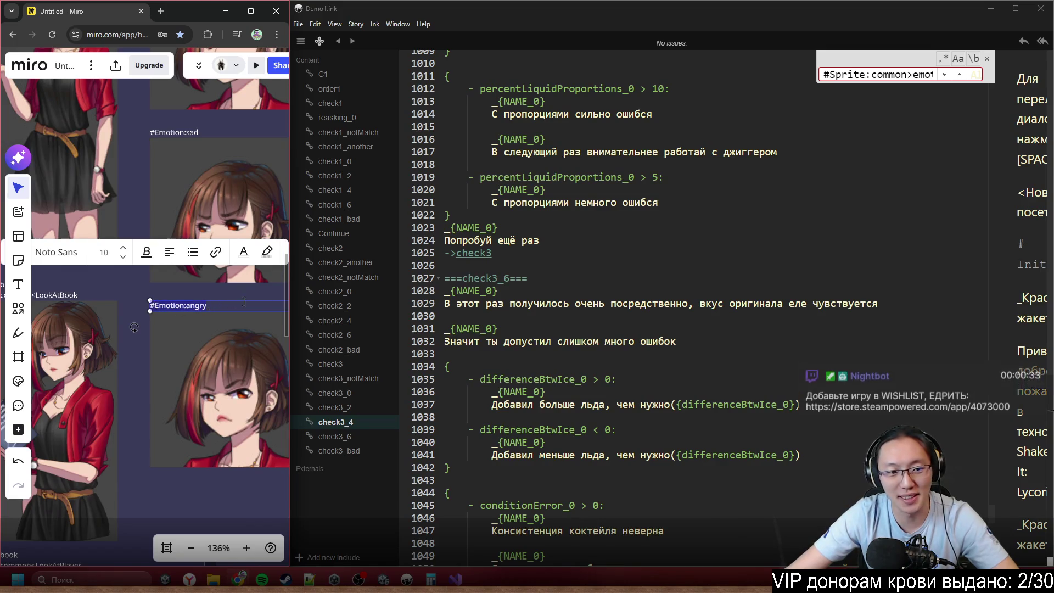
pyautogui.click(556, 275)
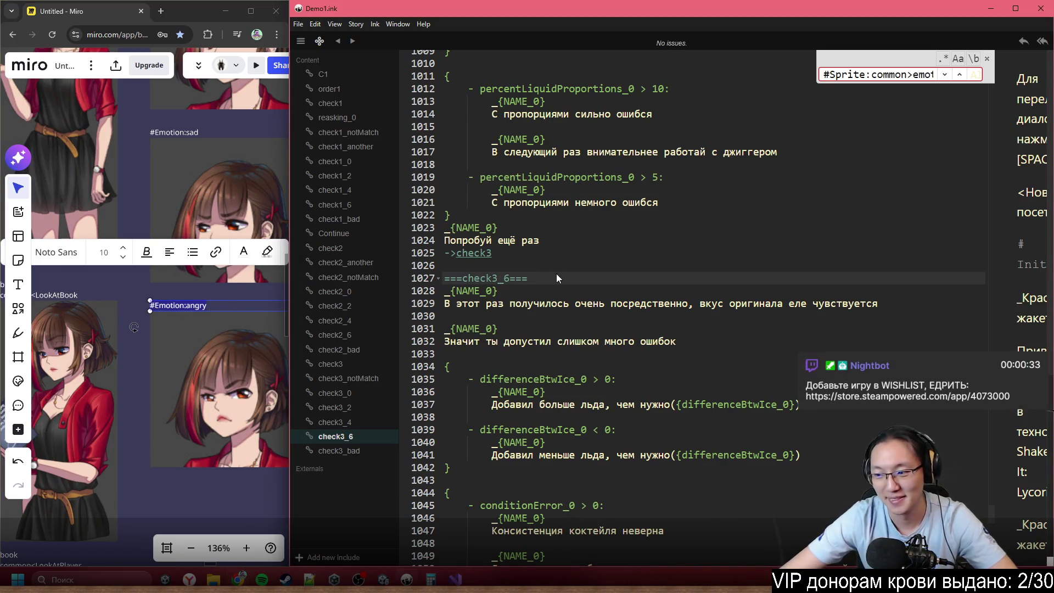
pyautogui.press('Return')
pyautogui.hotkey('ctrl', 'v')
# - Paste #Emotion:angry on a new line under the check3_bad header
pyautogui.scroll(-9, 594, 254)
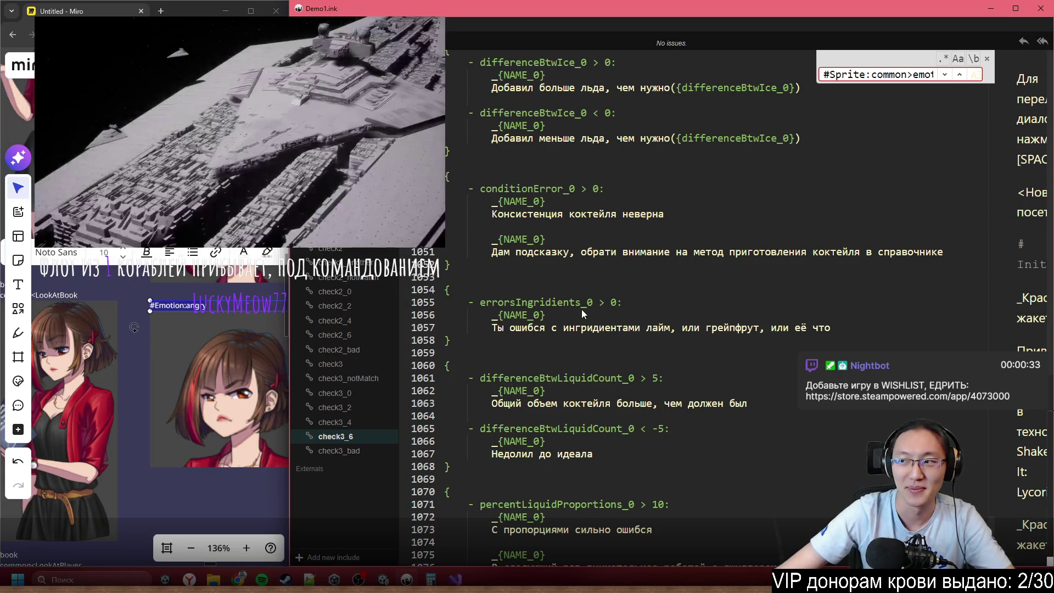
pyautogui.scroll(-10, 717, 285)
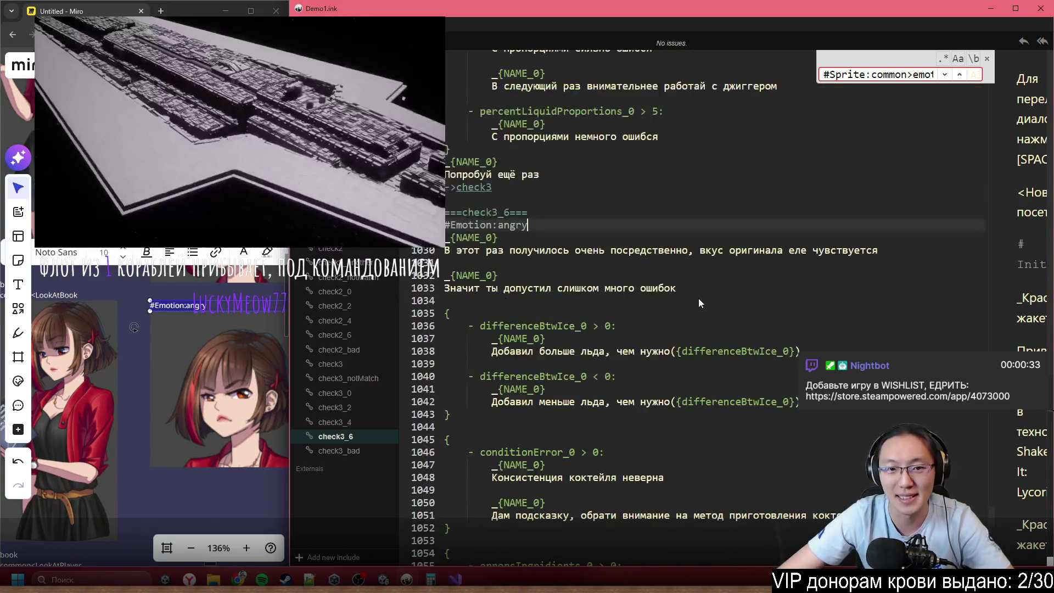
pyautogui.scroll(8, 663, 274)
pyautogui.scroll(-9, 669, 270)
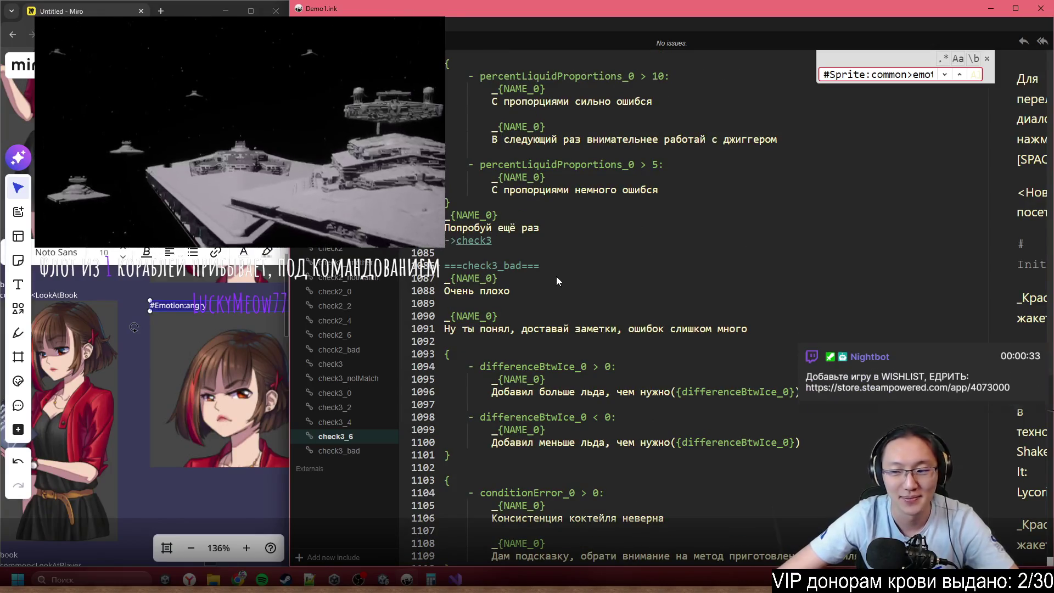
pyautogui.click(582, 265)
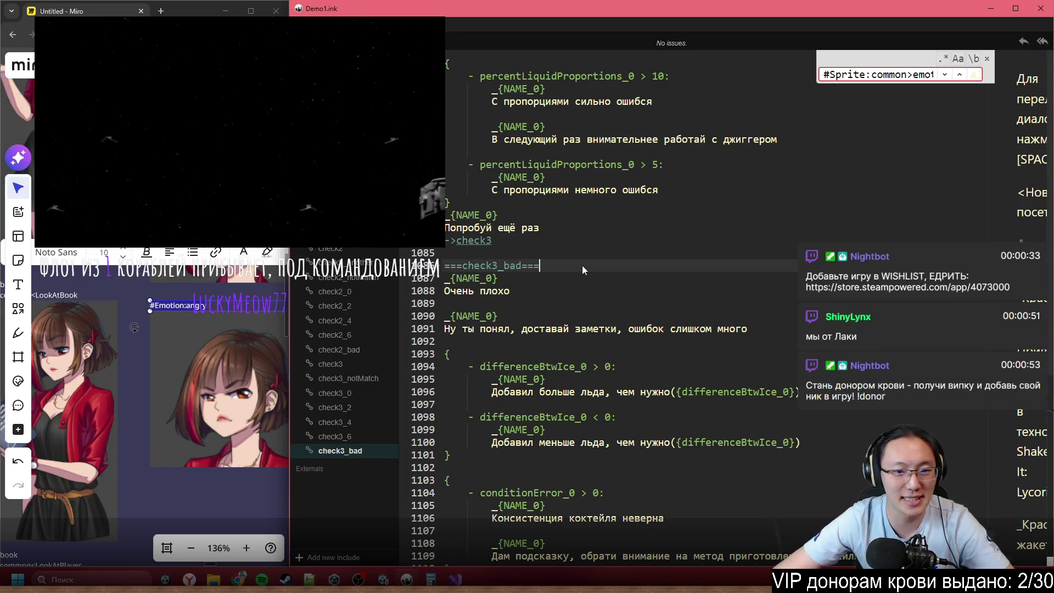
pyautogui.press('Return')
pyautogui.press('Return')
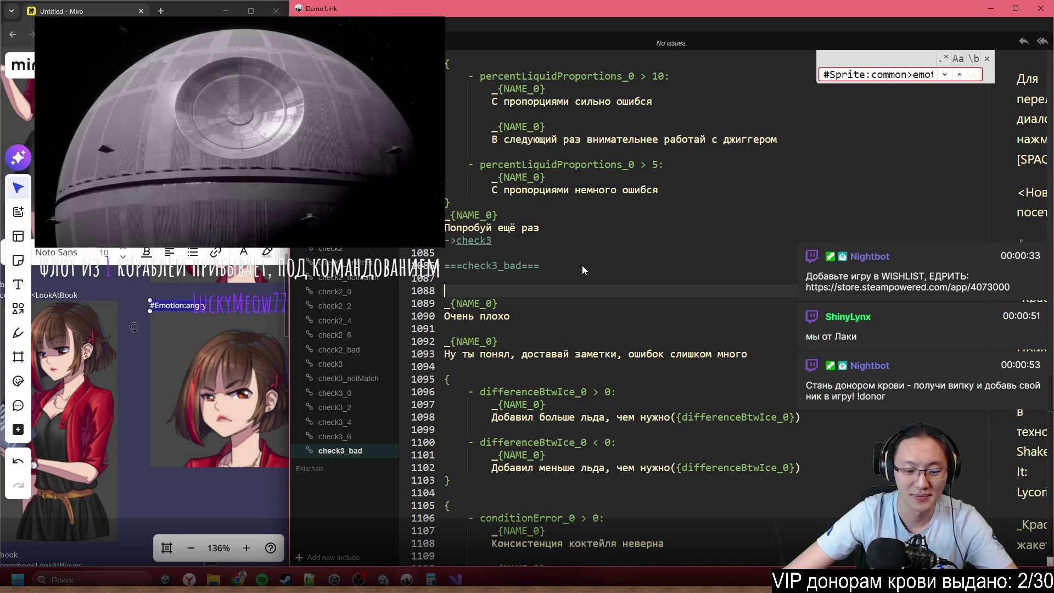
pyautogui.hotkey('ctrl', 'v')
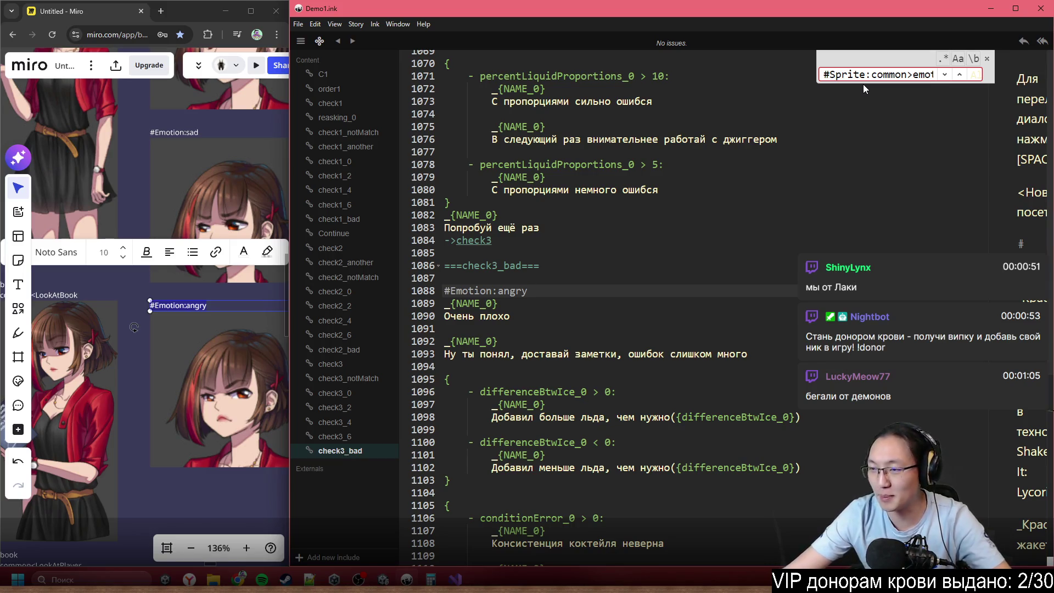
pyautogui.hotkey('alt', 'Tab')
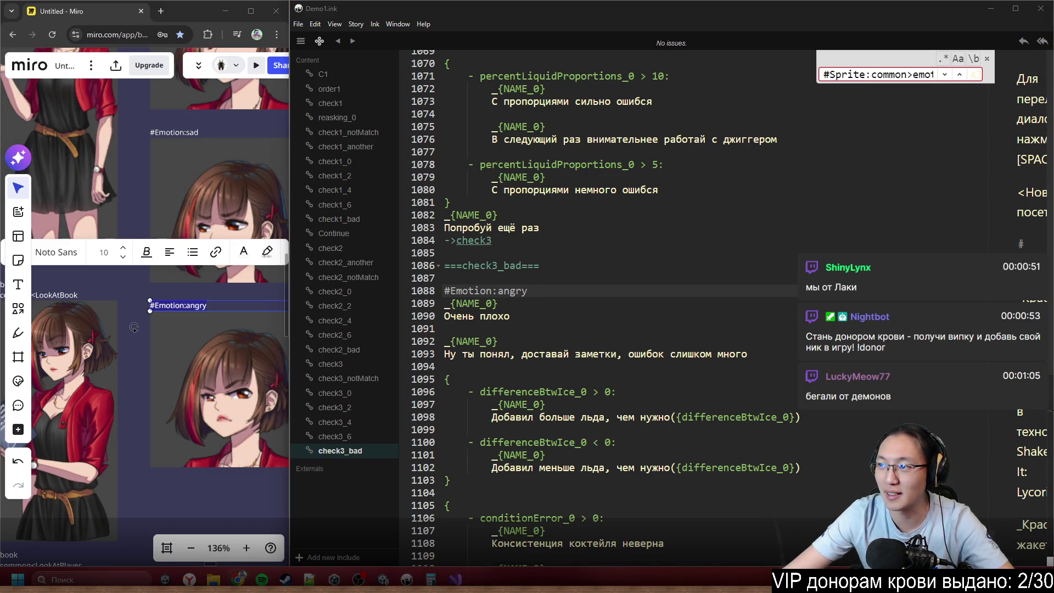
pyautogui.hotkey('ctrl', 'n')
pyautogui.moveTo(384, 66); pyautogui.dragTo(329, 5)
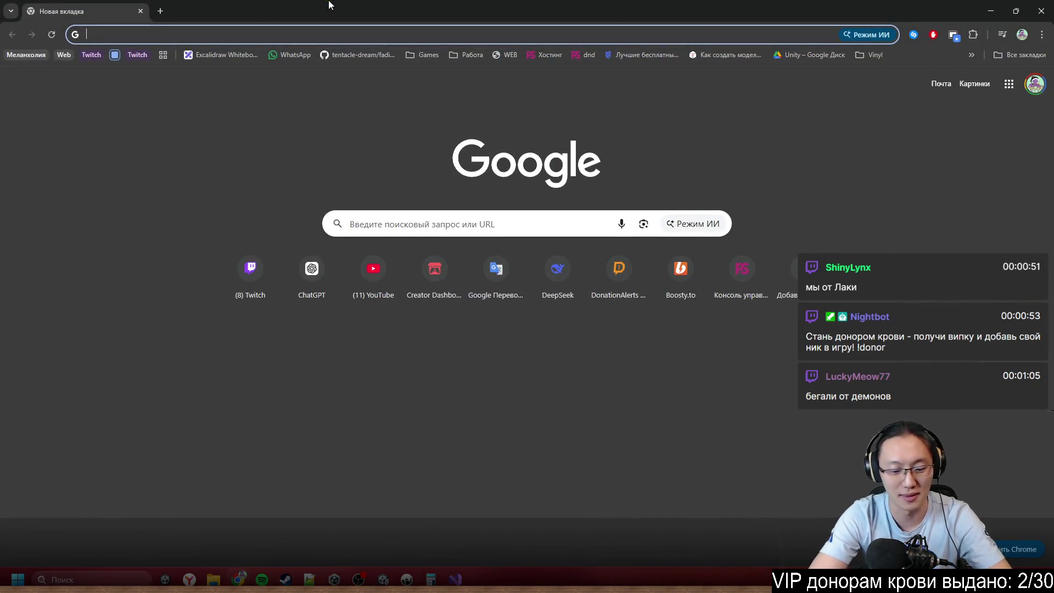
pyautogui.write('pre')
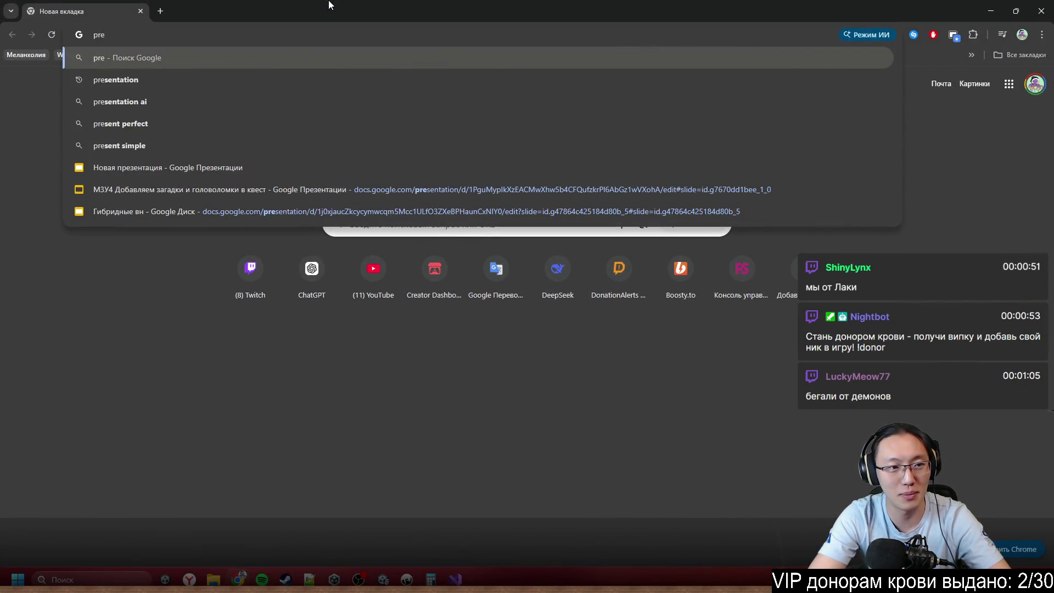
pyautogui.press('BackSpace')
pyautogui.press('BackSpace')
pyautogui.press('BackSpace')
pyautogui.press('Escape')
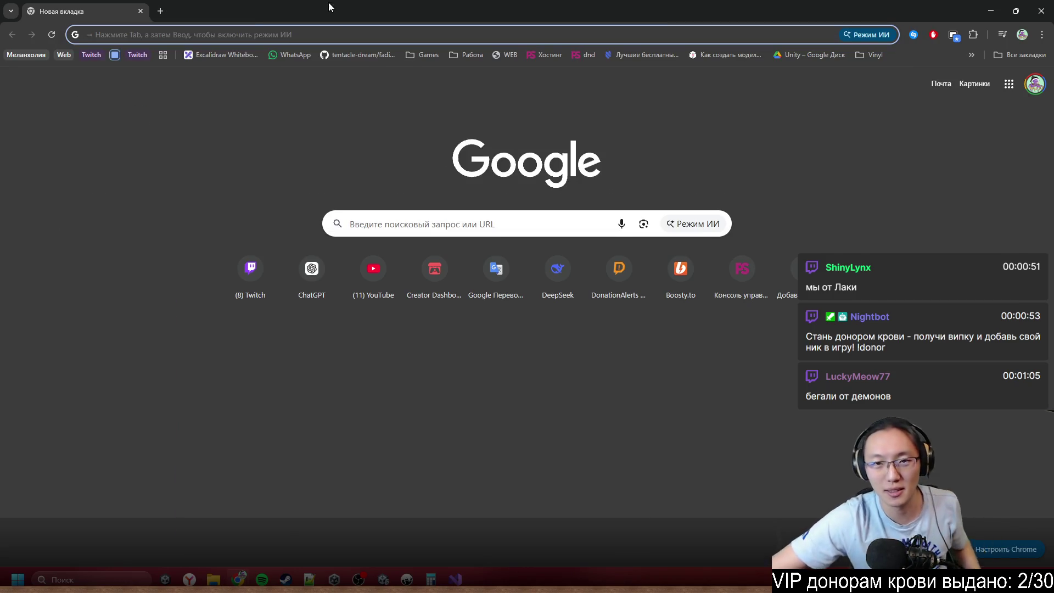
pyautogui.doubleClick(330, 4)
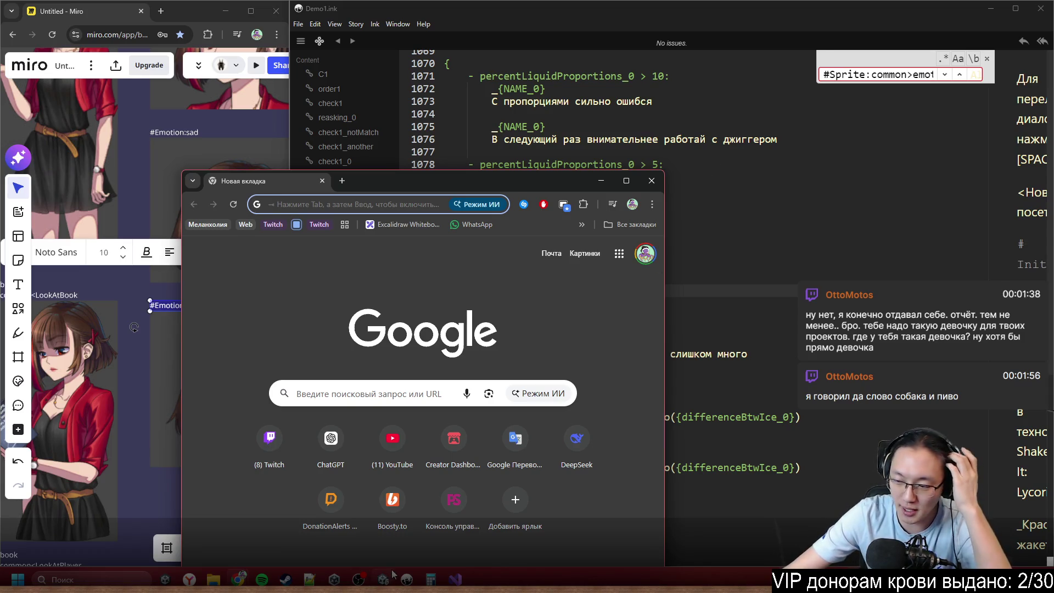
pyautogui.moveTo(392, 573)
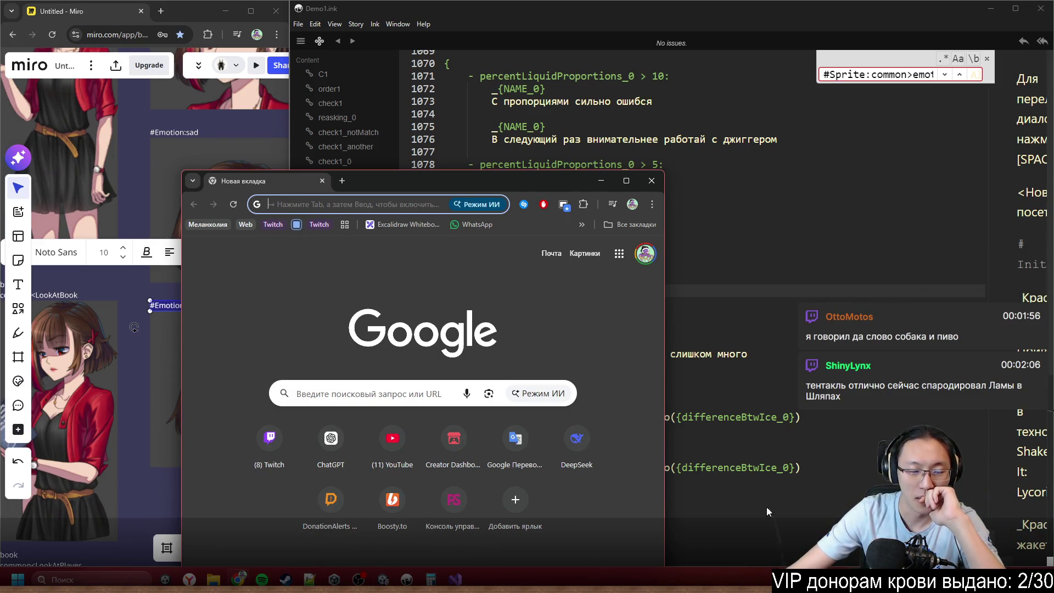
pyautogui.click(651, 181)
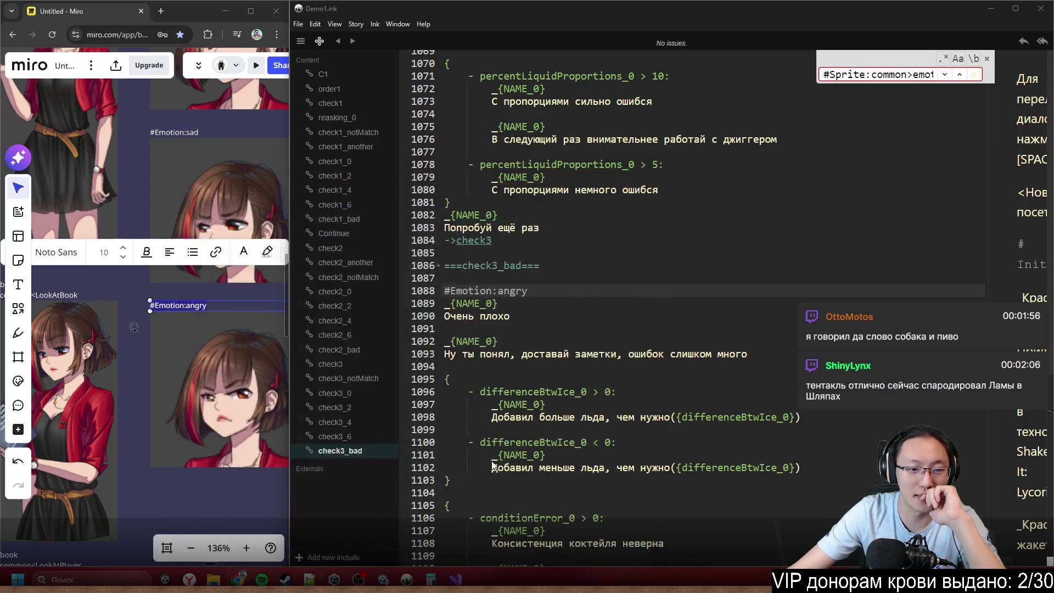
# - Check CharacterInfo.cs and Demo1.ink, and reposition the bar in the Unity scene view
pyautogui.click(382, 516)
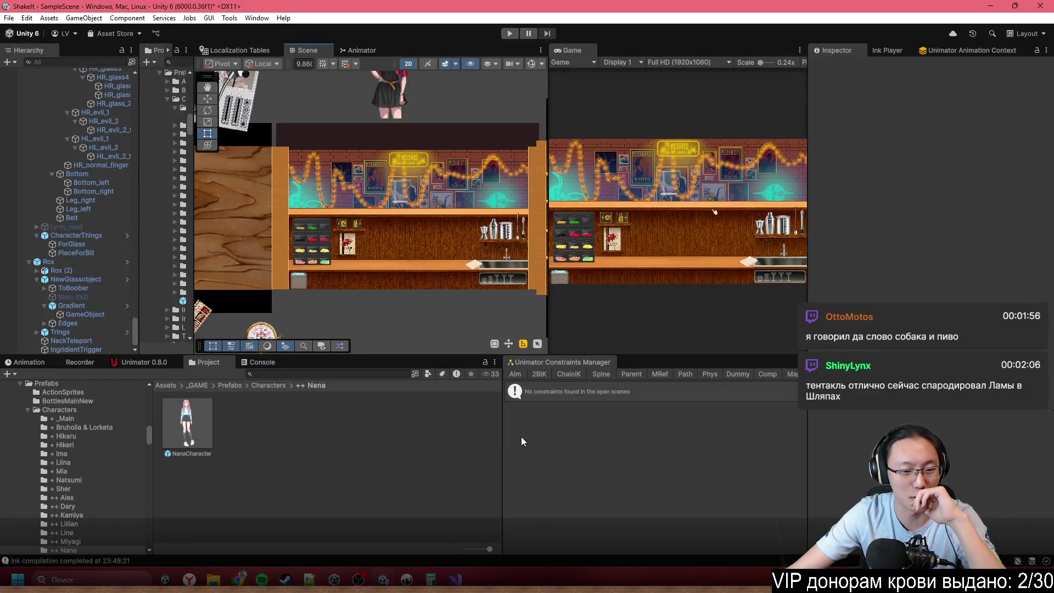
pyautogui.click(447, 581)
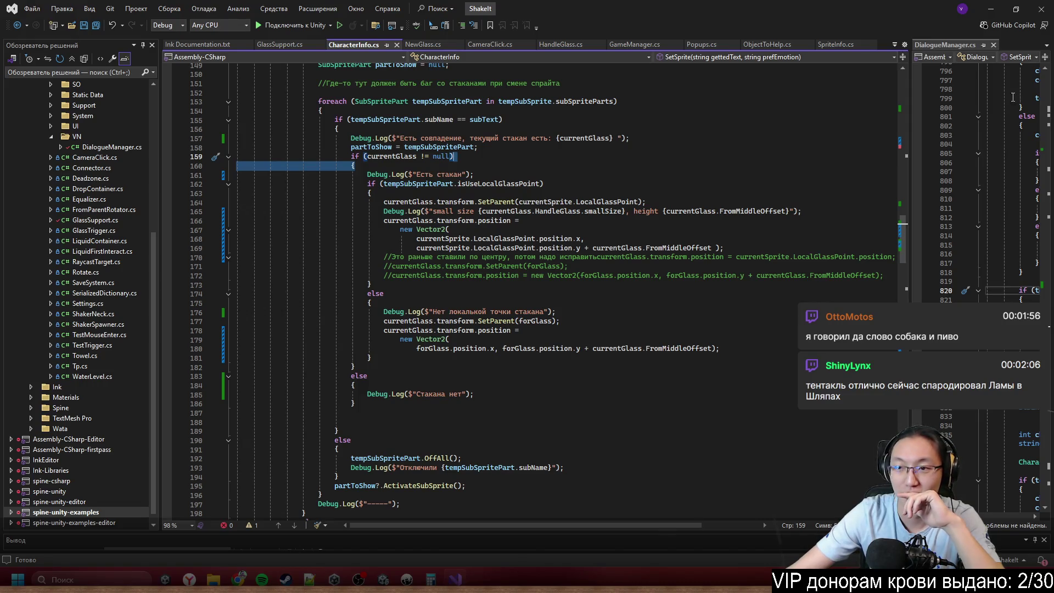
pyautogui.click(990, 8)
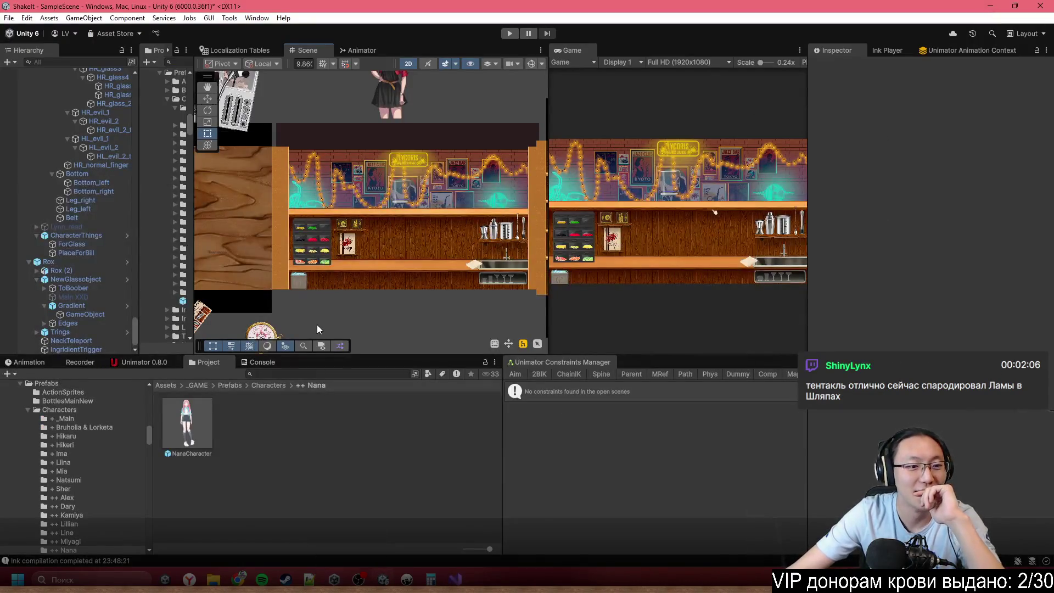
pyautogui.moveTo(339, 318); pyautogui.dragTo(348, 280)
pyautogui.moveTo(401, 225)
pyautogui.mouseDown()
pyautogui.moveTo(427, 238)
pyautogui.moveTo(439, 333)
pyautogui.mouseUp()
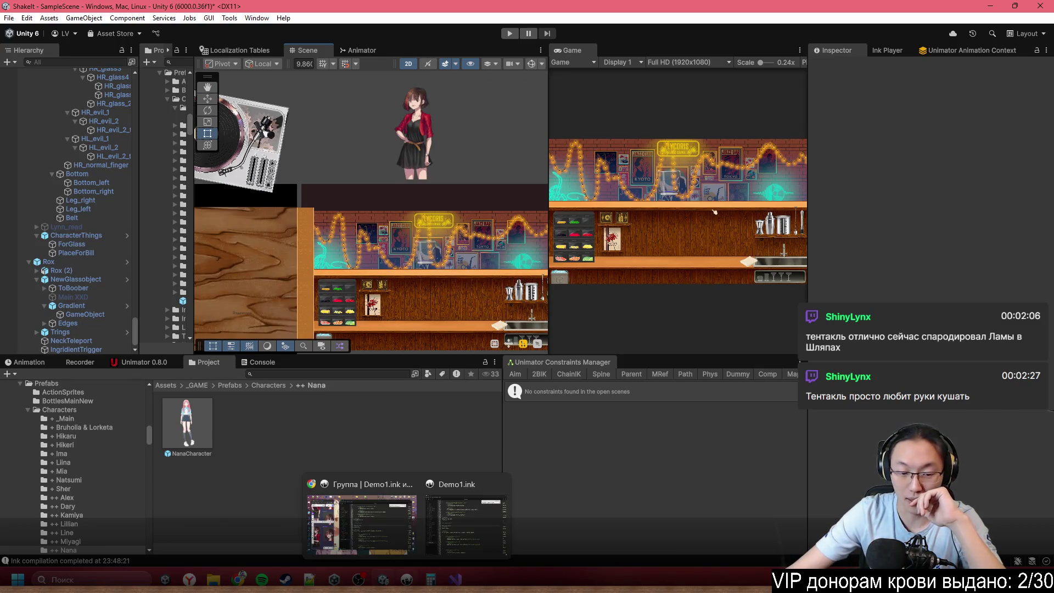
pyautogui.click(407, 578)
pyautogui.scroll(-13, 604, 407)
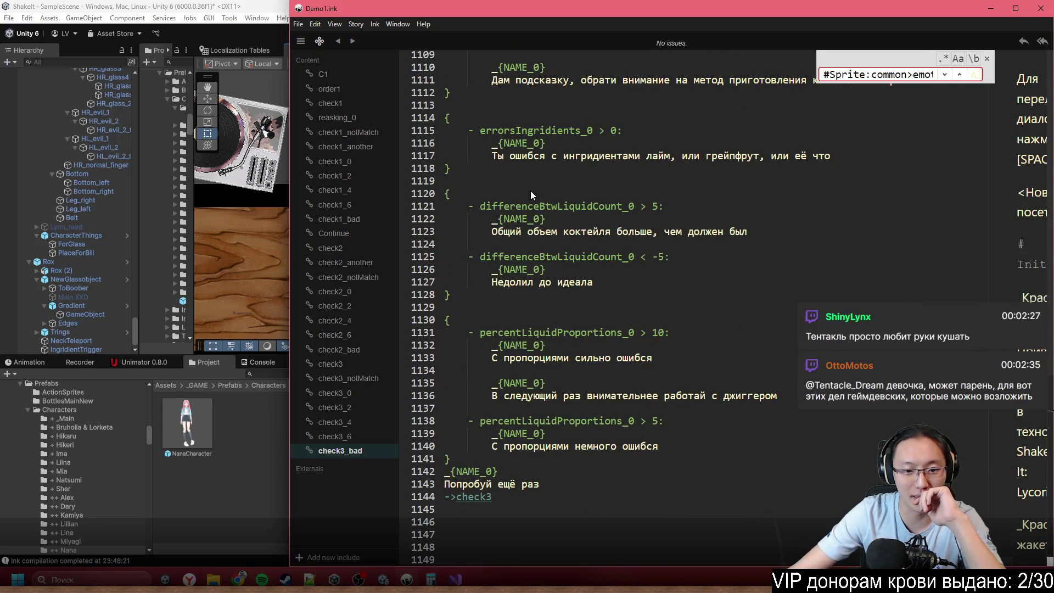
pyautogui.click(740, 303)
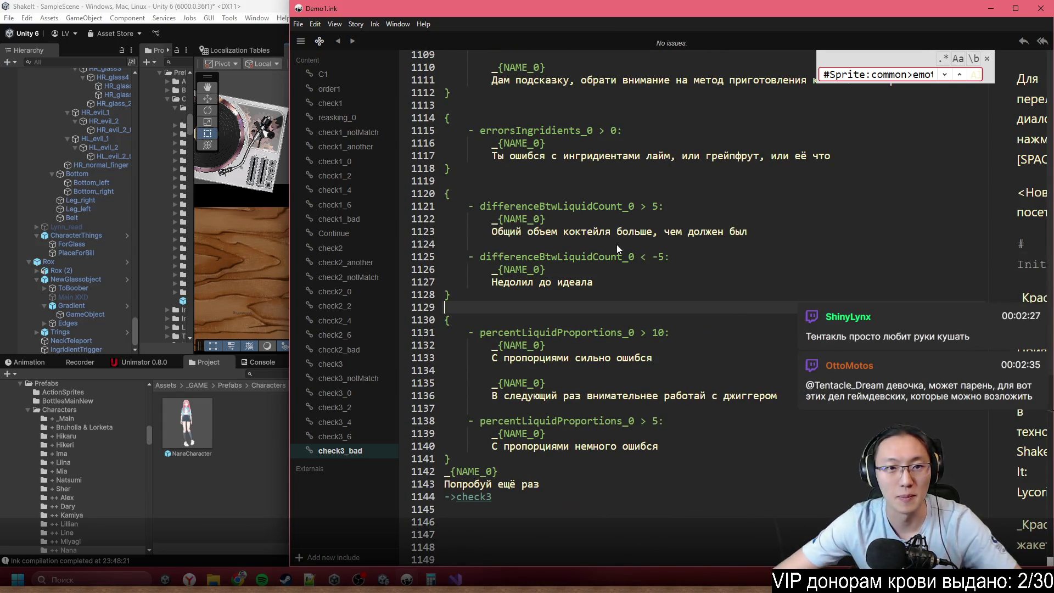
# - Maximize the Unity Game view and start play mode to test the dialogue
pyautogui.click(199, 6)
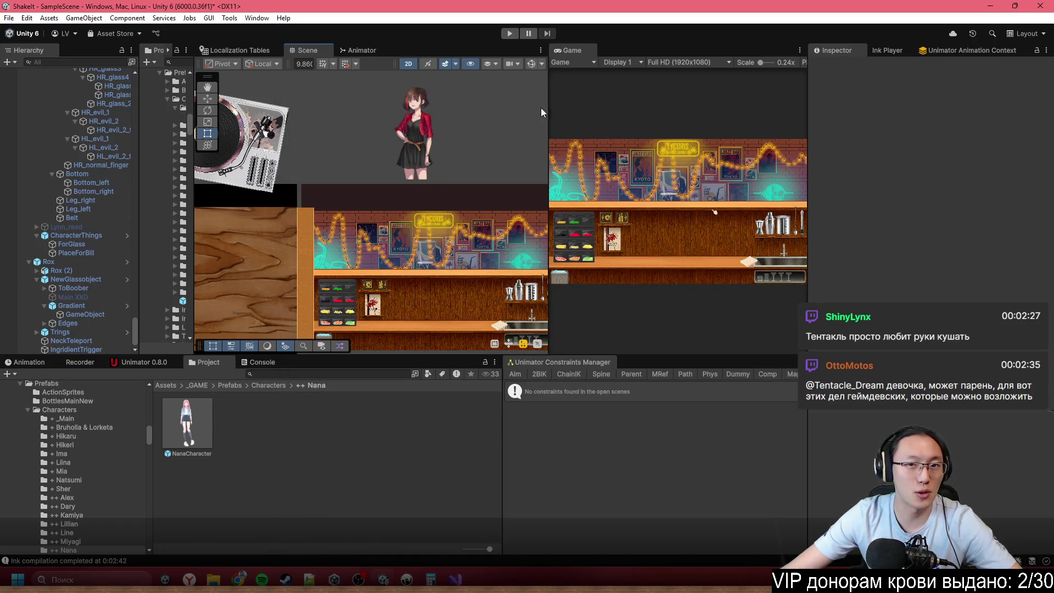
pyautogui.doubleClick(577, 47)
pyautogui.click(511, 35)
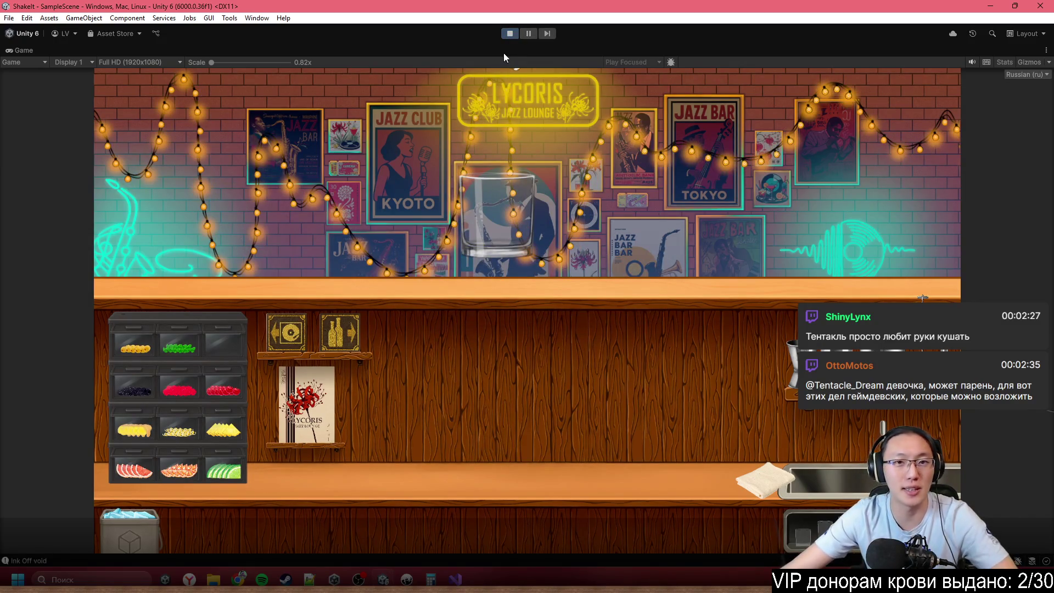
# - Stop the game, restore the full editor layout with Shift+Space, and pan the scene
pyautogui.click(515, 37)
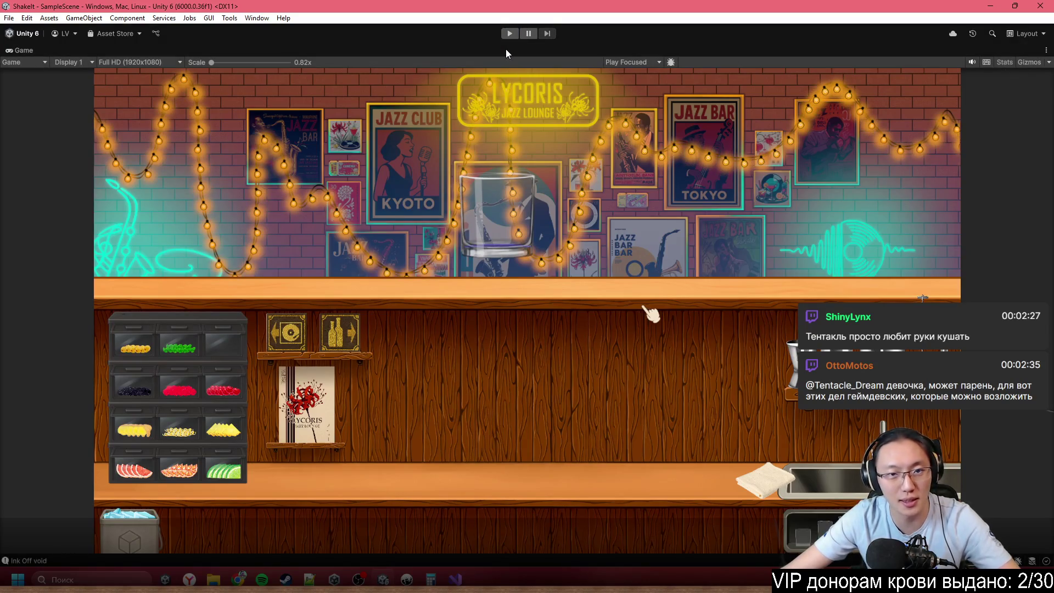
pyautogui.hotkey('shift', 'space')
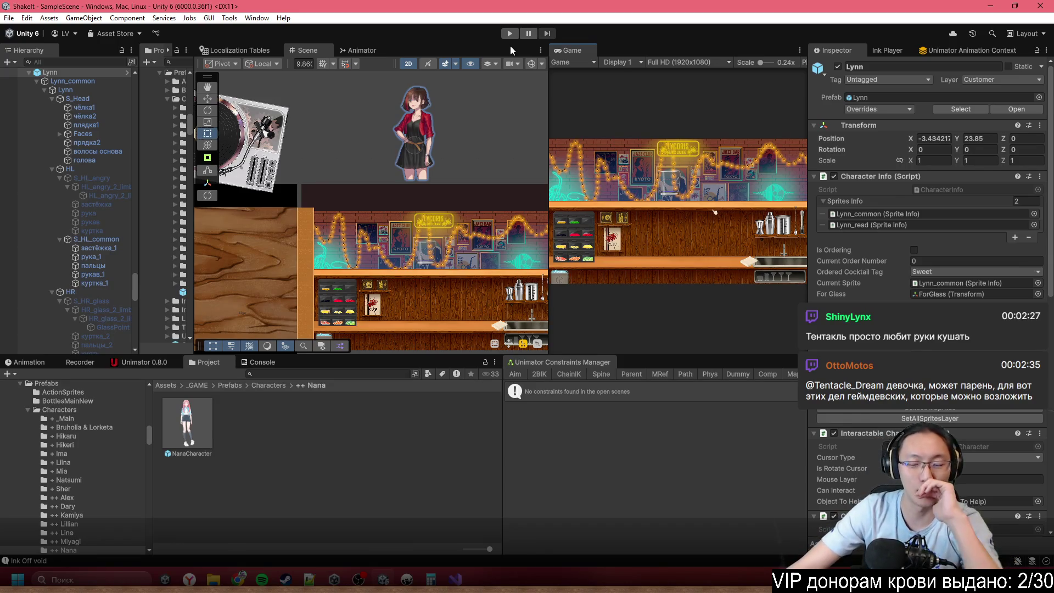
pyautogui.scroll(-3, 409, 183)
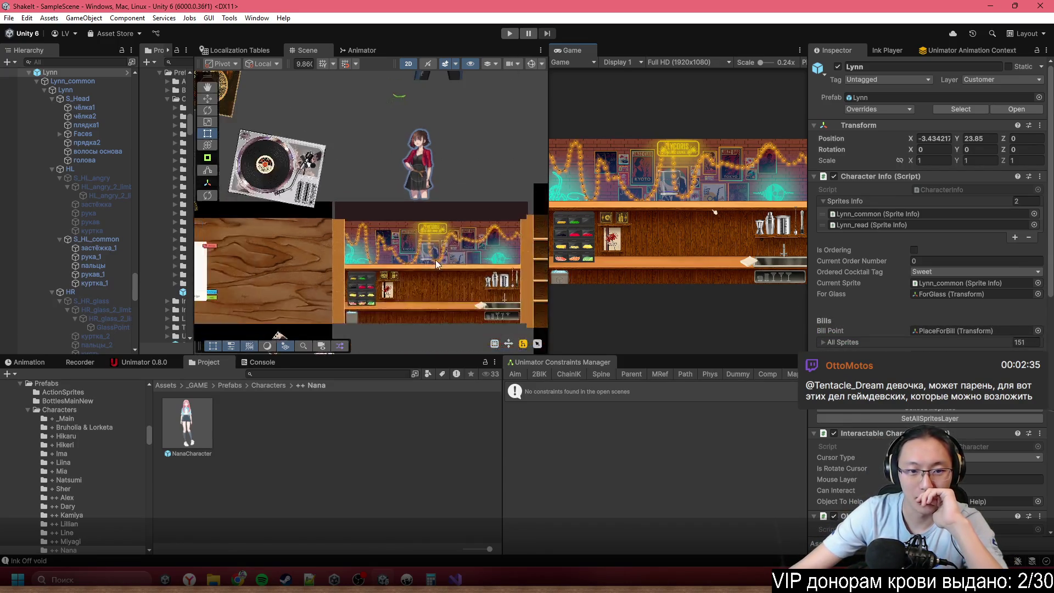
pyautogui.scroll(4, 409, 182)
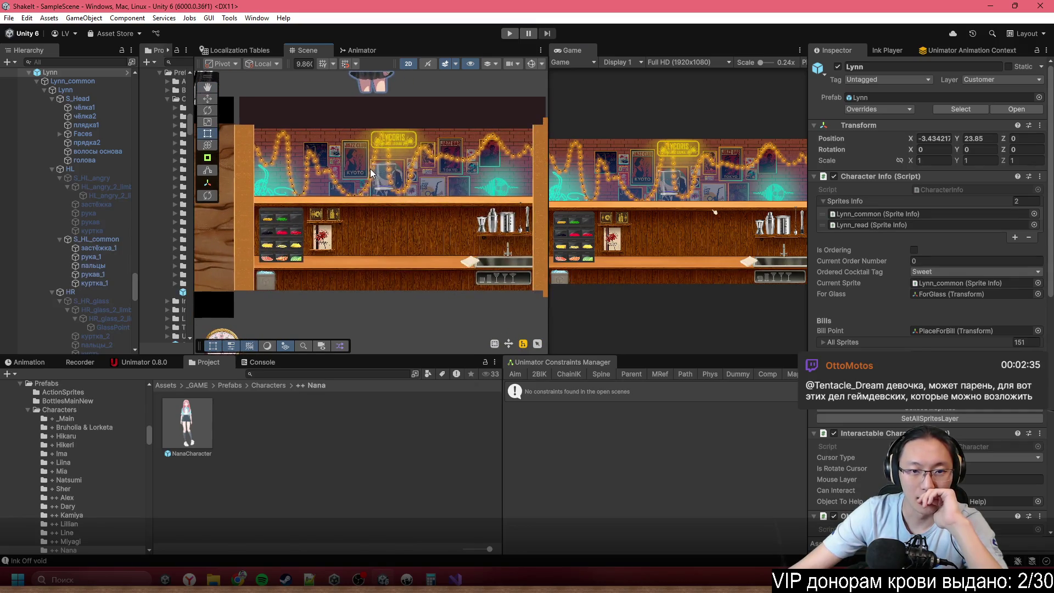
pyautogui.press('Up')
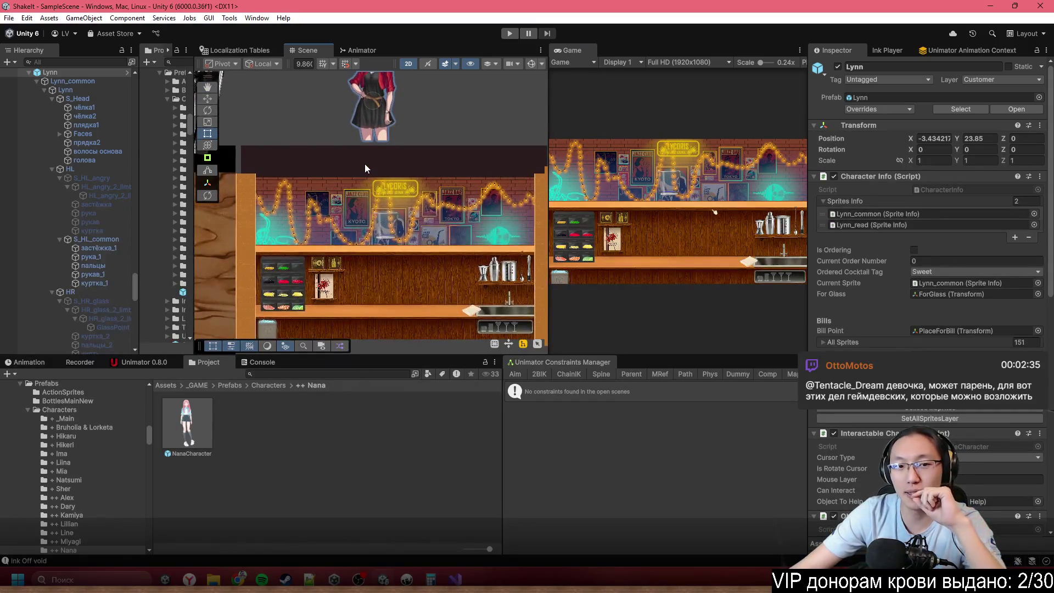
# - Glance at CharacterInfo.cs in Visual Studio, then bring Demo1.ink in Inky to the front
pyautogui.click(455, 579)
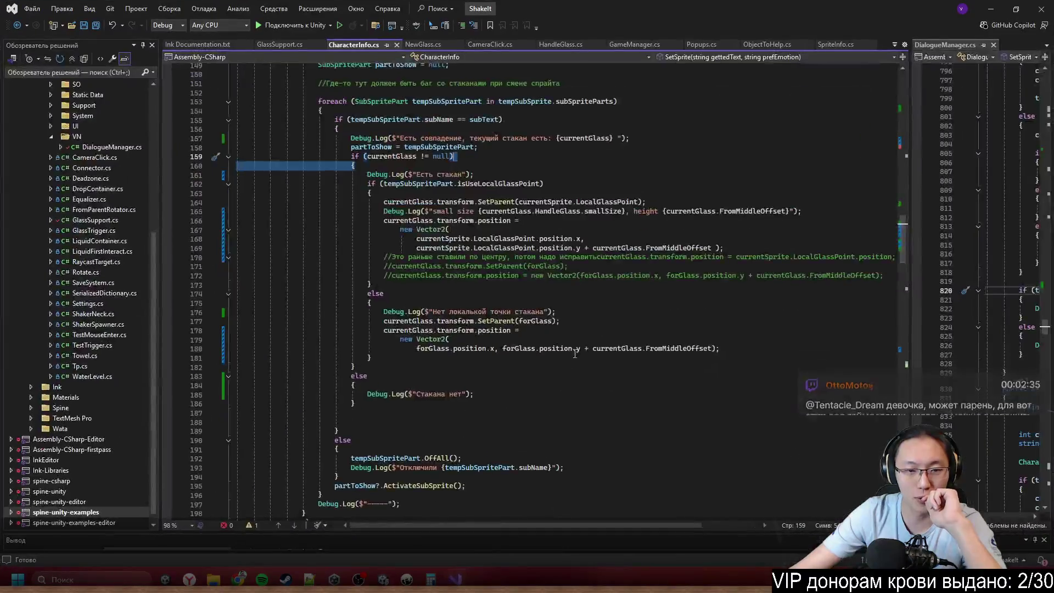
pyautogui.scroll(2, 636, 489)
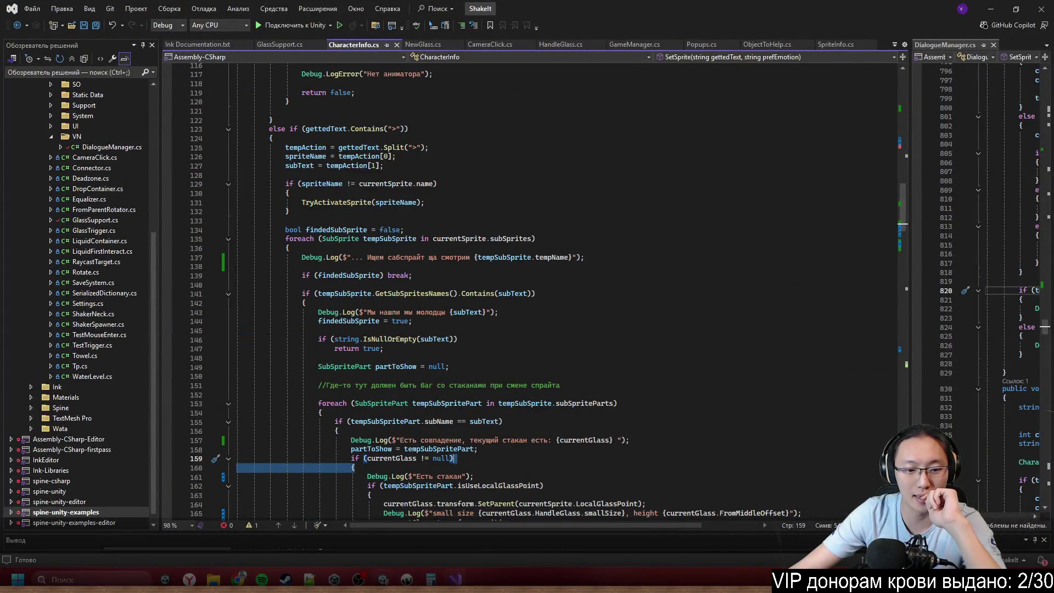
pyautogui.hotkey('alt', 'Tab')
pyautogui.moveTo(238, 579)
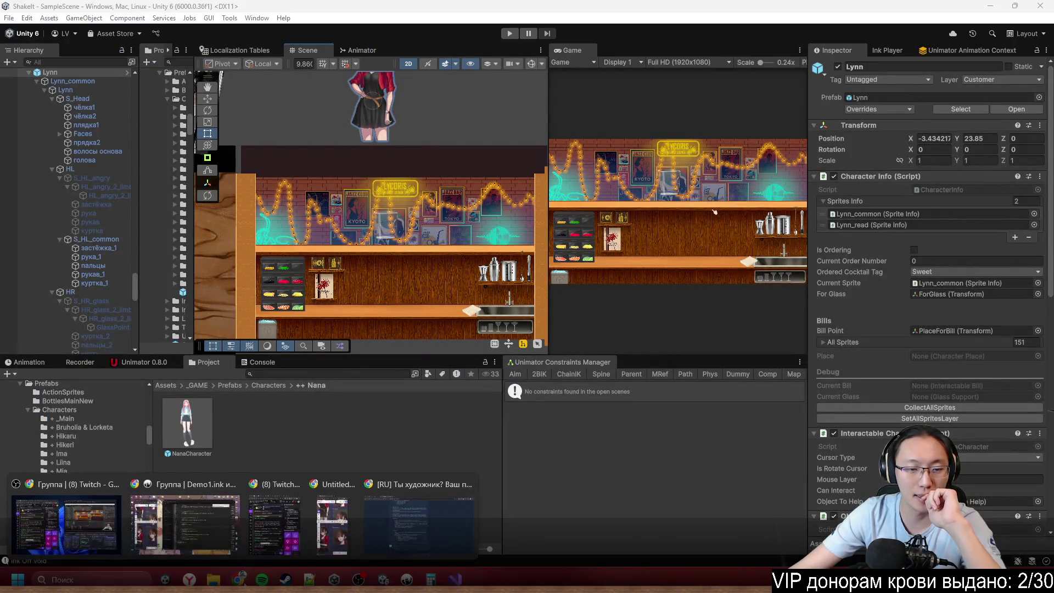
pyautogui.moveTo(413, 541)
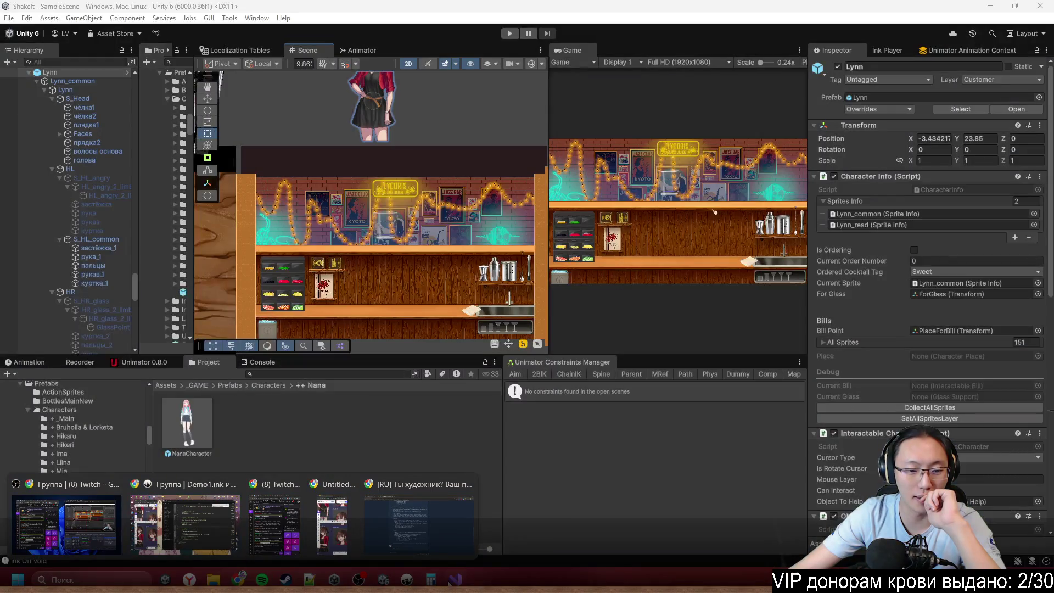
pyautogui.click(185, 524)
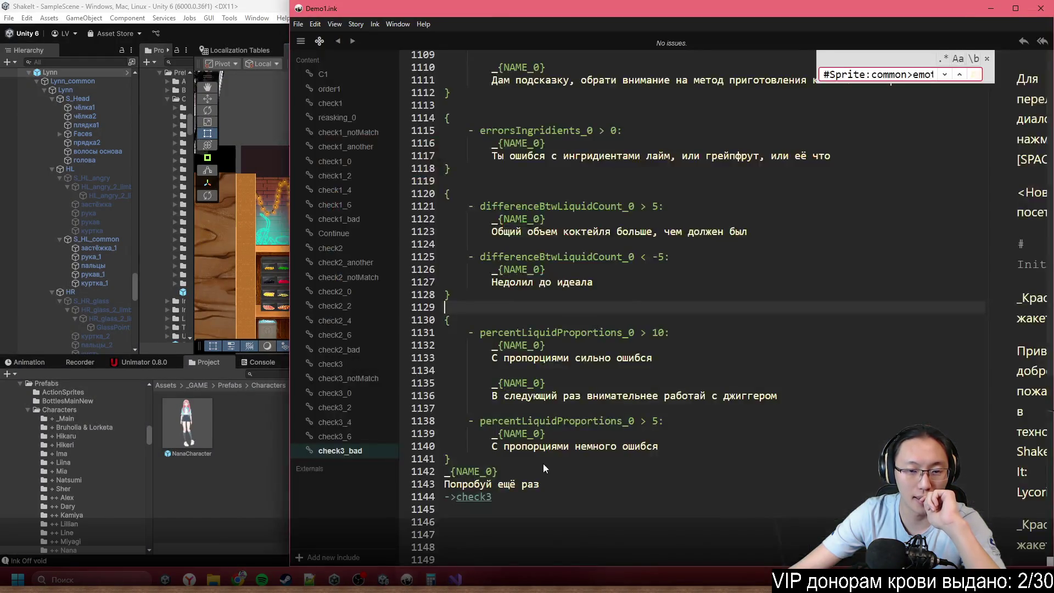
# - Review the check2 knot's tags, selecting the #Sprite:common>hands_glass tag on line 496
pyautogui.scroll(5, 542, 463)
pyautogui.click(352, 248)
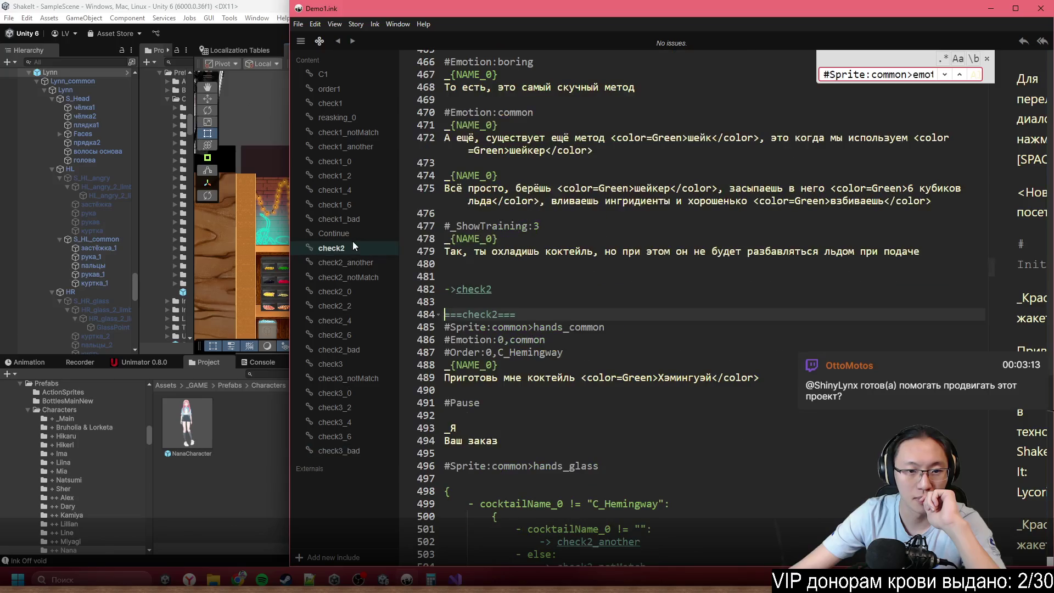
pyautogui.scroll(-2, 564, 343)
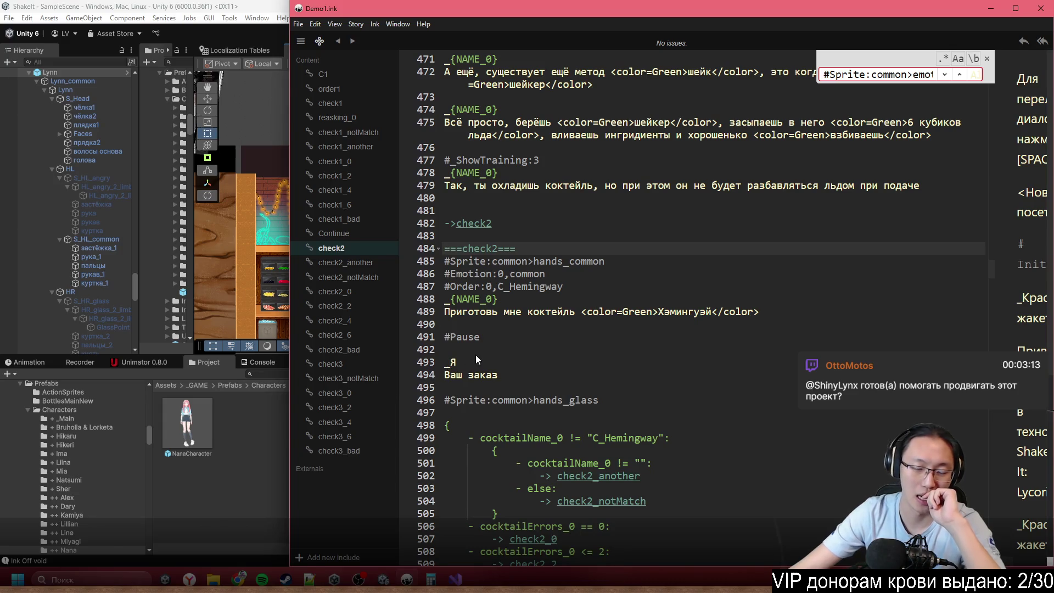
pyautogui.click(447, 399)
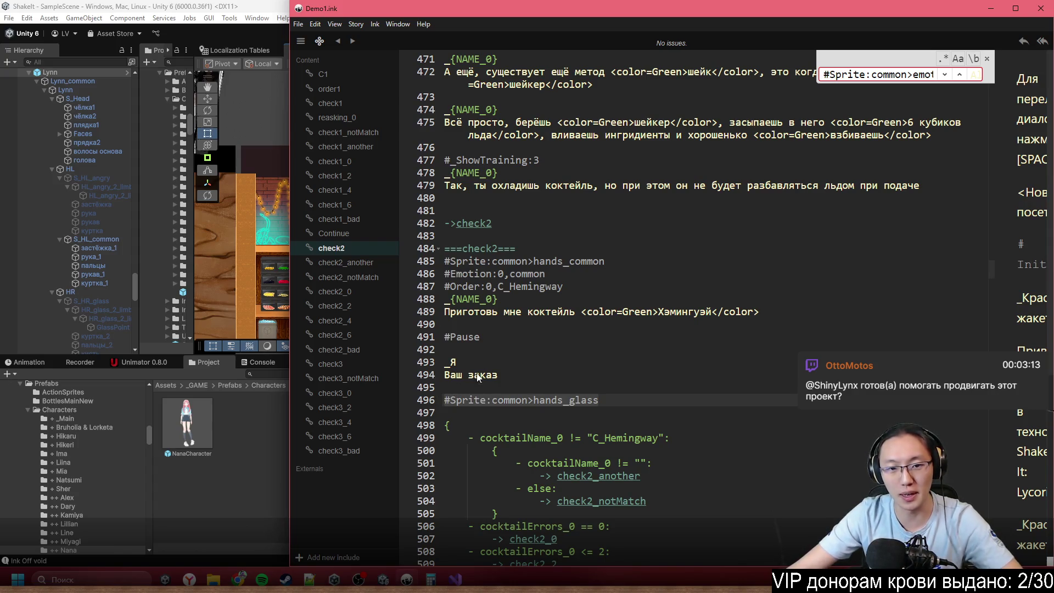
pyautogui.moveTo(618, 265); pyautogui.dragTo(465, 276)
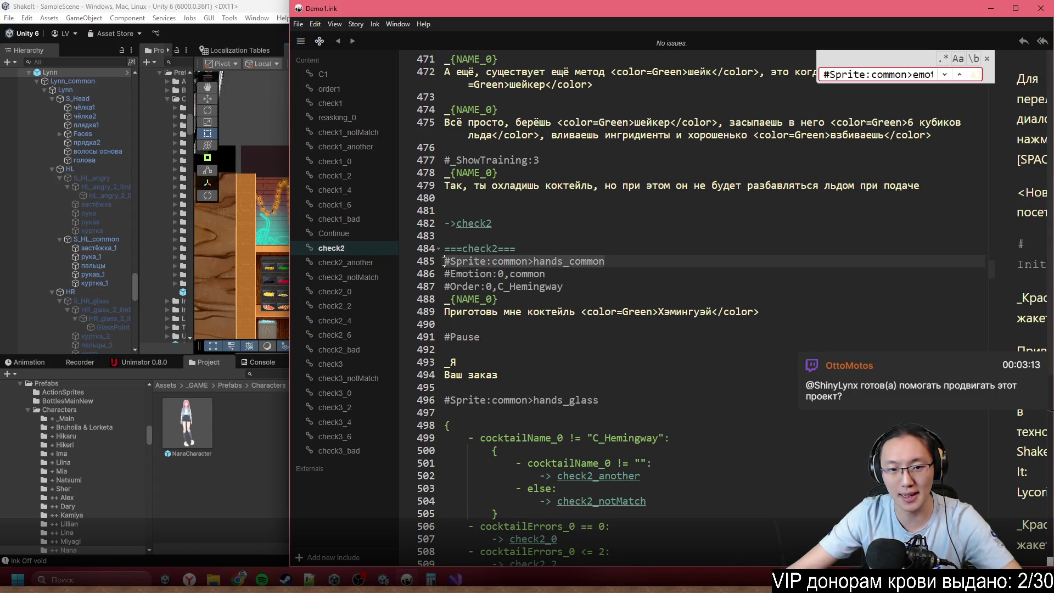
pyautogui.moveTo(596, 400); pyautogui.dragTo(437, 401)
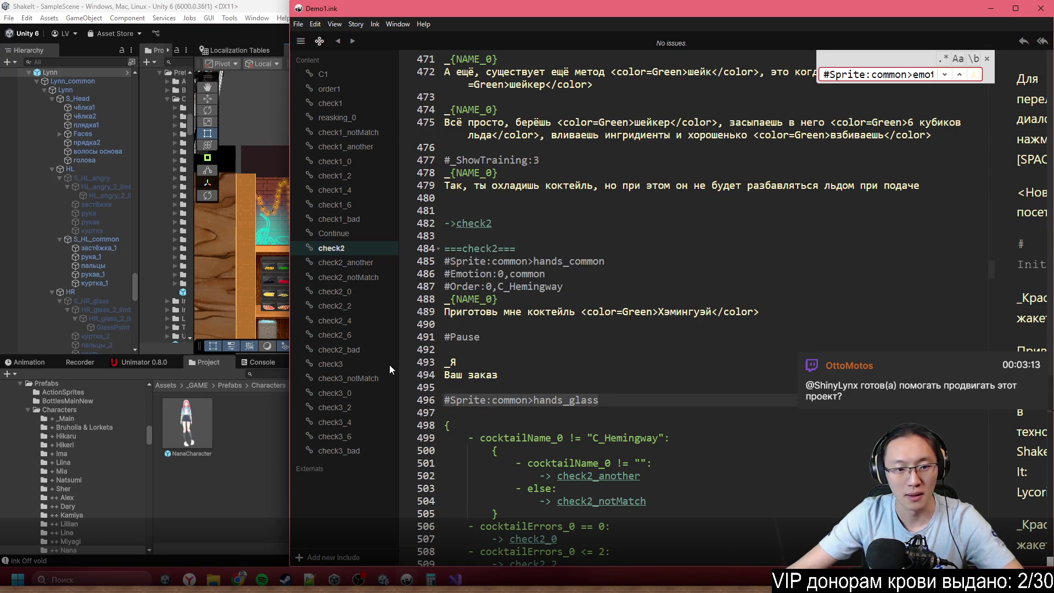
# - In check3, replace the <Коктейль подан> line under #Pause with a _Я speaker line
pyautogui.click(351, 365)
pyautogui.click(568, 327)
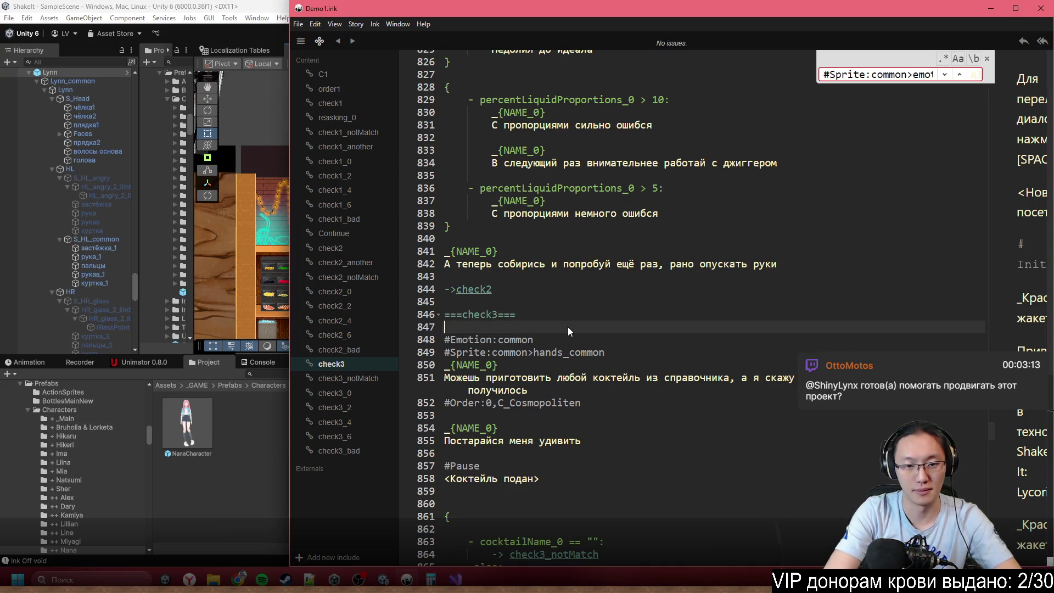
pyautogui.scroll(-3, 642, 451)
pyautogui.click(589, 366)
pyautogui.moveTo(540, 380); pyautogui.dragTo(430, 383)
pyautogui.press('BackSpace')
pyautogui.press('BackSpace')
pyautogui.write('_Z')
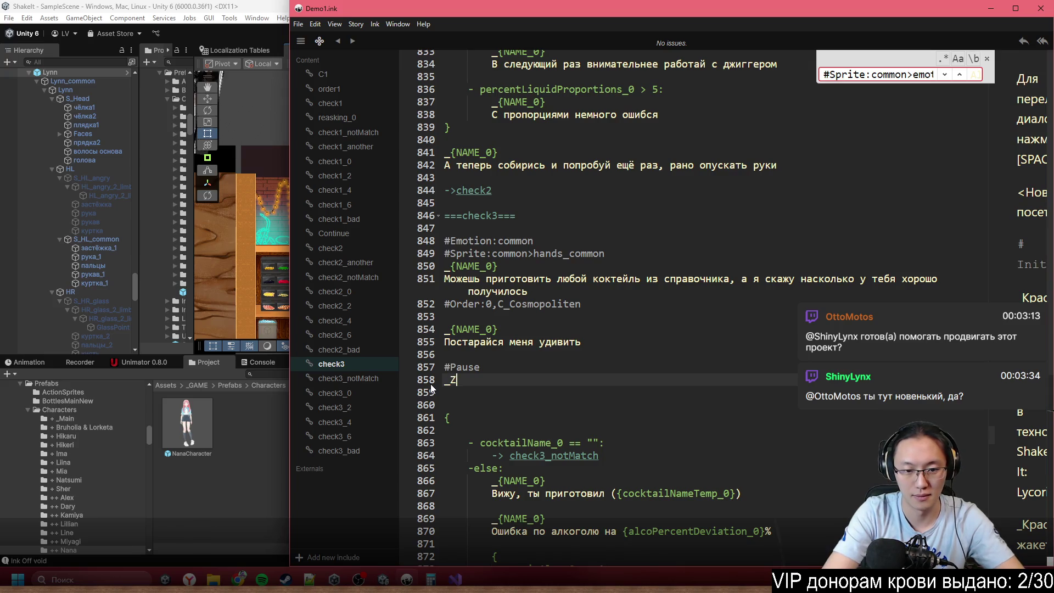
pyautogui.press('BackSpace')
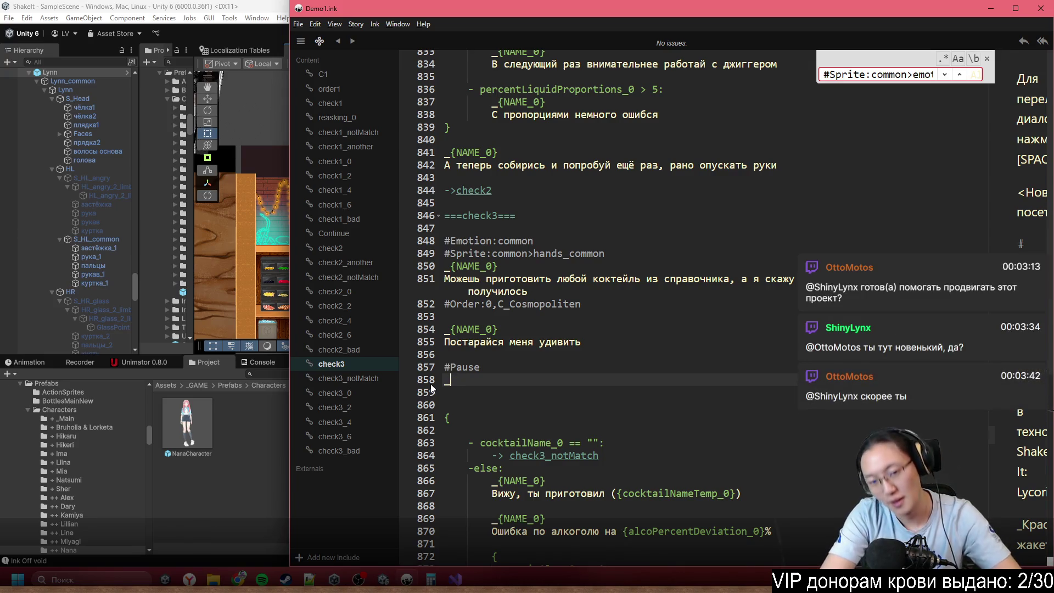
pyautogui.write('Я')
pyautogui.press('Return')
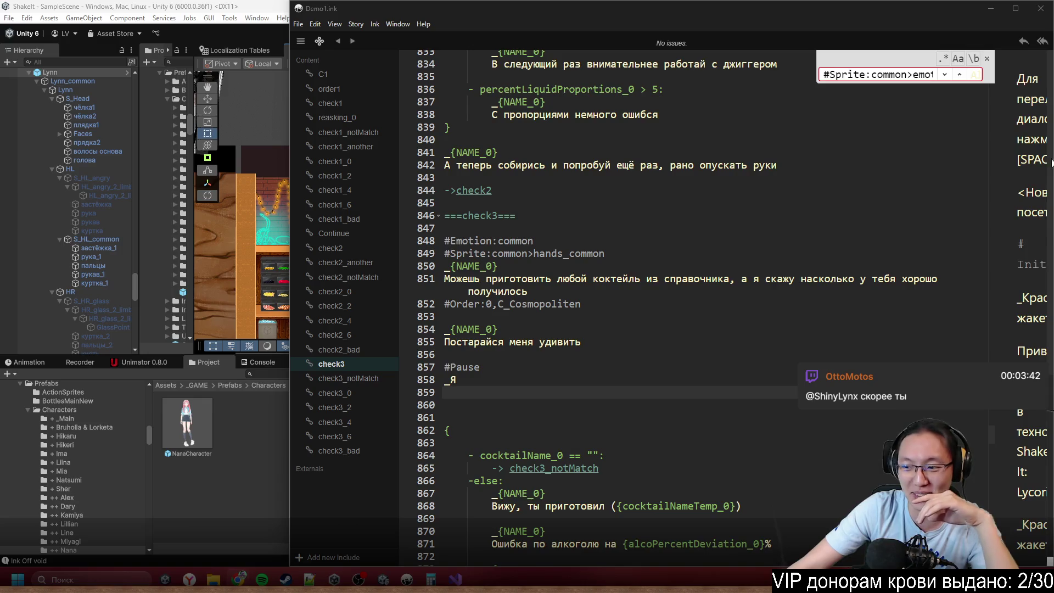
pyautogui.hotkey('alt', 'Tab')
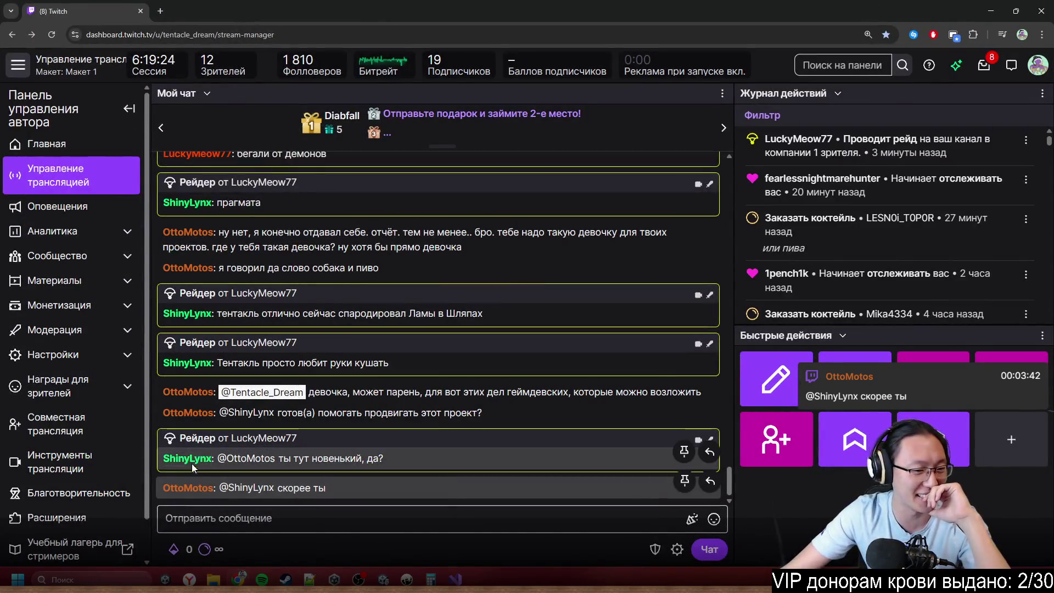
# - View and close two Twitch chatters' profile cards, then return to the Inky editor
pyautogui.click(188, 459)
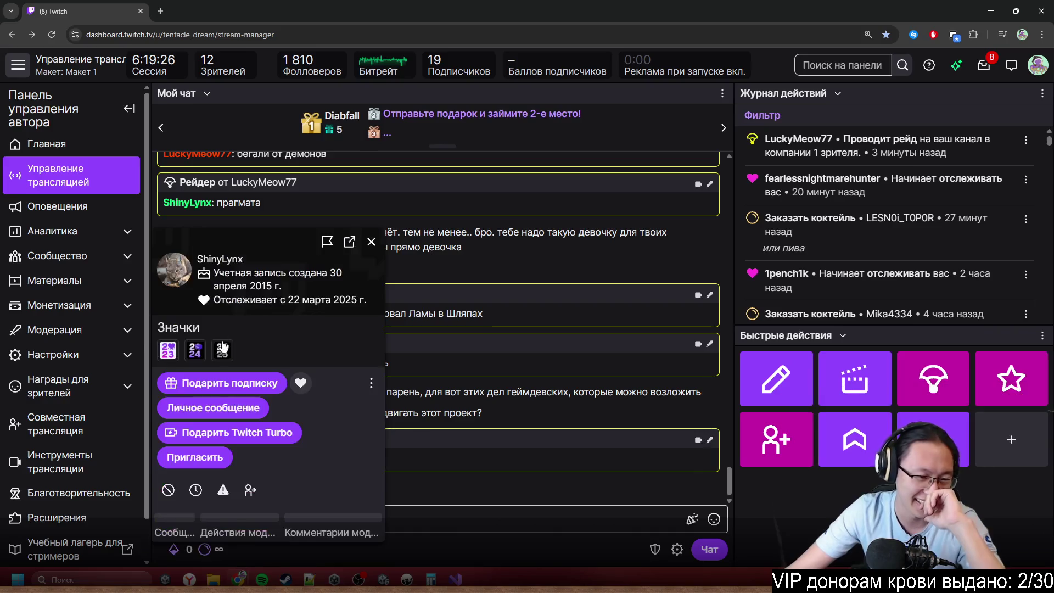
pyautogui.moveTo(303, 328); pyautogui.dragTo(393, 236)
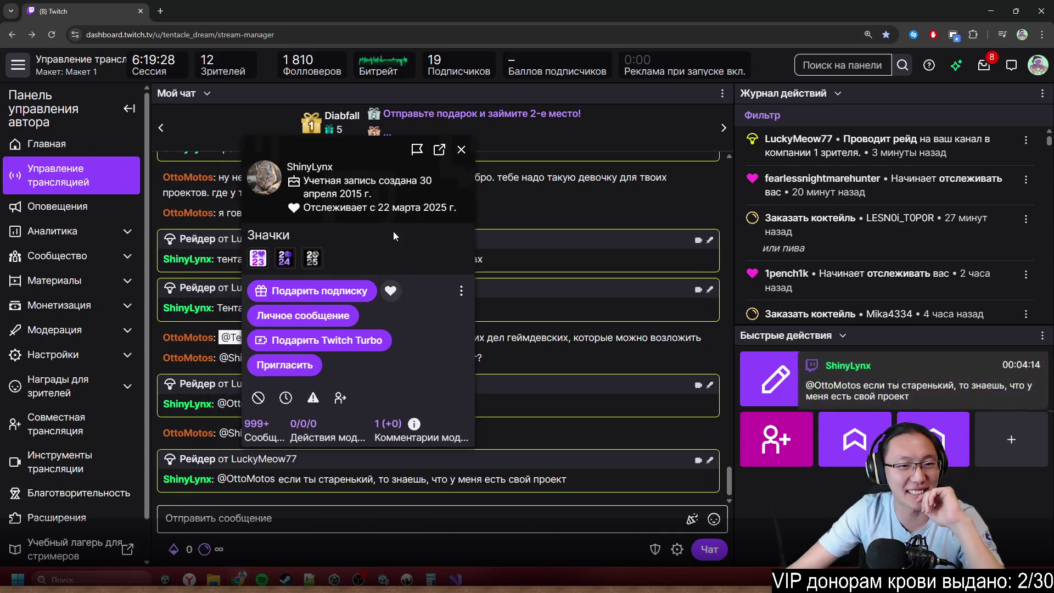
pyautogui.click(463, 149)
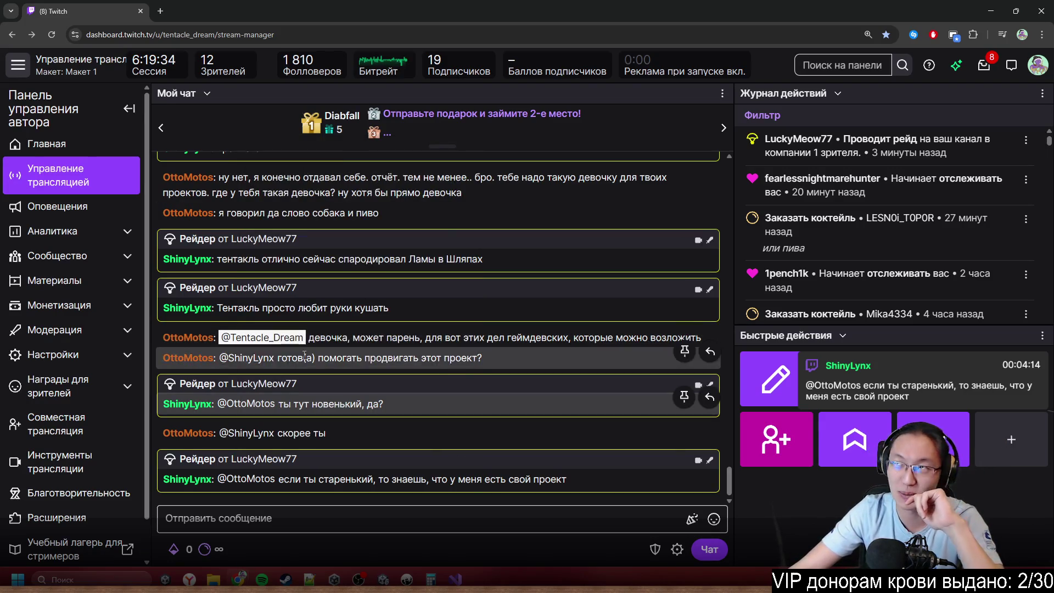
pyautogui.click(186, 432)
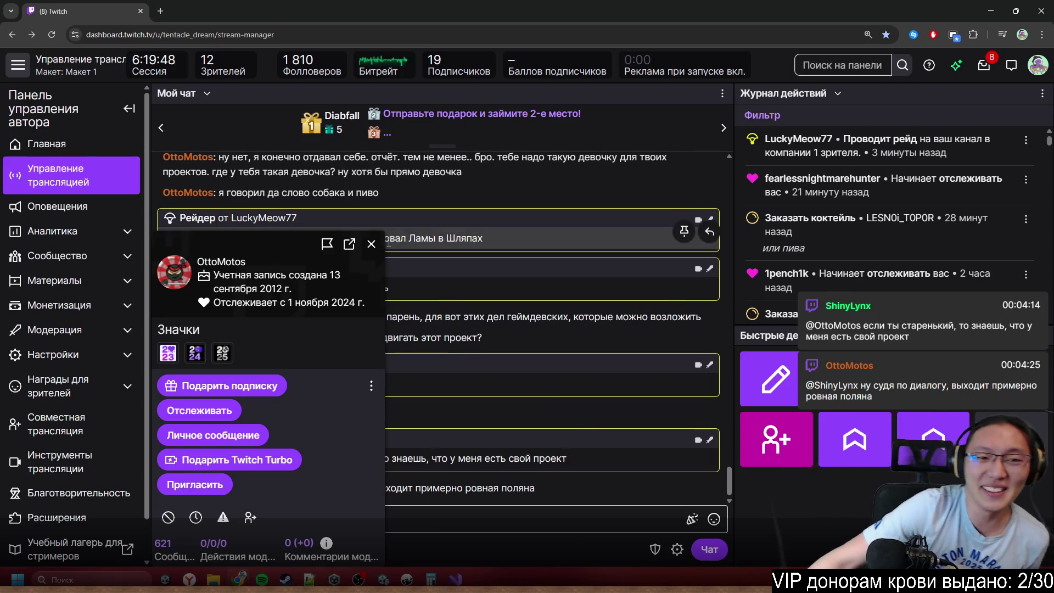
pyautogui.click(371, 244)
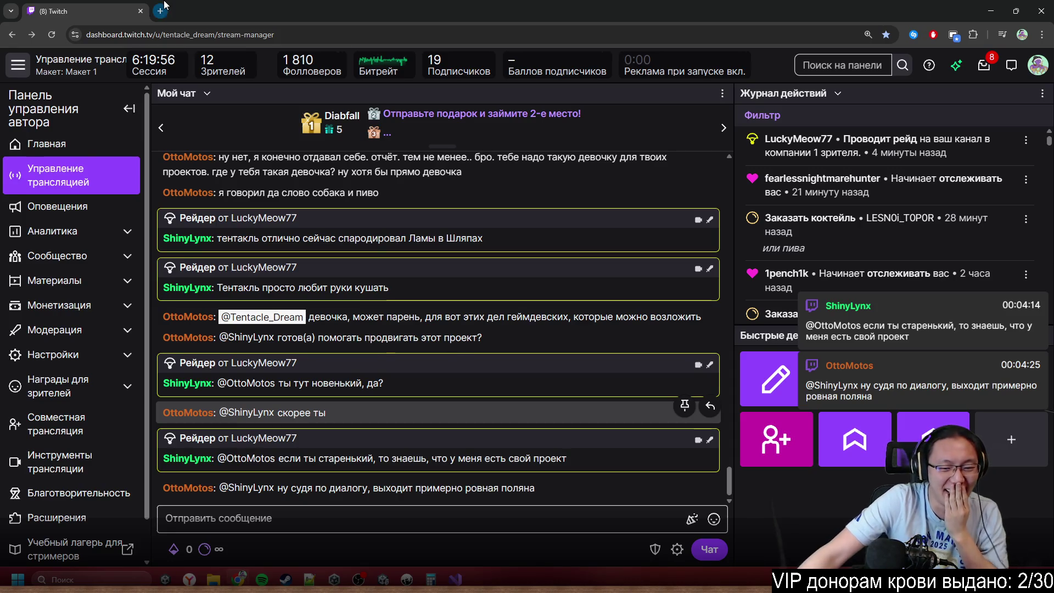
pyautogui.hotkey('alt', 'Tab')
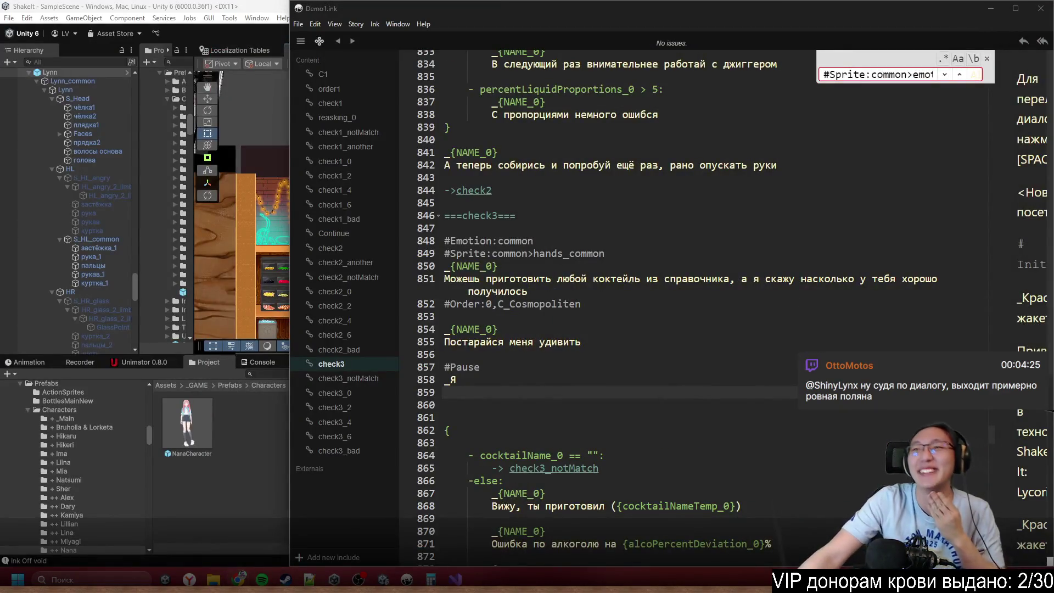
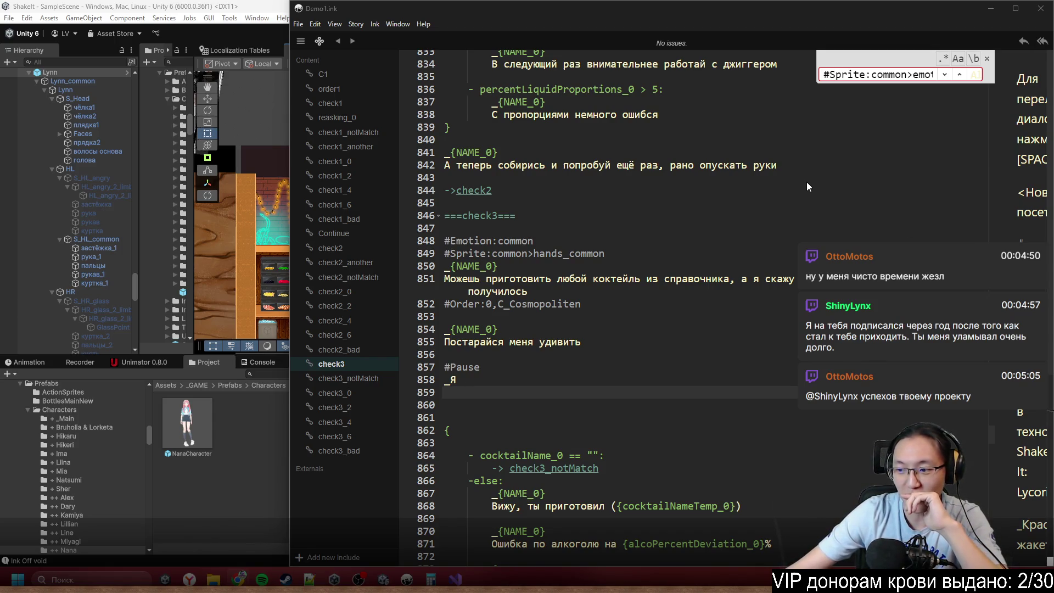
# - In the check3 knot, try pasting the hands_glass sprite tag in two spots, undoing each
pyautogui.click(640, 410)
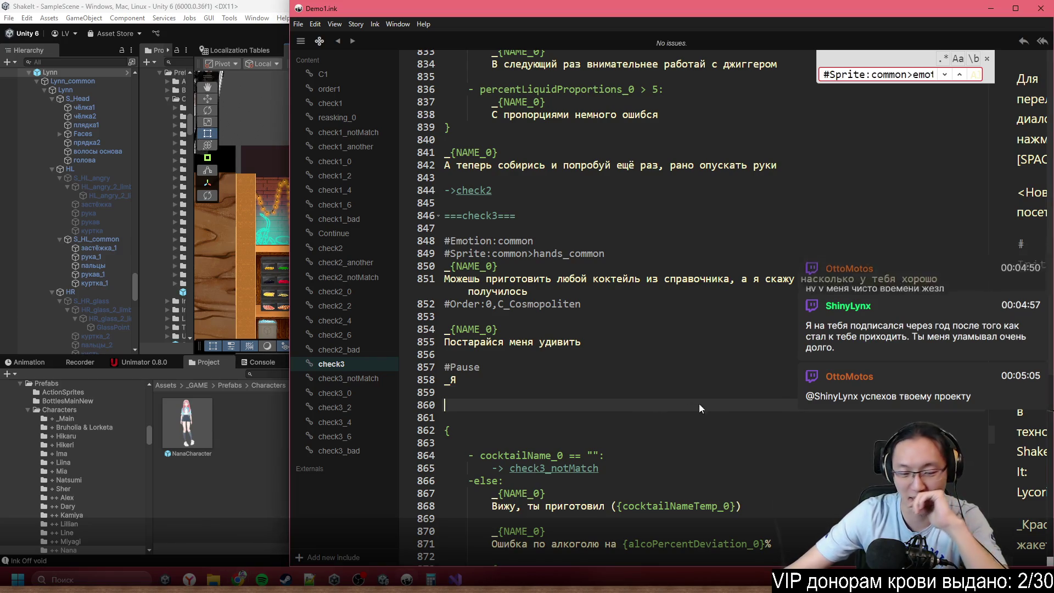
pyautogui.scroll(-4, 768, 409)
pyautogui.scroll(3, 615, 241)
pyautogui.click(595, 163)
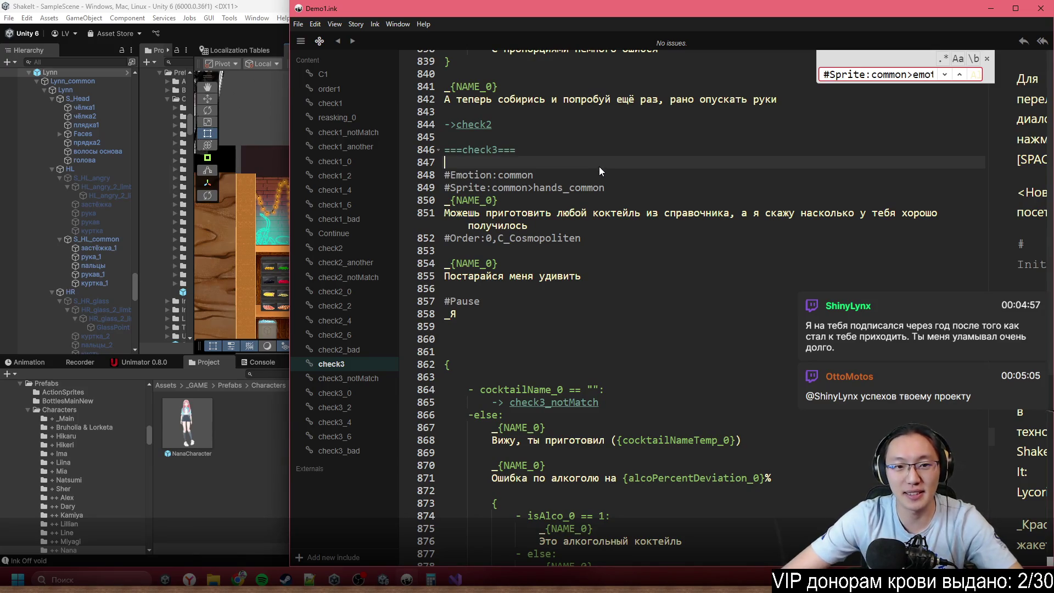
pyautogui.press('Return')
pyautogui.hotkey('ctrl', 'v')
pyautogui.hotkey('ctrl', 'z')
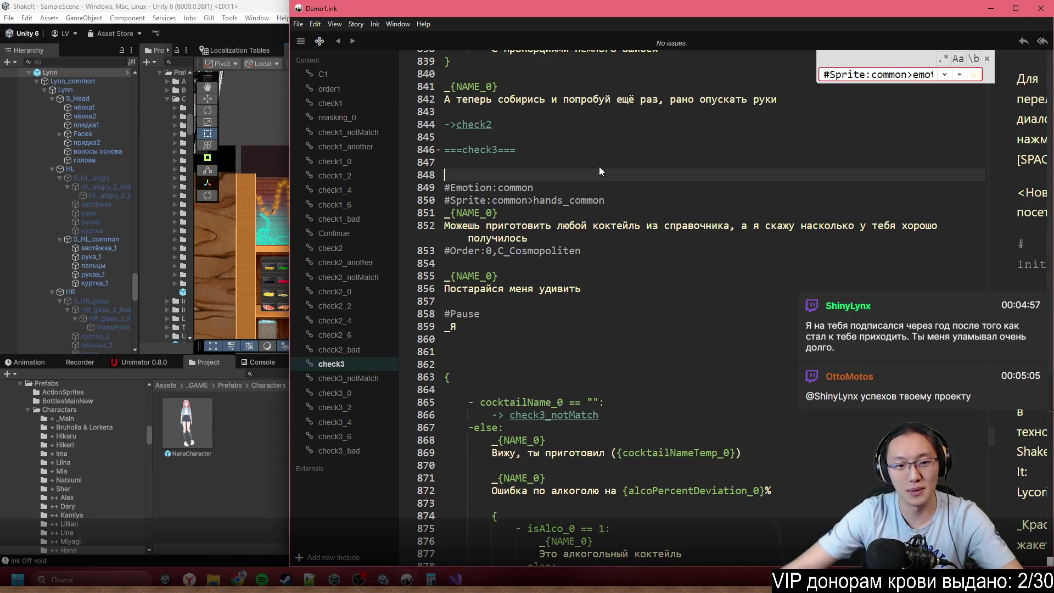
pyautogui.click(529, 340)
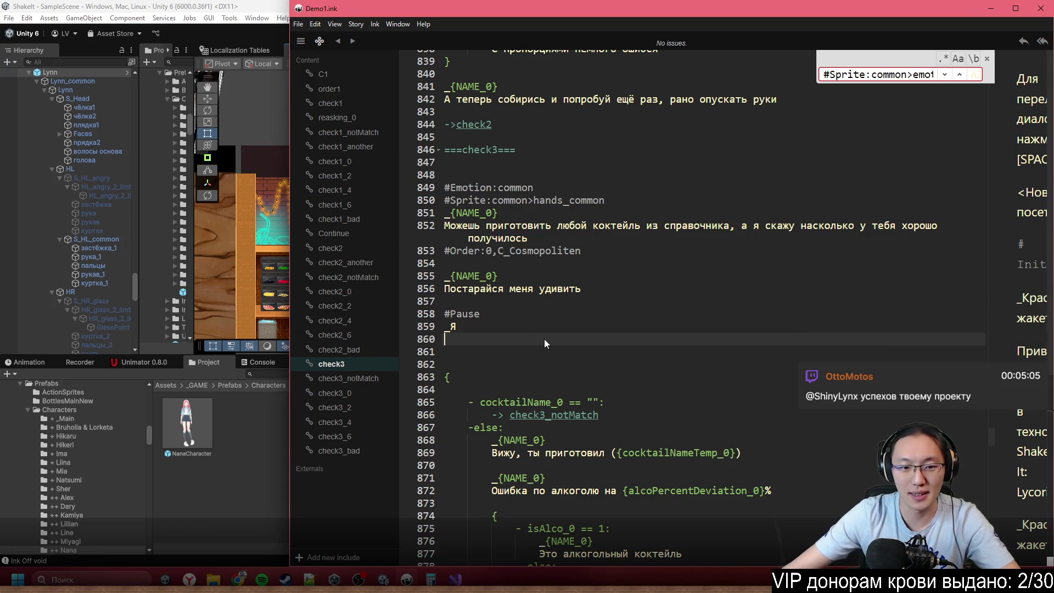
pyautogui.click(515, 318)
pyautogui.press('Return')
pyautogui.press('Return')
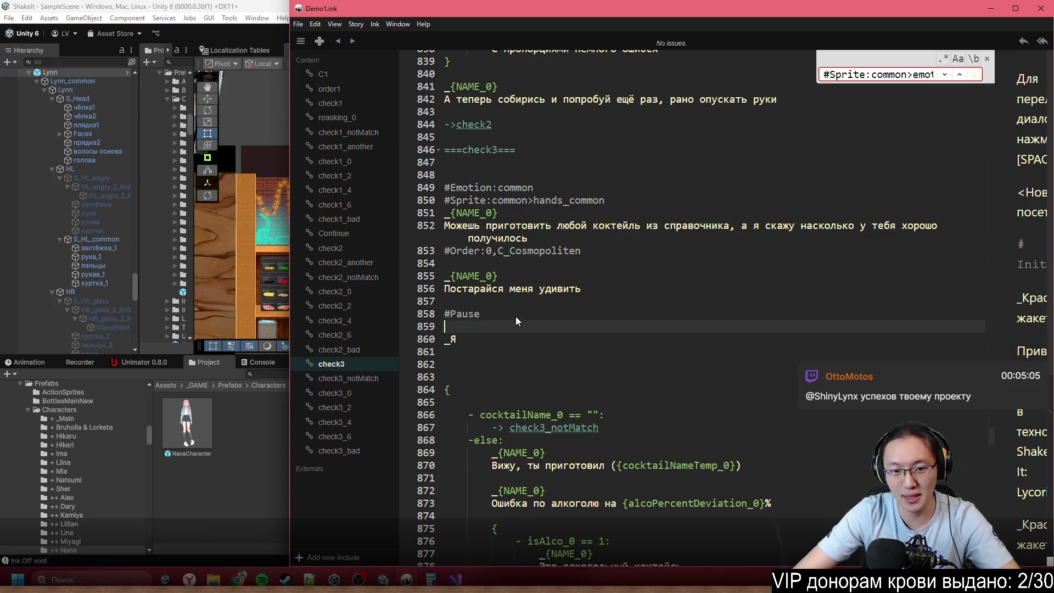
pyautogui.write('#Sprite:common>hands_glass')
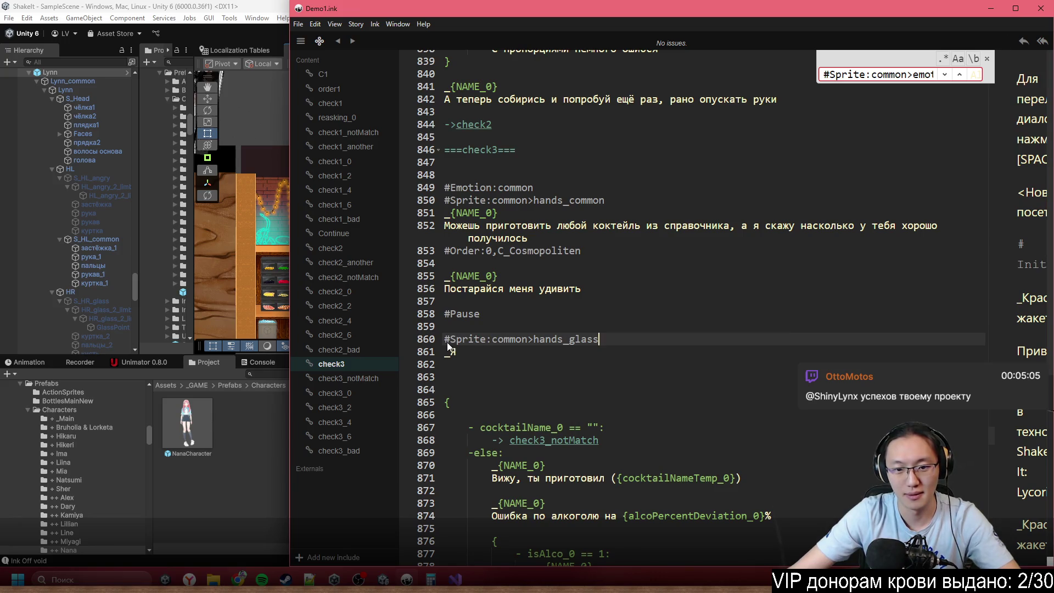
pyautogui.hotkey('ctrl', 'z')
# - Add 'Ваш заказ' below _я with #Sprite:common>hands_glass beneath it, then return to Unity
pyautogui.click(585, 359)
pyautogui.write('Ваш заказ')
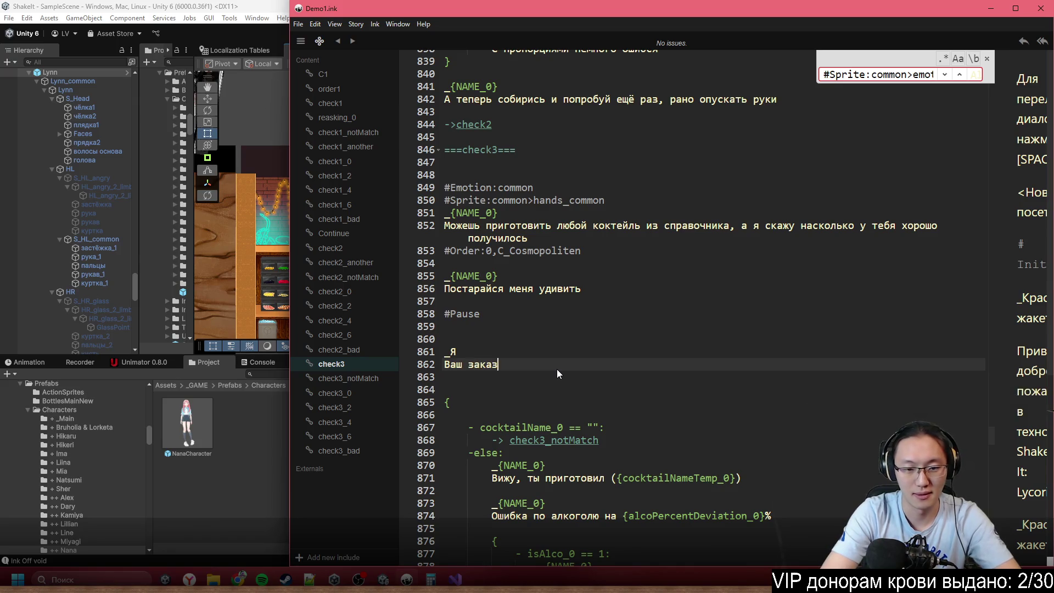
pyautogui.press('Return')
pyautogui.press('Return')
pyautogui.write('#Sprite:common>hands_glass')
pyautogui.click(779, 404)
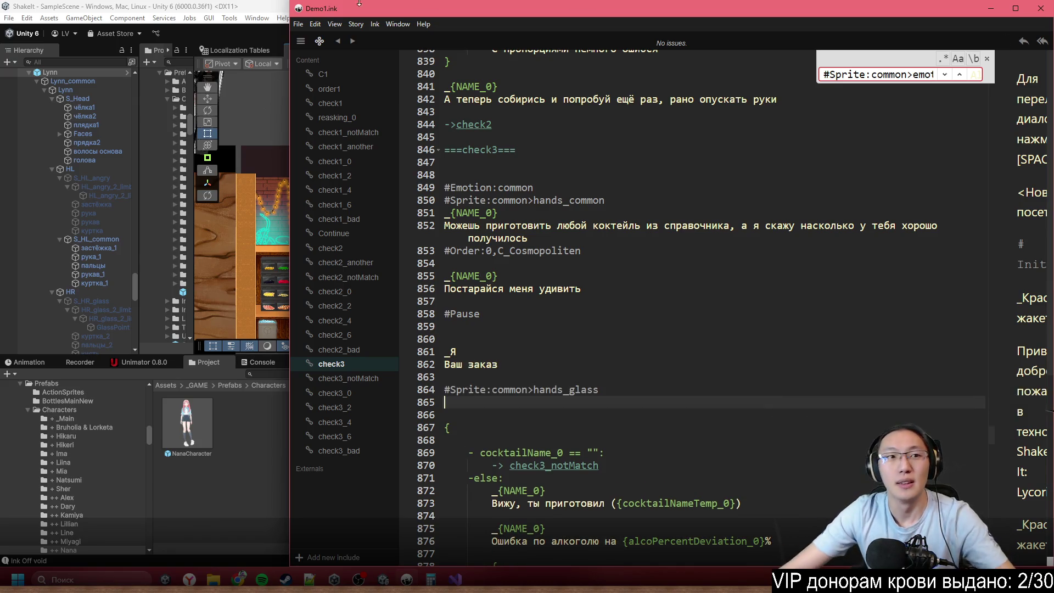
pyautogui.click(172, 5)
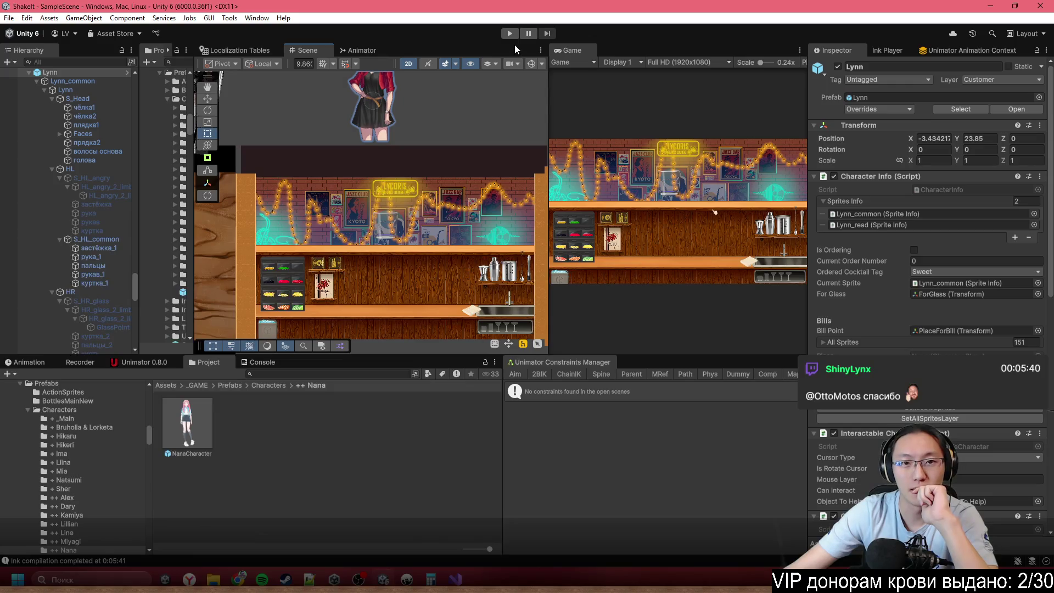
# - Maximize the Game view, enter Play mode and choose to start the tutorial
pyautogui.doubleClick(570, 50)
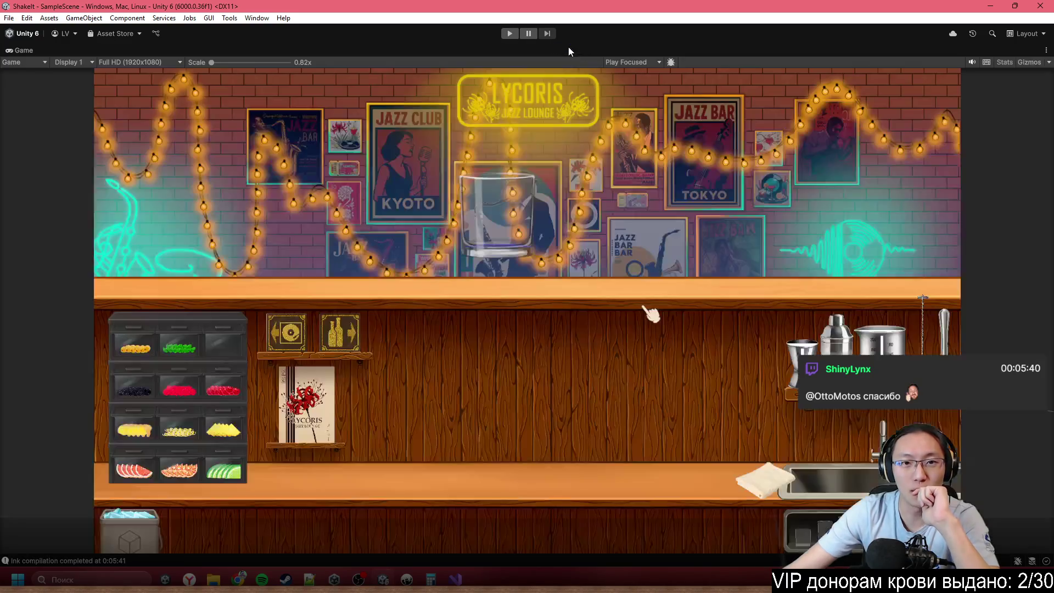
pyautogui.click(511, 33)
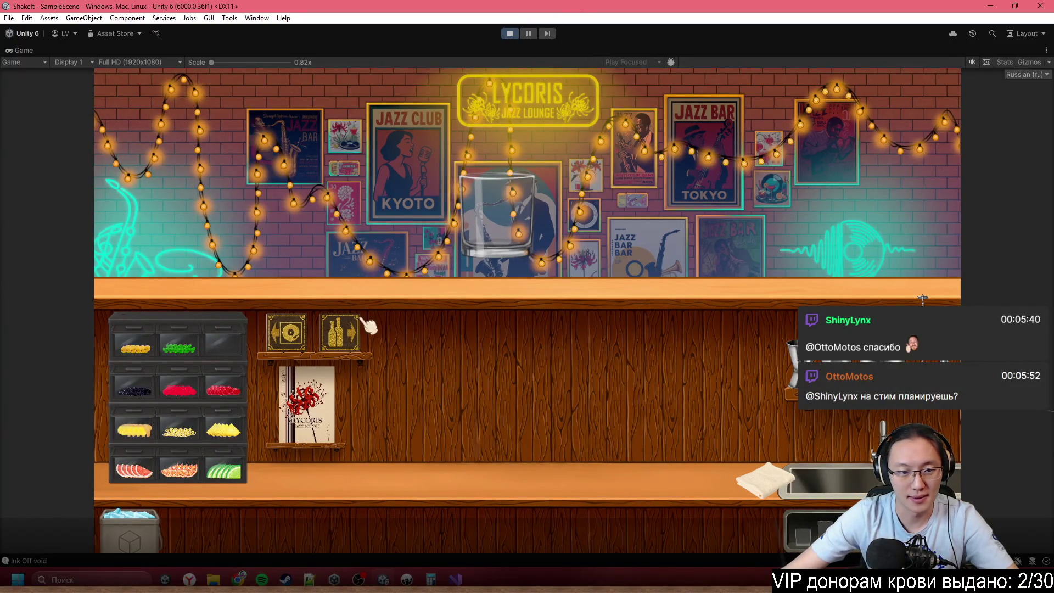
pyautogui.click(306, 403)
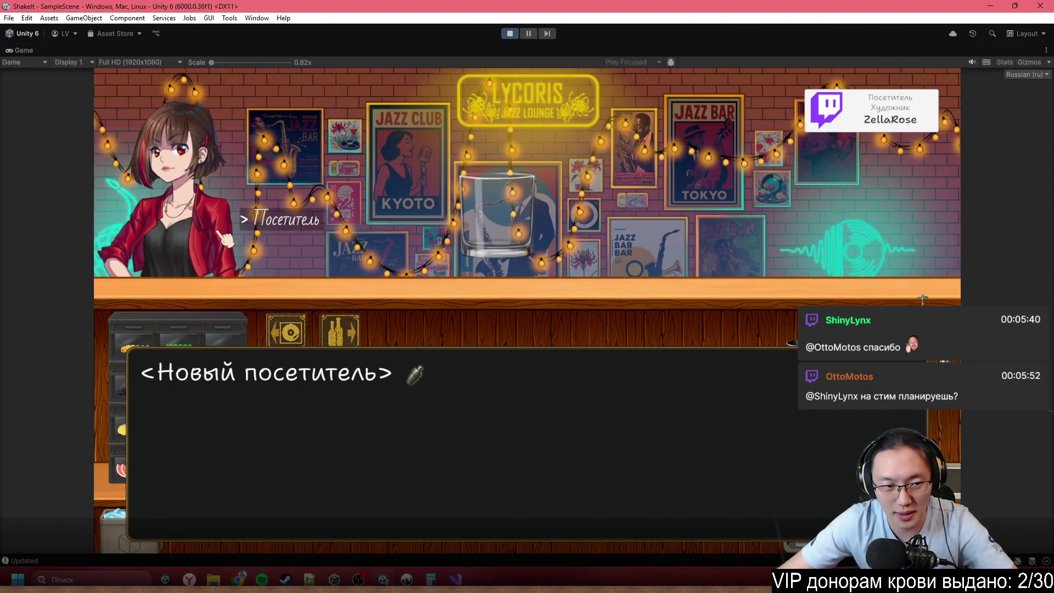
pyautogui.click(219, 232)
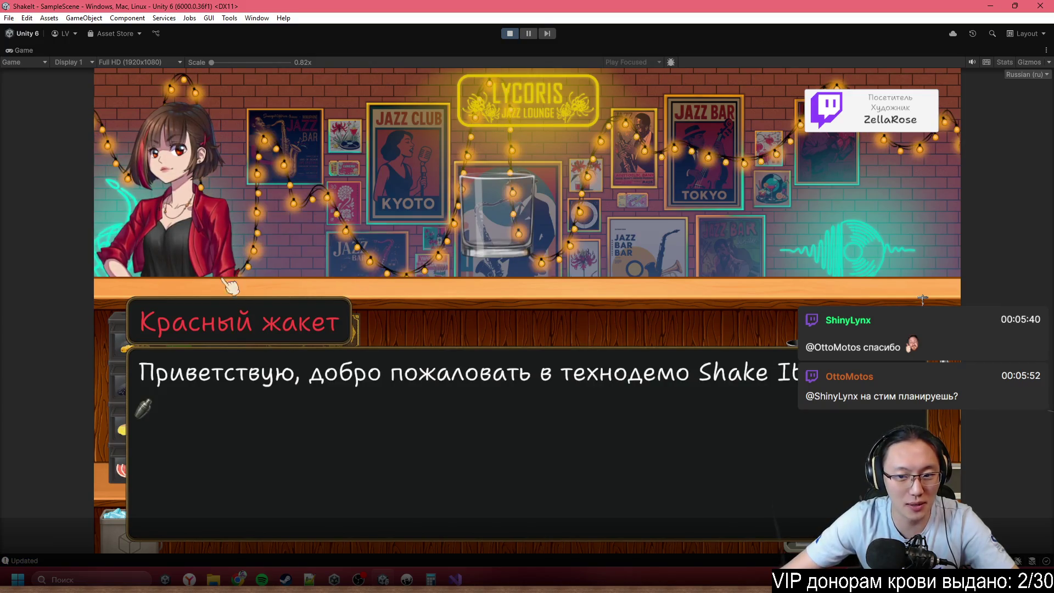
pyautogui.click(809, 412)
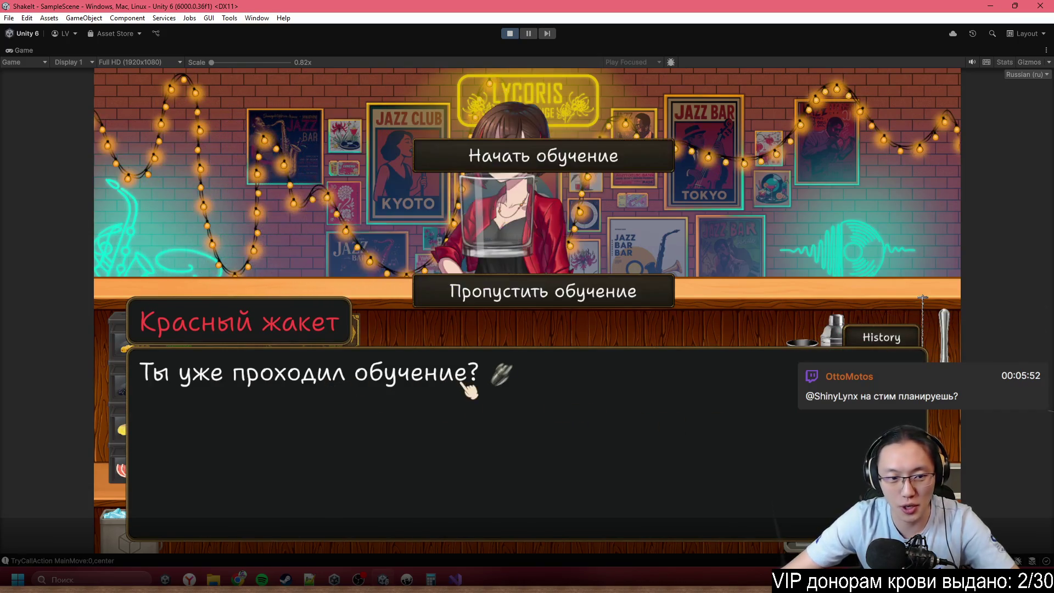
pyautogui.click(543, 157)
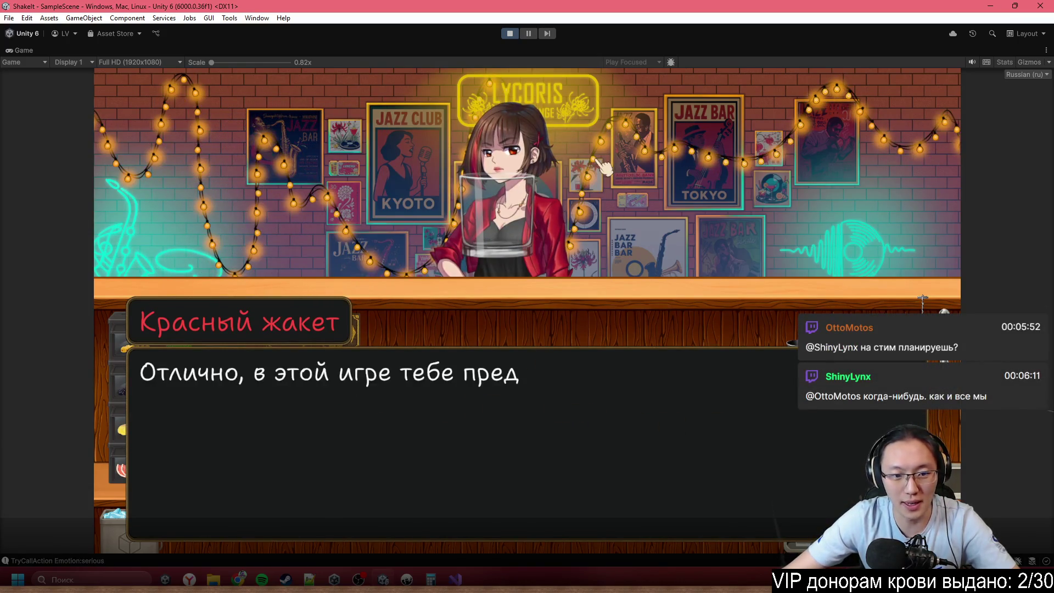
pyautogui.click(694, 250)
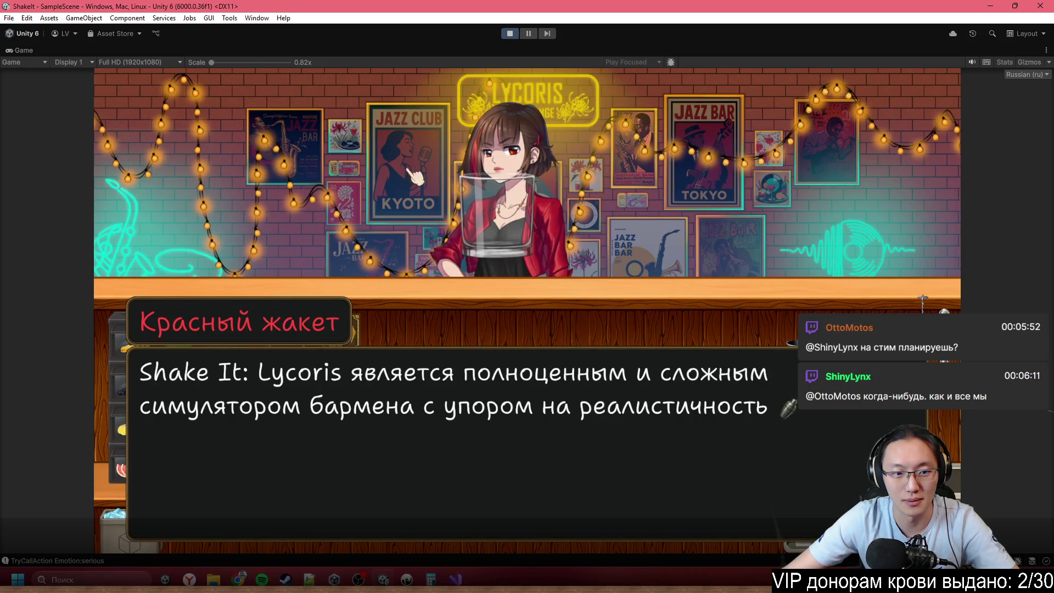
# - Glance at the bottle shelves and click through the bartender's introduction dialogue
pyautogui.click(351, 331)
pyautogui.click(473, 522)
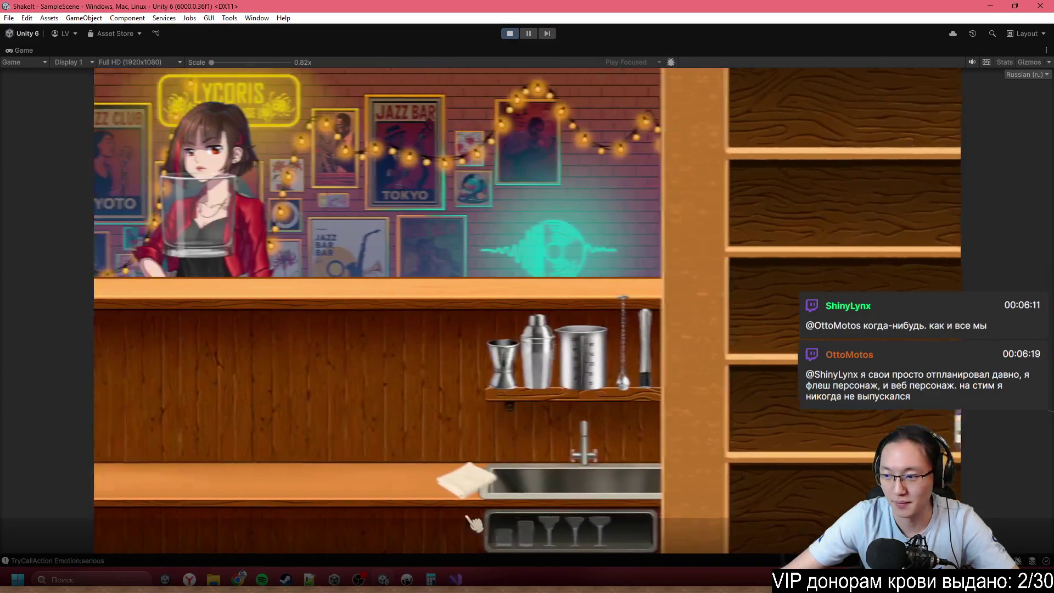
pyautogui.click(543, 274)
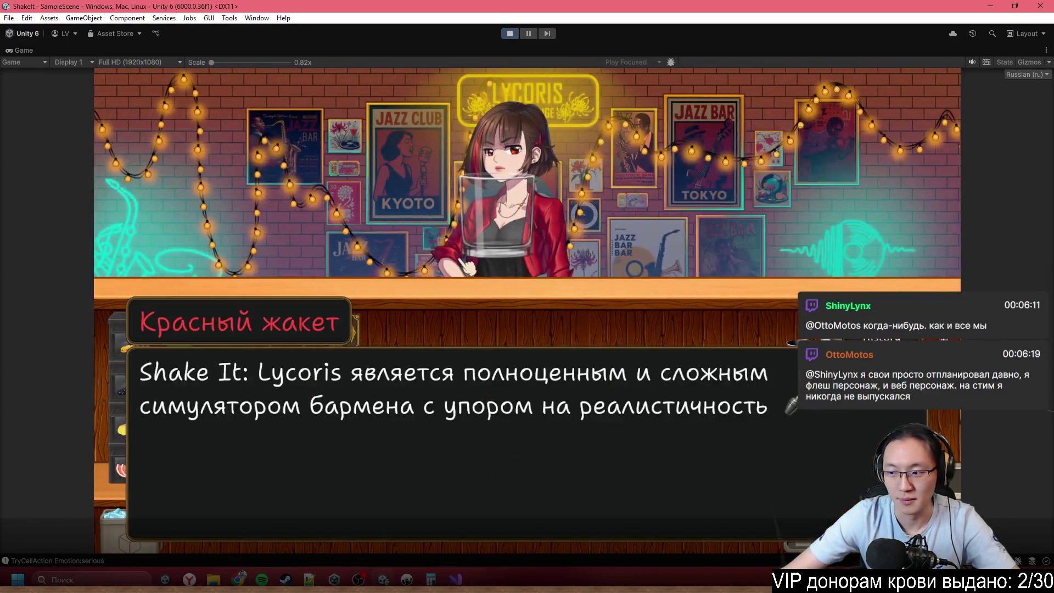
pyautogui.click(682, 271)
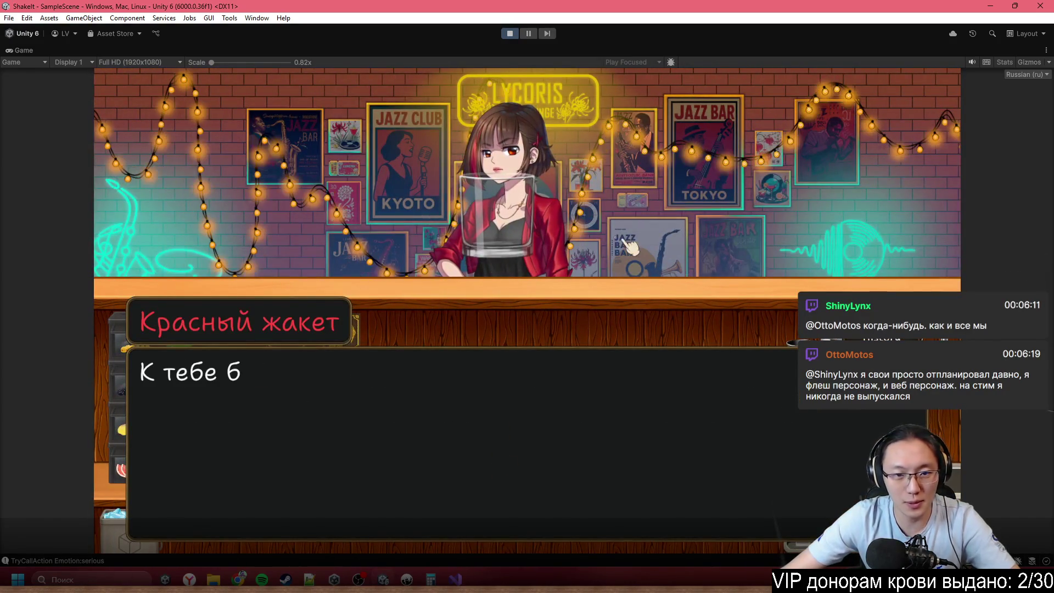
pyautogui.click(603, 277)
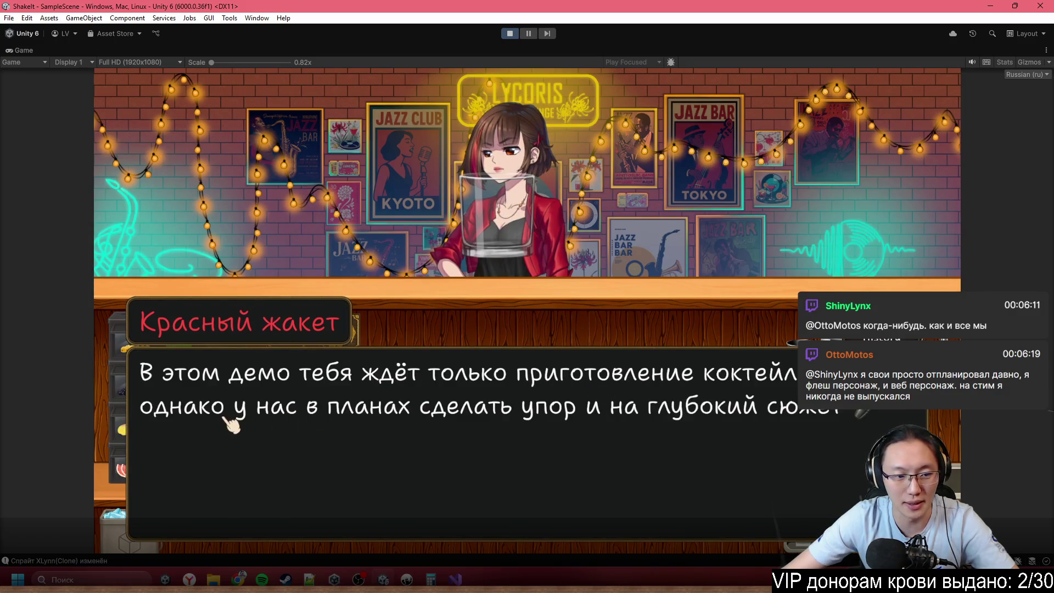
pyautogui.click(749, 441)
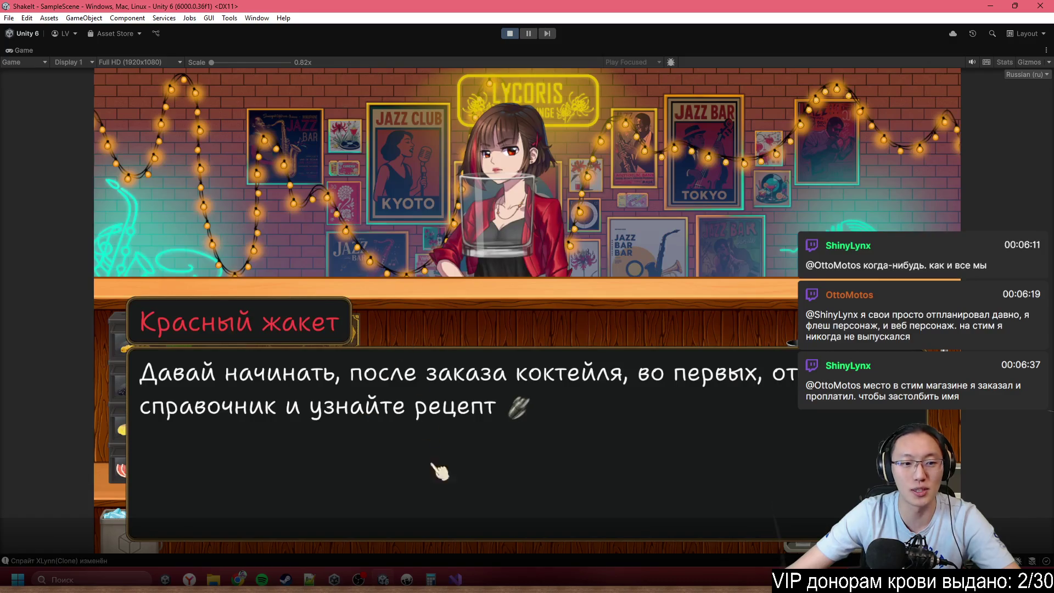
# - In Inky, search the script for 'узнайте', then go back to the running game
pyautogui.click(407, 579)
pyautogui.click(653, 389)
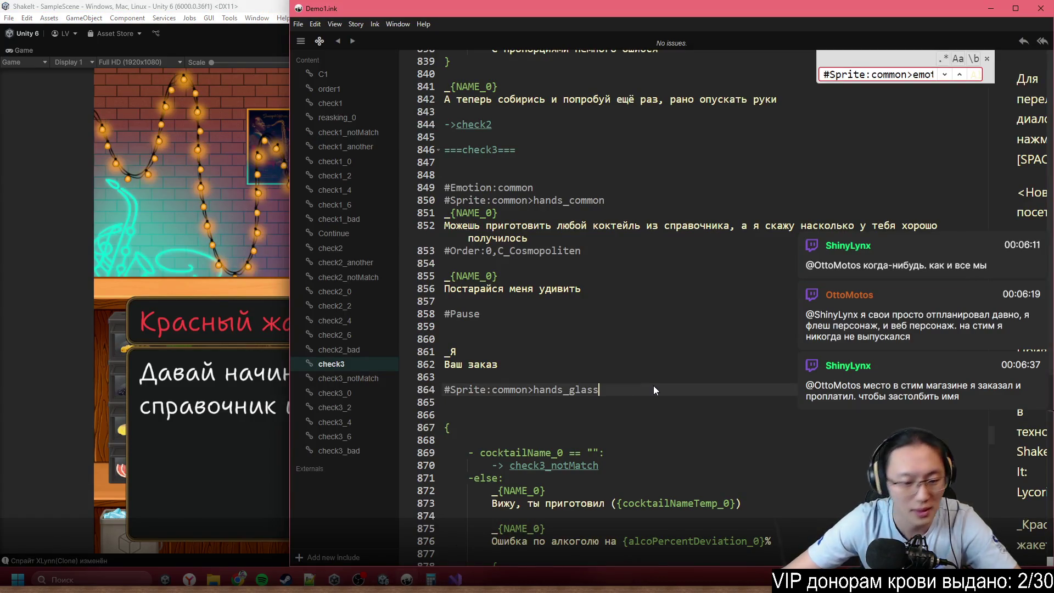
pyautogui.hotkey('ctrl', 'f')
pyautogui.write('узнайте')
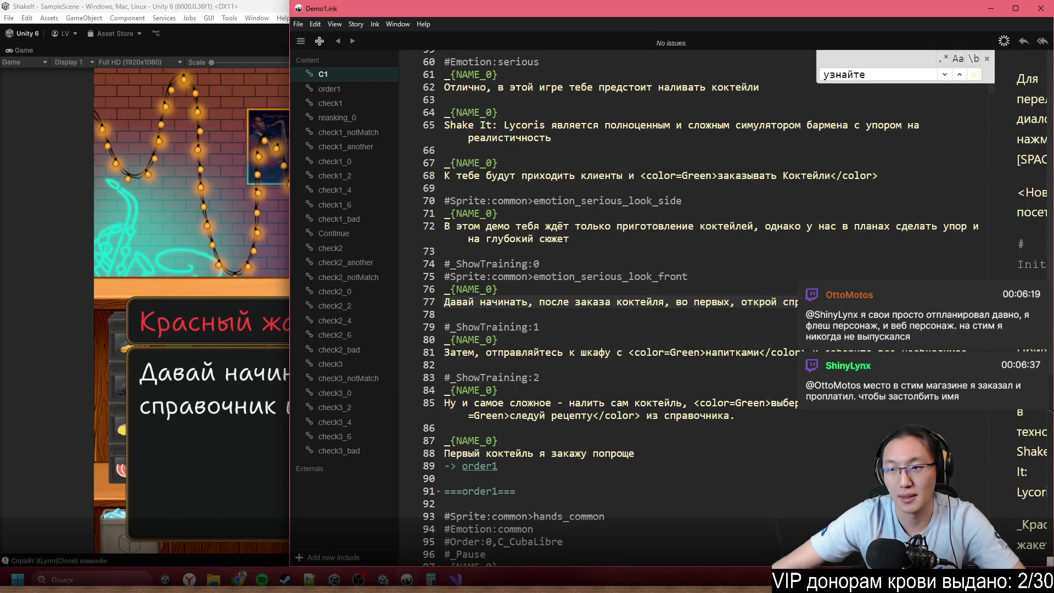
pyautogui.click(248, 159)
# - Dismiss the controls, drink-taking and pouring tutorials until the girl orders a Куба Либре
pyautogui.click(248, 159)
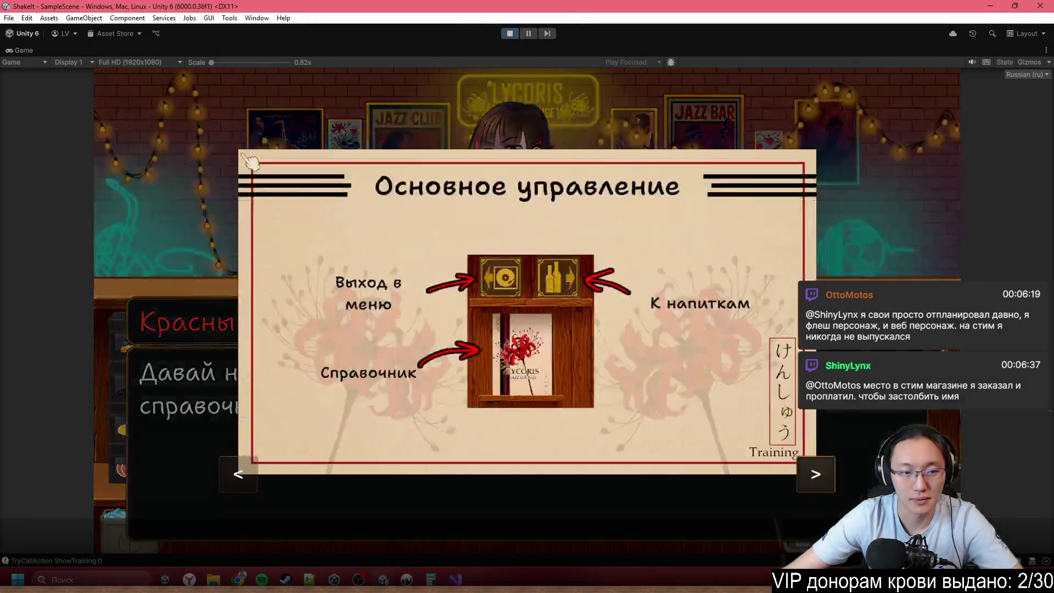
pyautogui.click(555, 294)
pyautogui.click(541, 293)
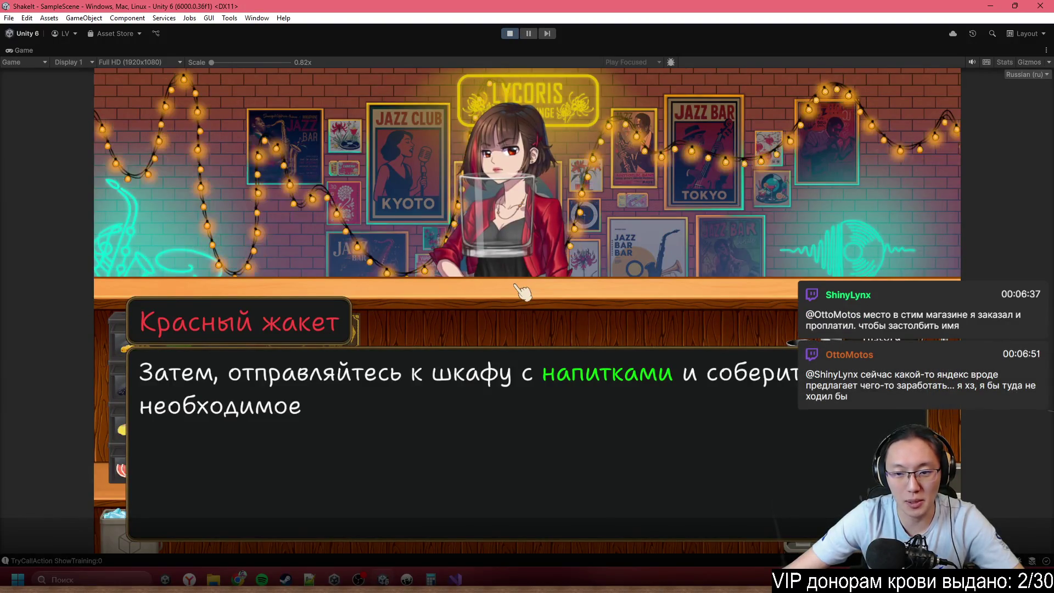
pyautogui.click(521, 291)
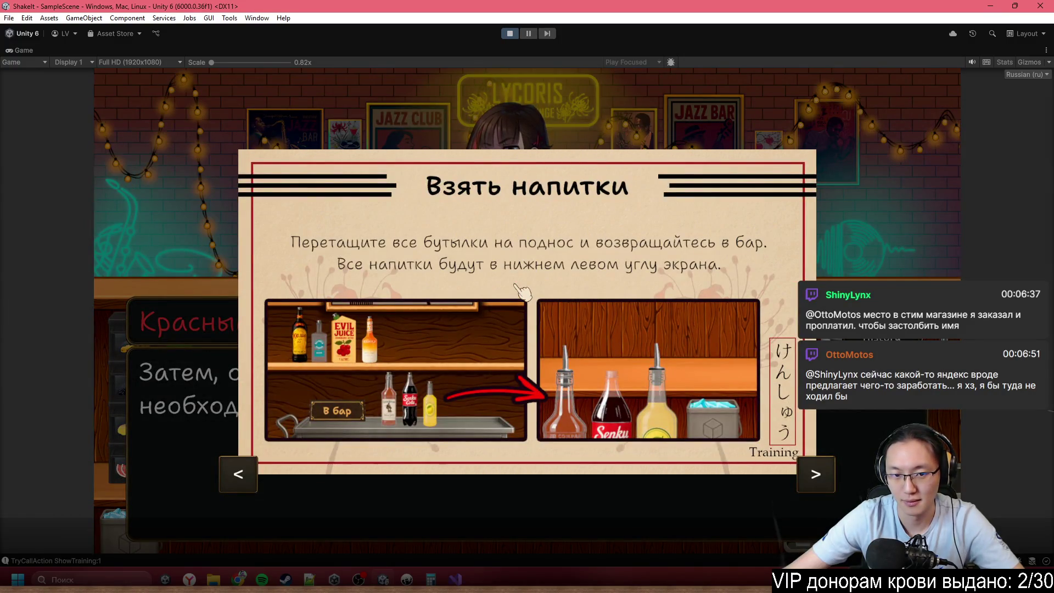
pyautogui.click(517, 312)
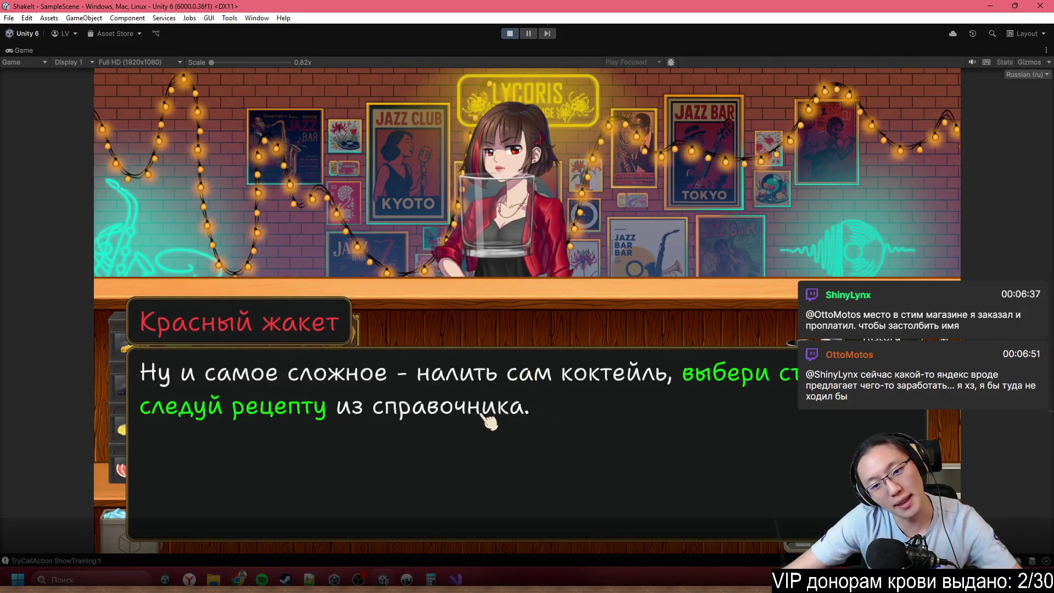
pyautogui.click(354, 406)
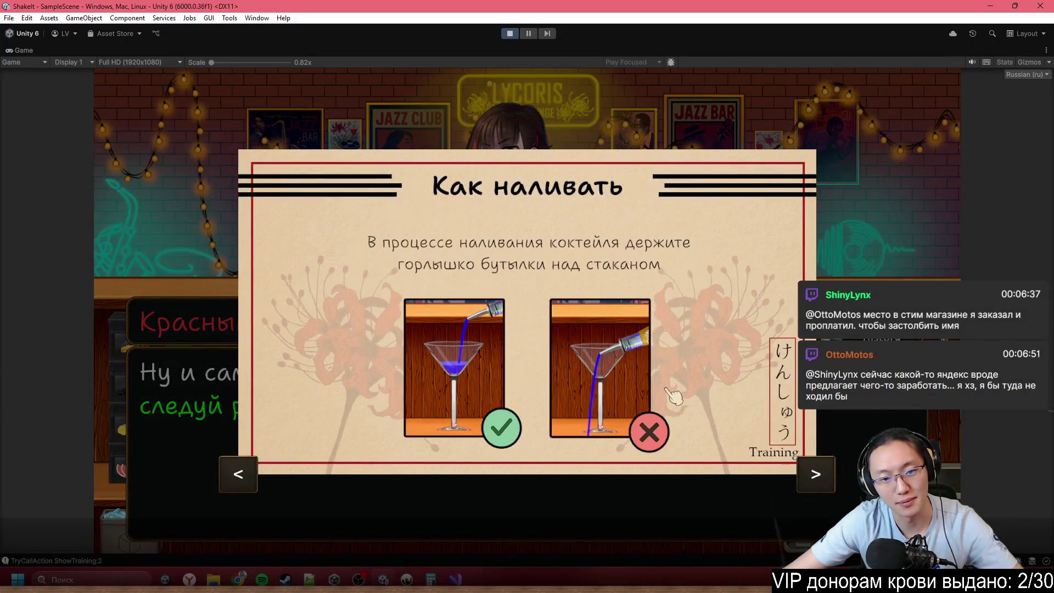
pyautogui.click(674, 395)
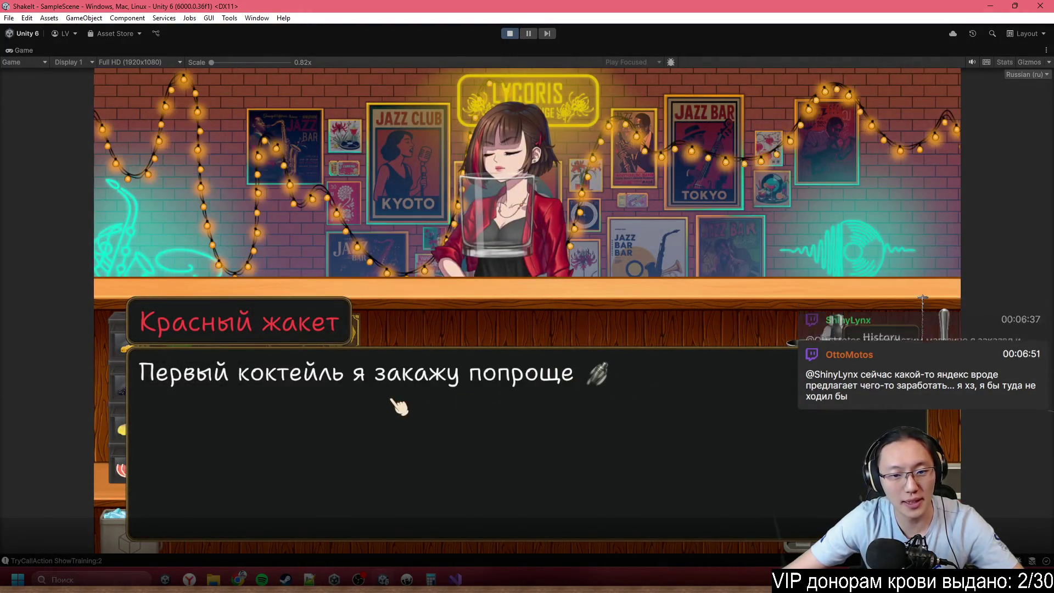
pyautogui.click(398, 405)
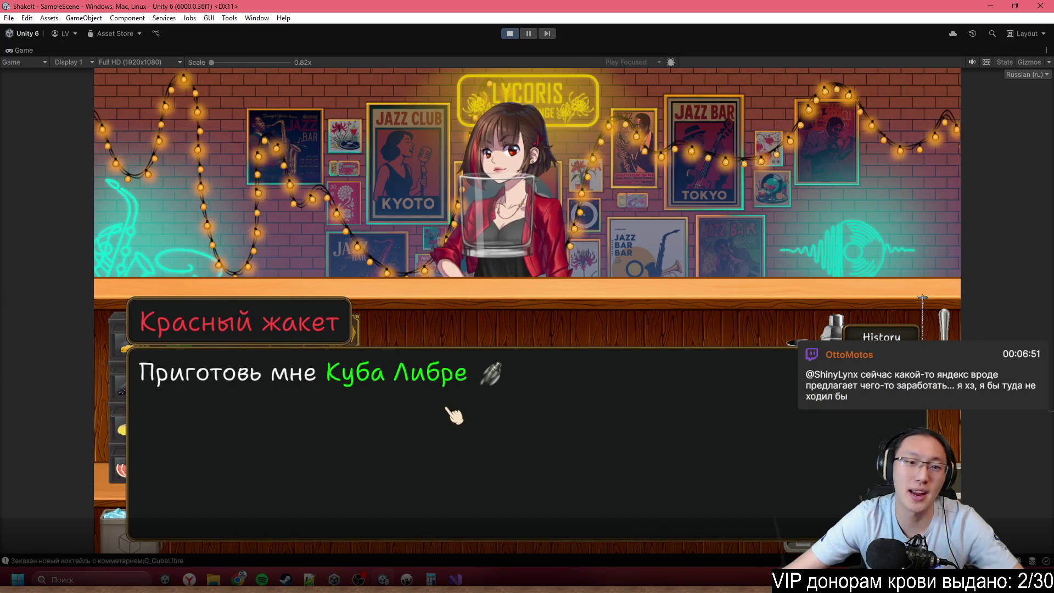
pyautogui.click(444, 409)
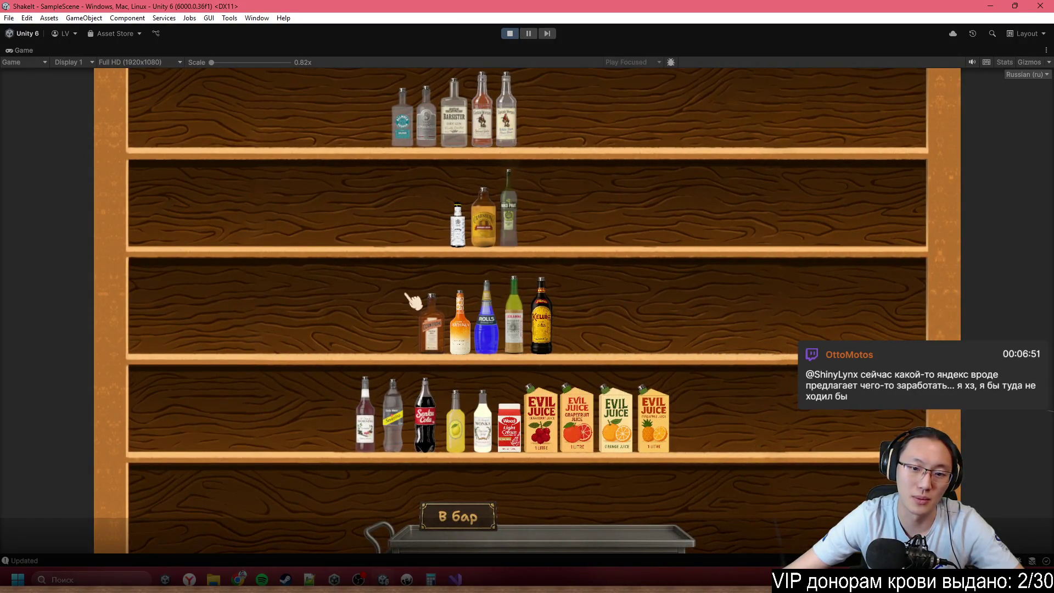
# - Put the gold rum and lemon juice on the cart and pour the rum into the glass
pyautogui.click(482, 118)
pyautogui.click(603, 477)
pyautogui.click(456, 428)
pyautogui.click(545, 494)
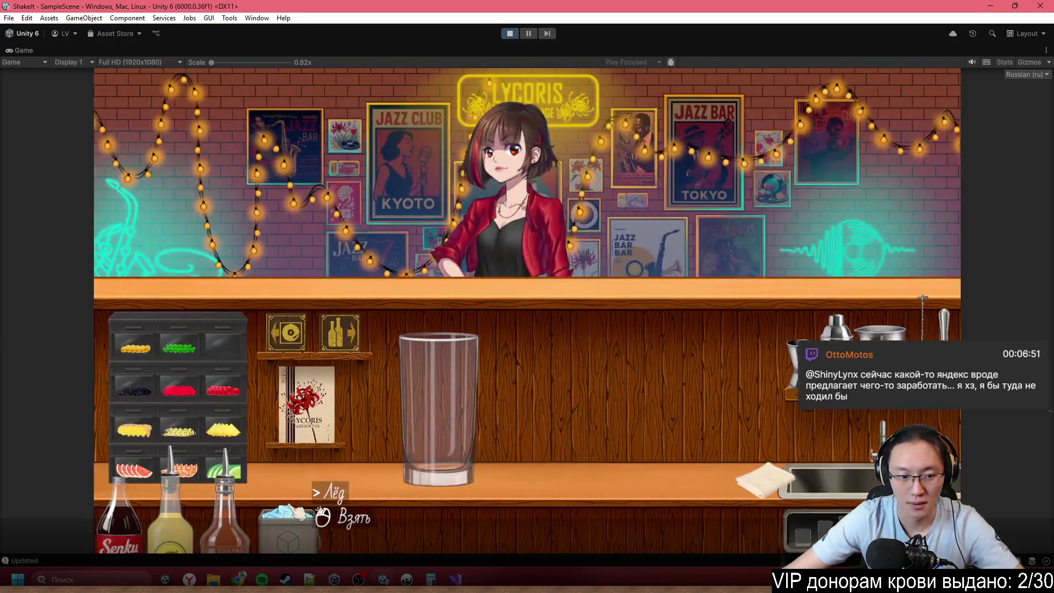
pyautogui.click(335, 507)
pyautogui.click(439, 434)
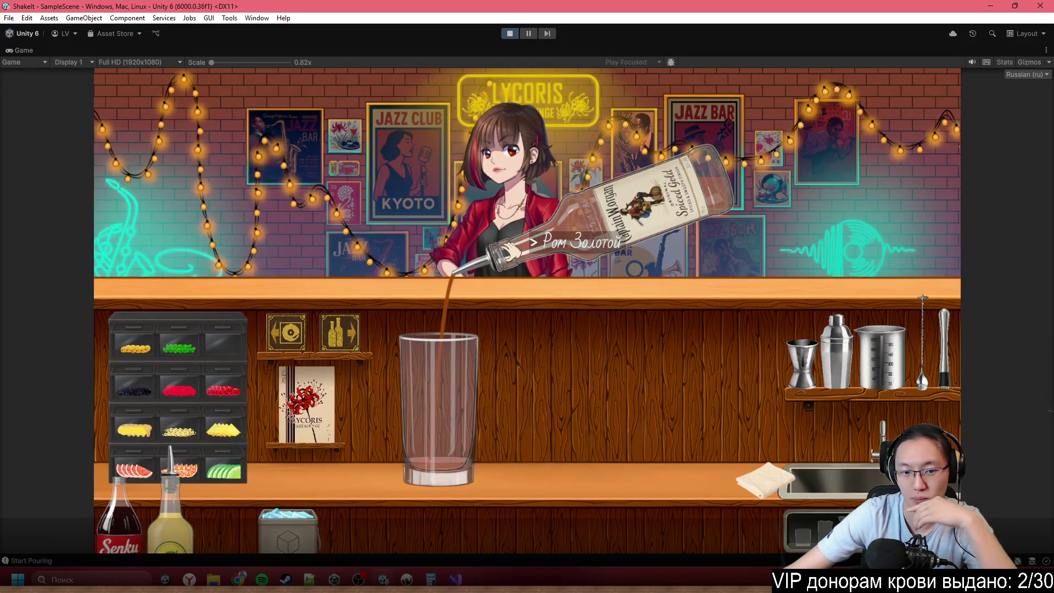
pyautogui.click(510, 251)
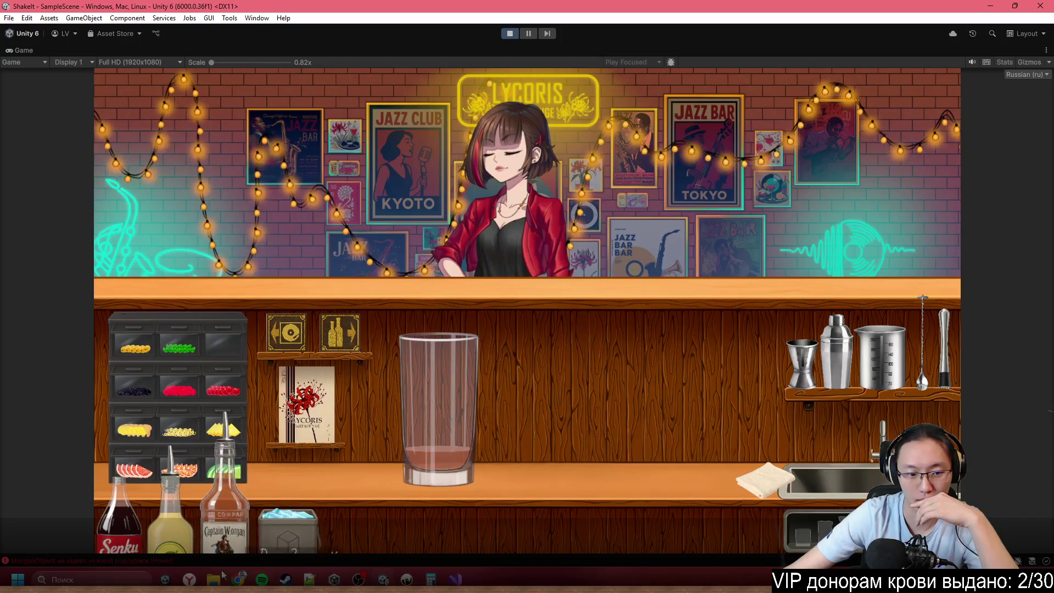
# - Pour lemon juice and a little cola, then add ice from the bucket
pyautogui.click(170, 516)
pyautogui.click(519, 268)
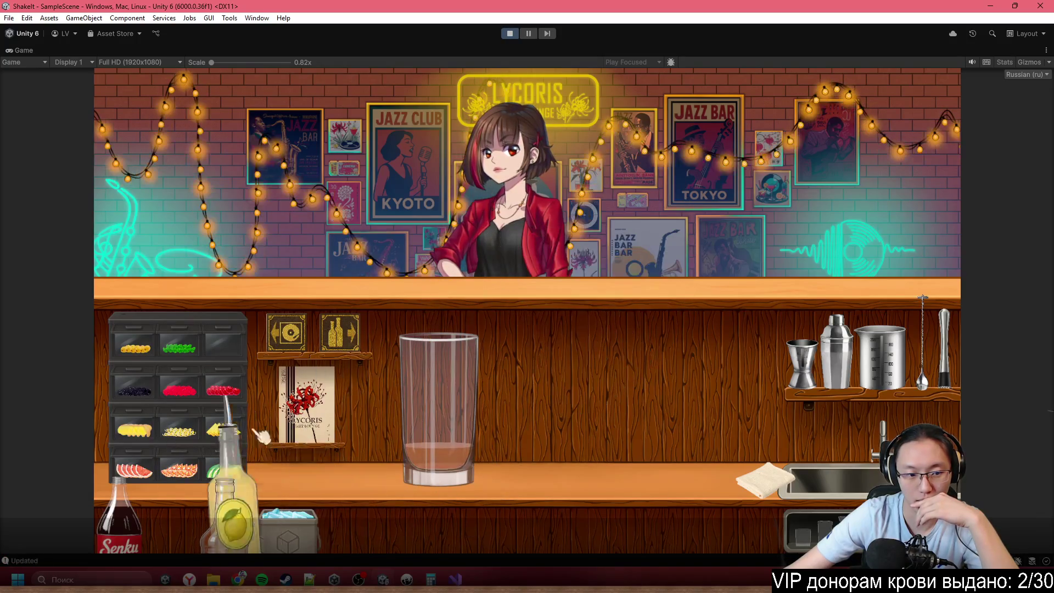
pyautogui.click(131, 521)
pyautogui.click(516, 253)
pyautogui.click(519, 258)
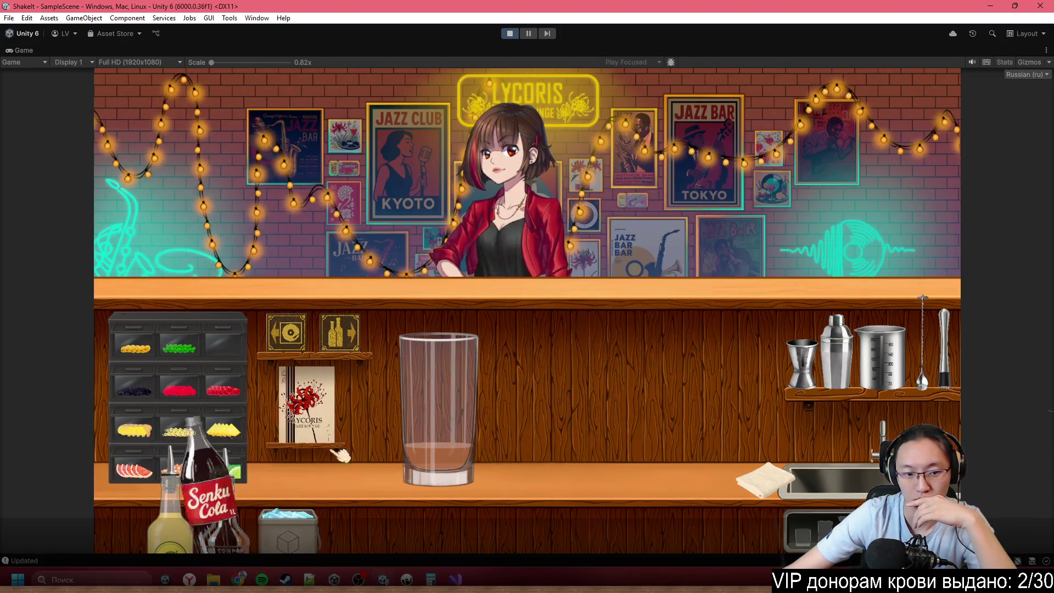
pyautogui.click(299, 527)
pyautogui.click(461, 304)
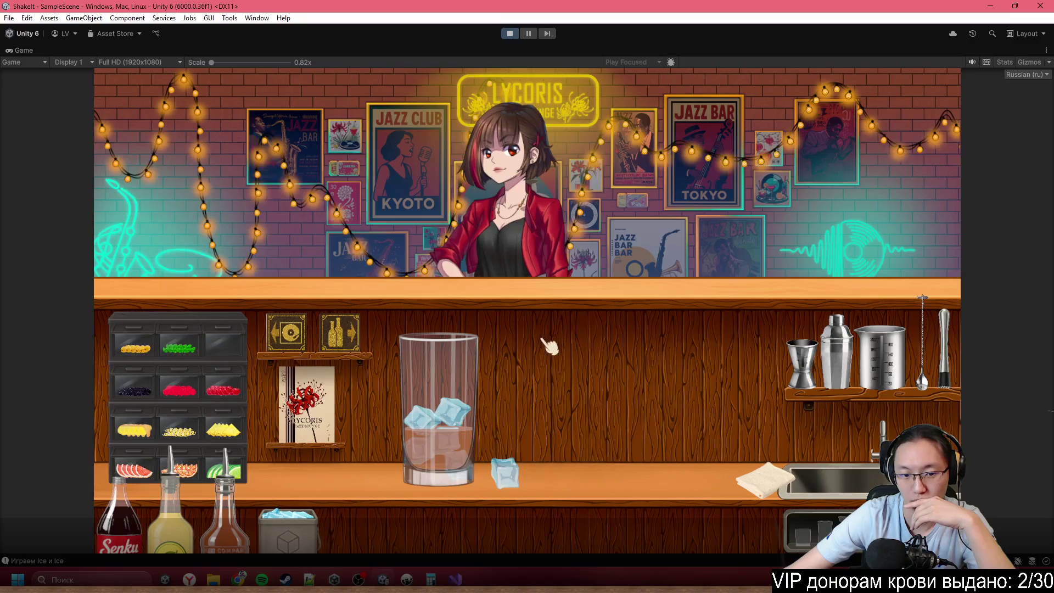
# - Reposition the highball, top it up with cola, garnish with lime and serve
pyautogui.click(505, 472)
pyautogui.click(439, 434)
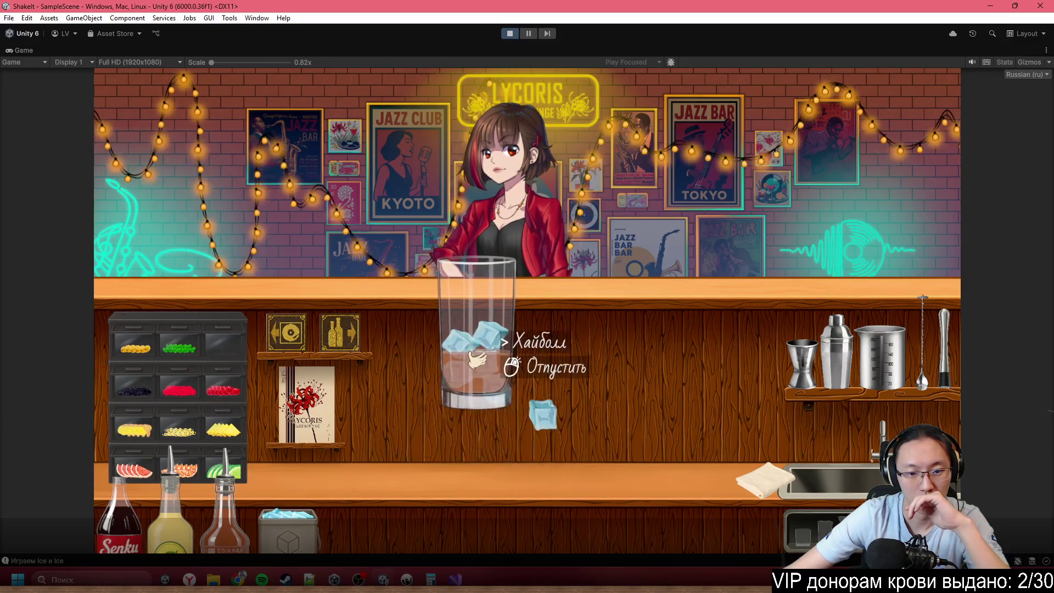
pyautogui.click(477, 360)
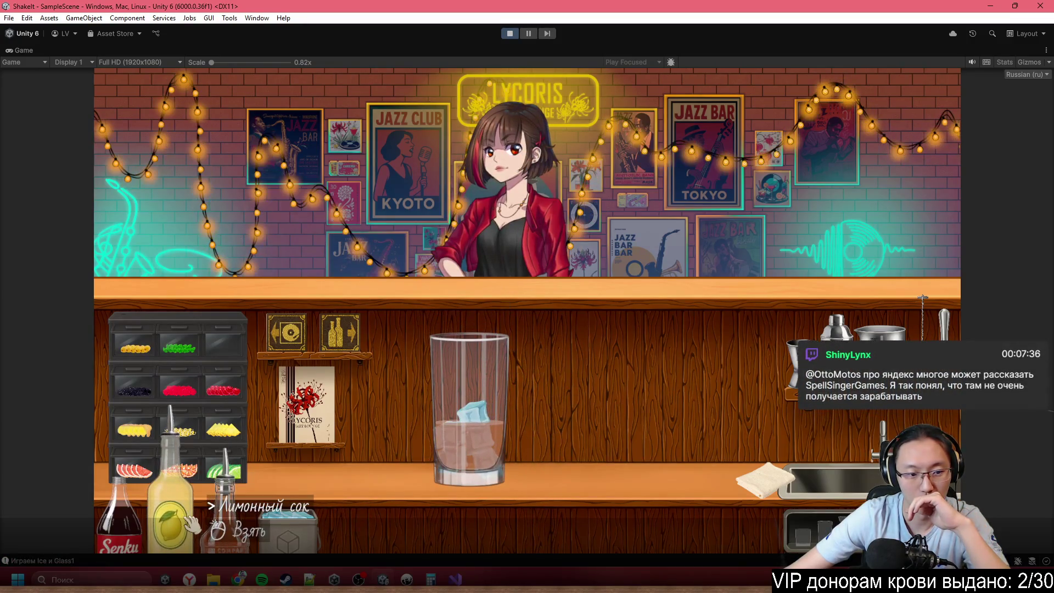
pyautogui.click(137, 531)
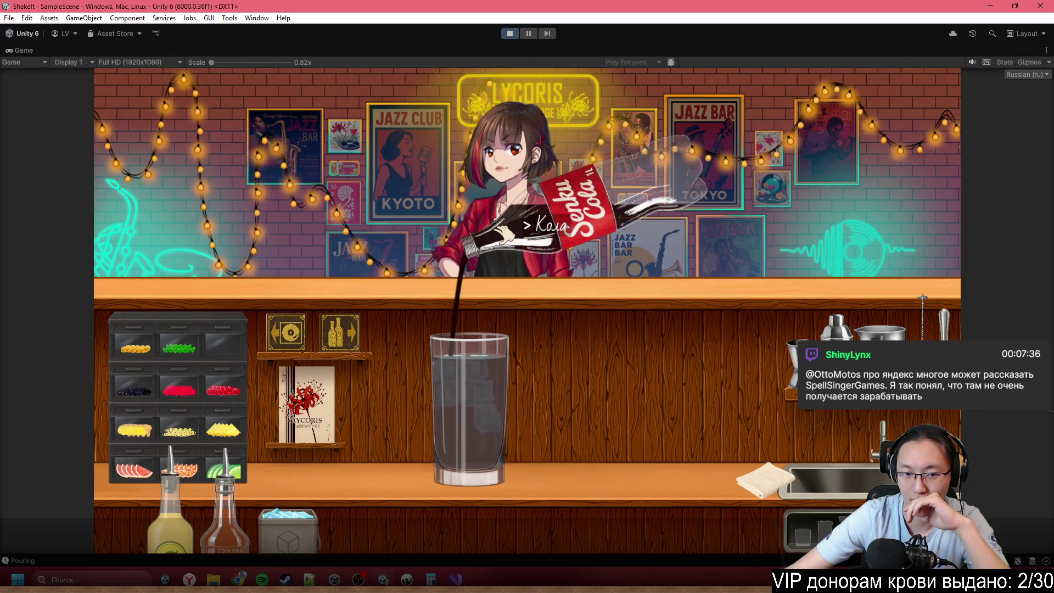
pyautogui.click(522, 236)
pyautogui.click(225, 466)
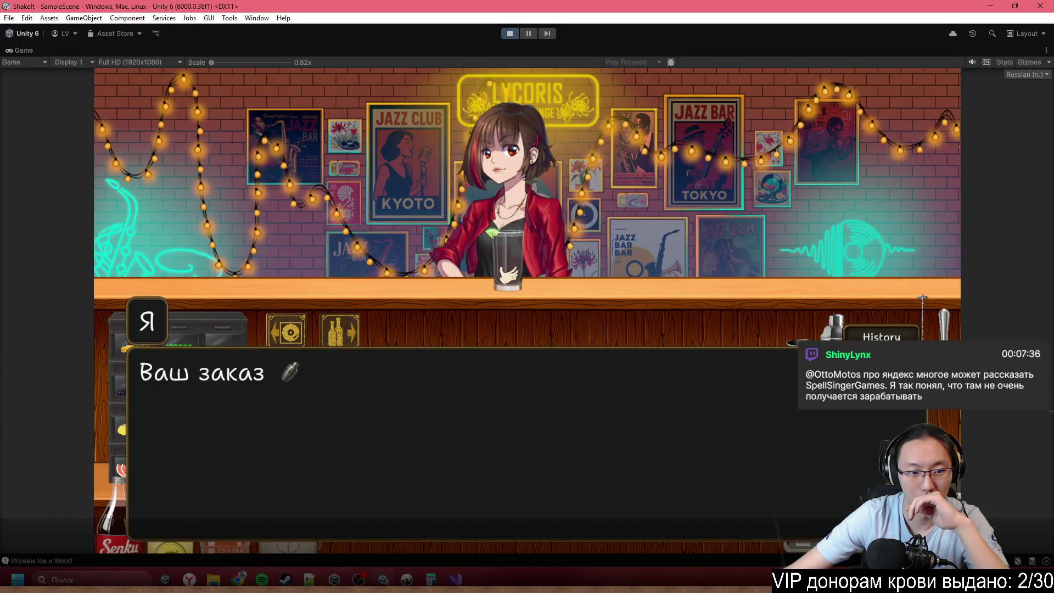
# - Review the logged errors in the Console, then close it
pyautogui.click(338, 562)
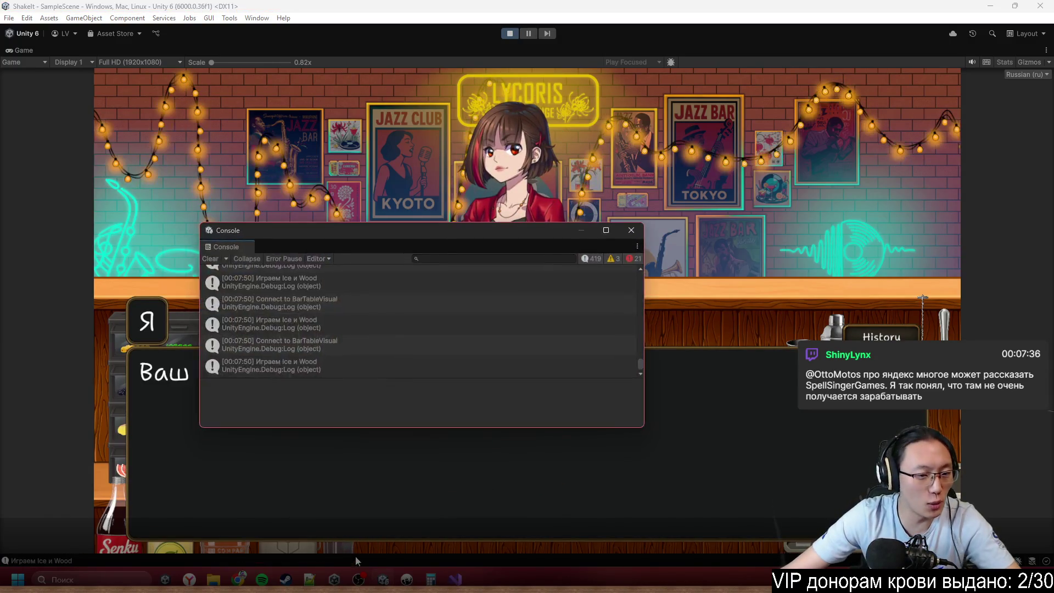
pyautogui.scroll(5, 357, 320)
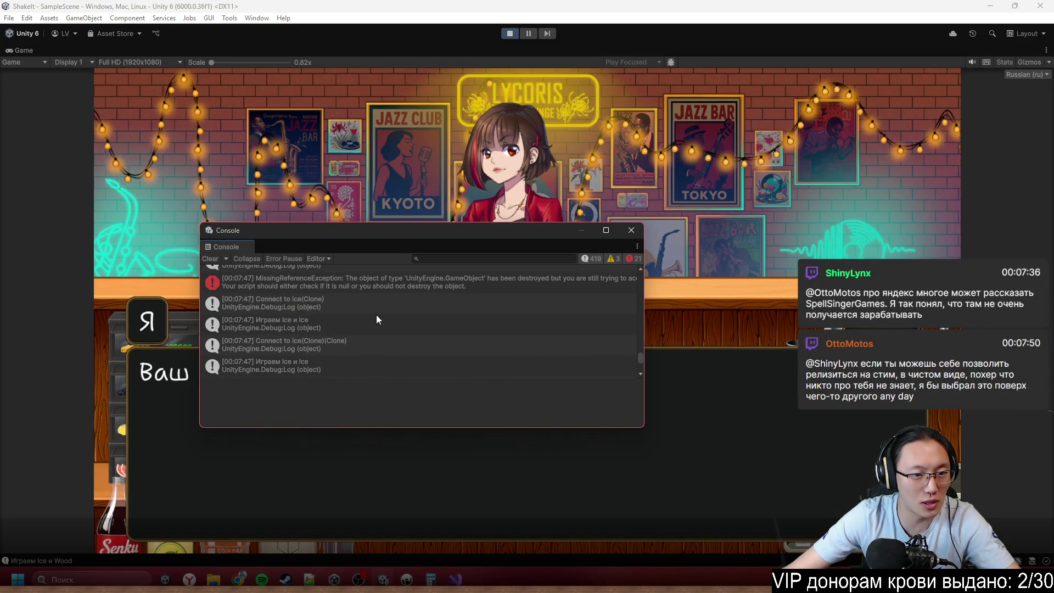
pyautogui.click(637, 232)
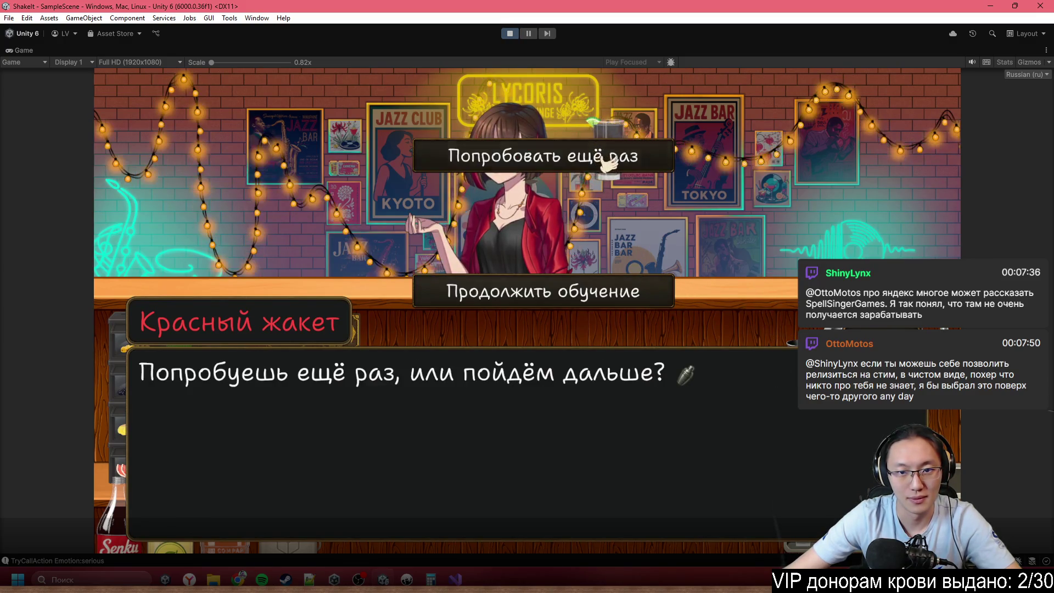
# - Choose 'Попробовать ещё раз', stop Play mode and select the Rox glass object
pyautogui.click(596, 145)
pyautogui.click(786, 296)
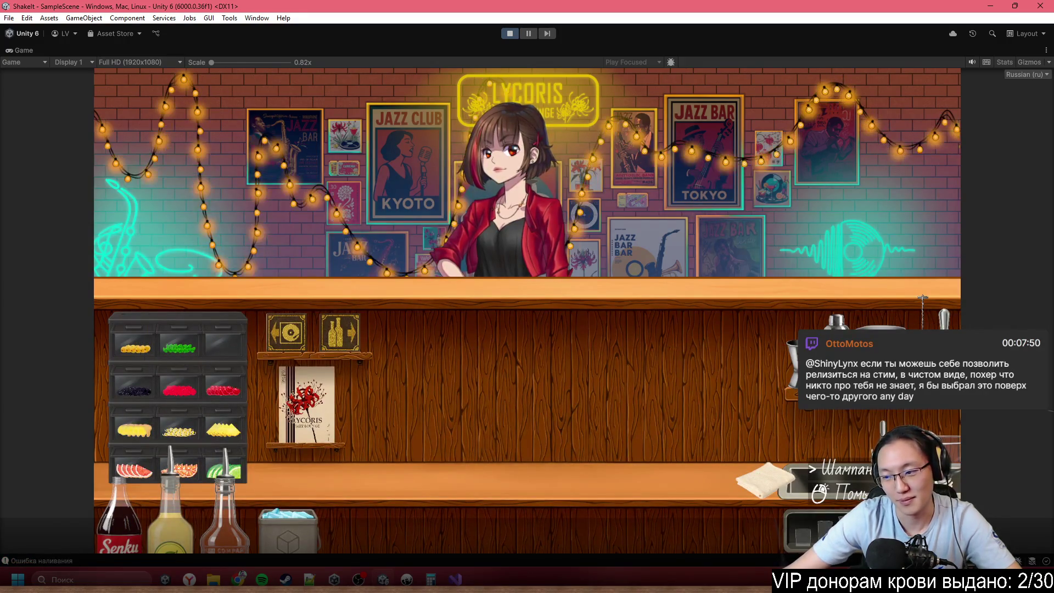
pyautogui.click(509, 34)
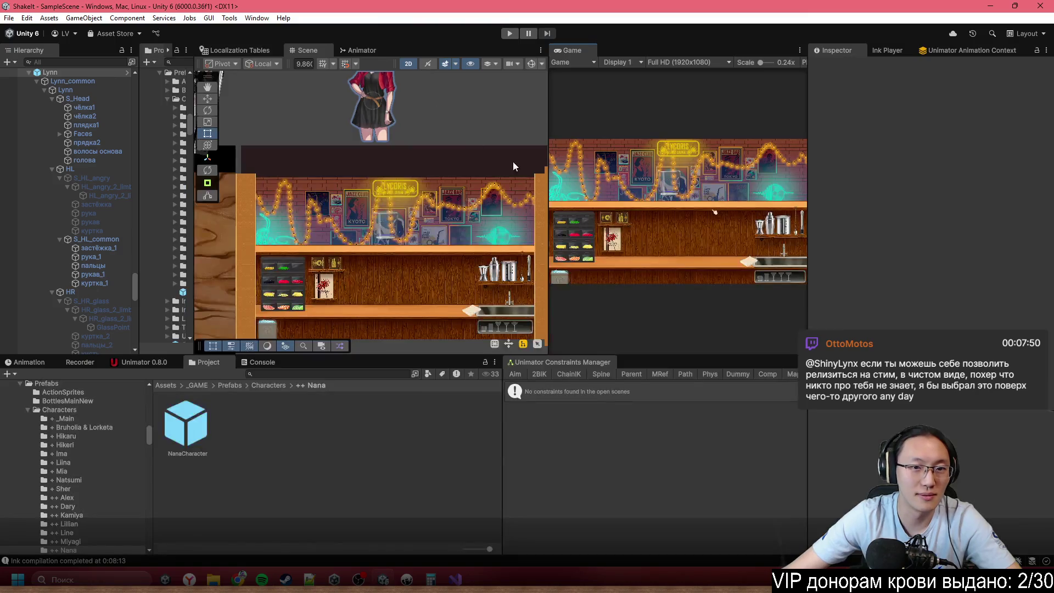
pyautogui.scroll(3, 389, 223)
pyautogui.click(391, 223)
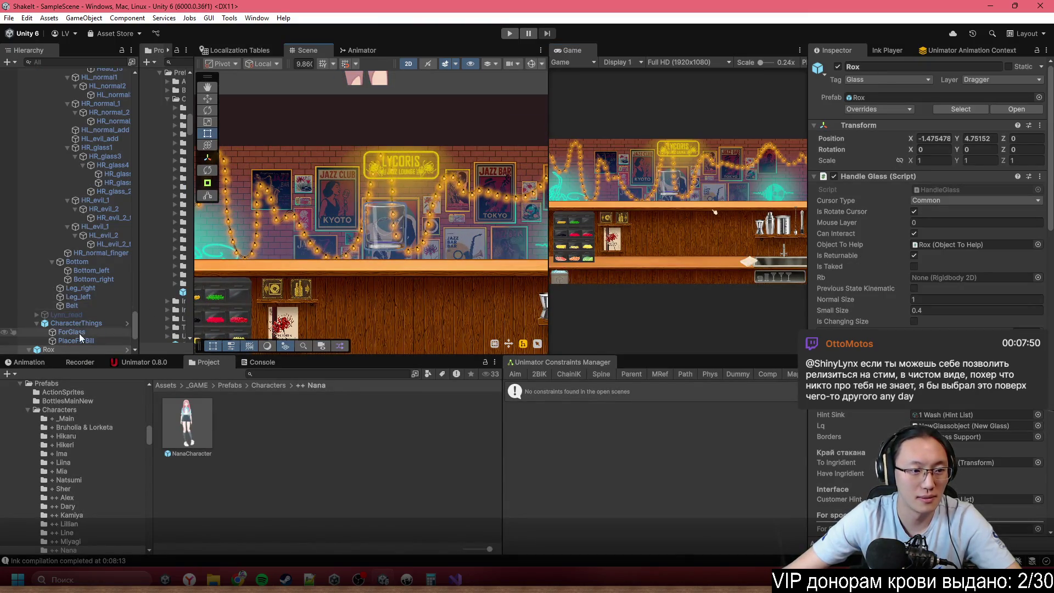
# - Delete the Rox glass, maximize the Game view and replay to the notebook save screen
pyautogui.press('Delete')
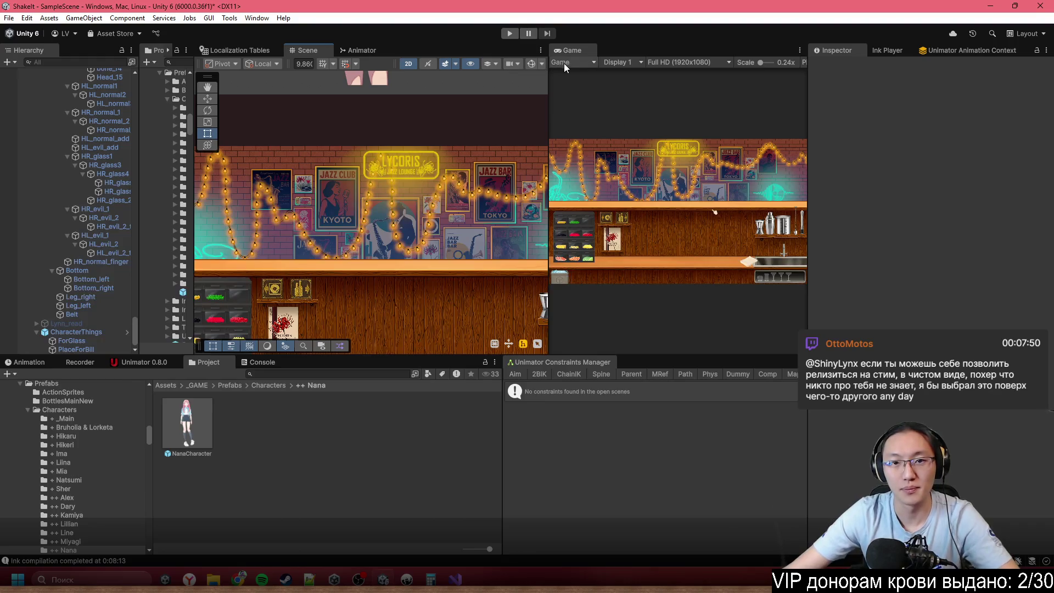
pyautogui.doubleClick(580, 50)
pyautogui.click(503, 32)
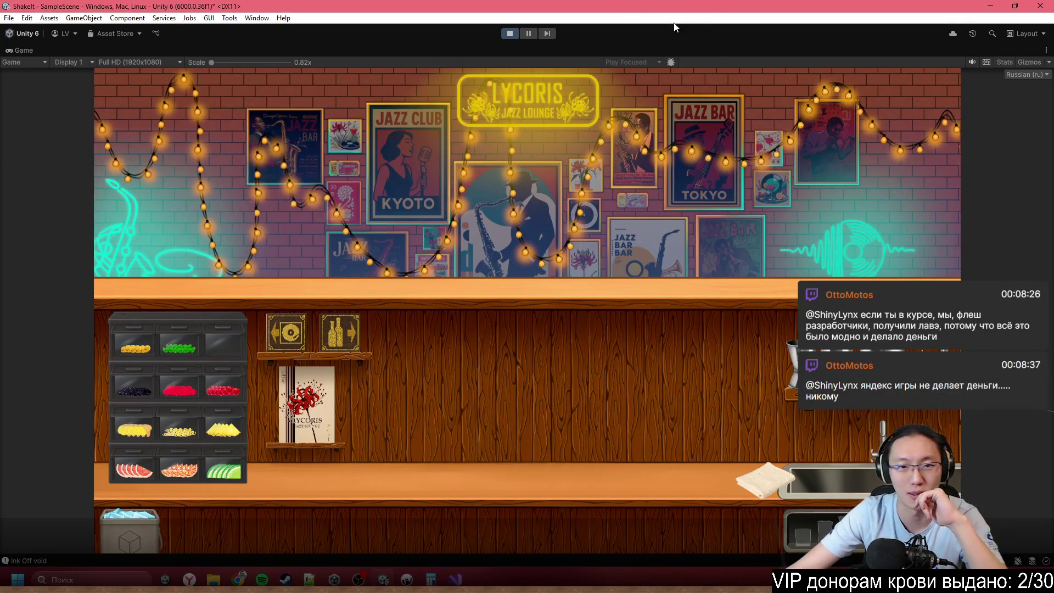
pyautogui.click(300, 332)
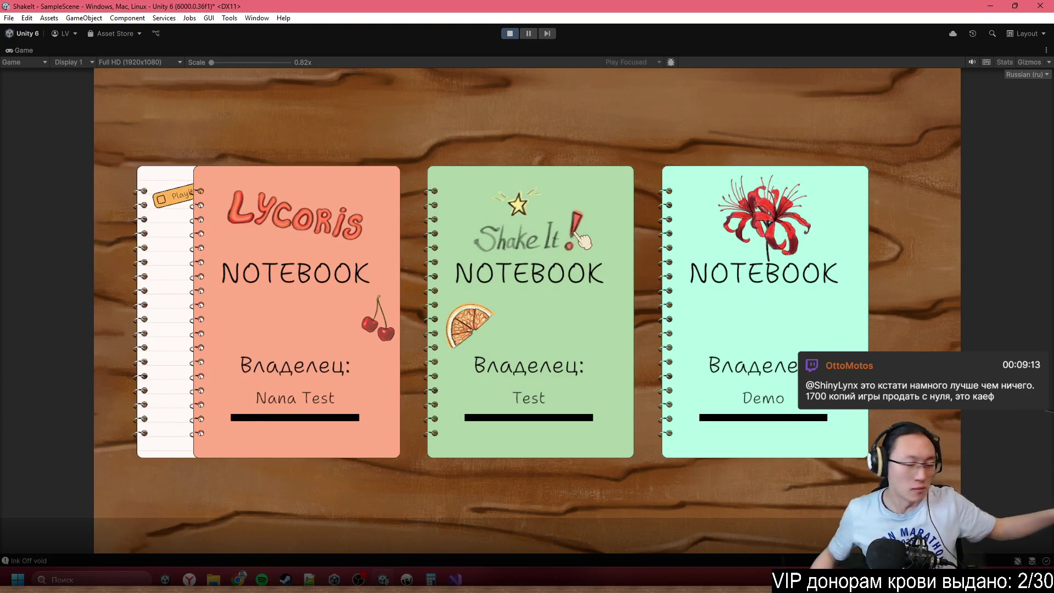
# - Load the Demo notebook save, go to the bar, start the tutorial and reach the bottle shelves
pyautogui.click(763, 307)
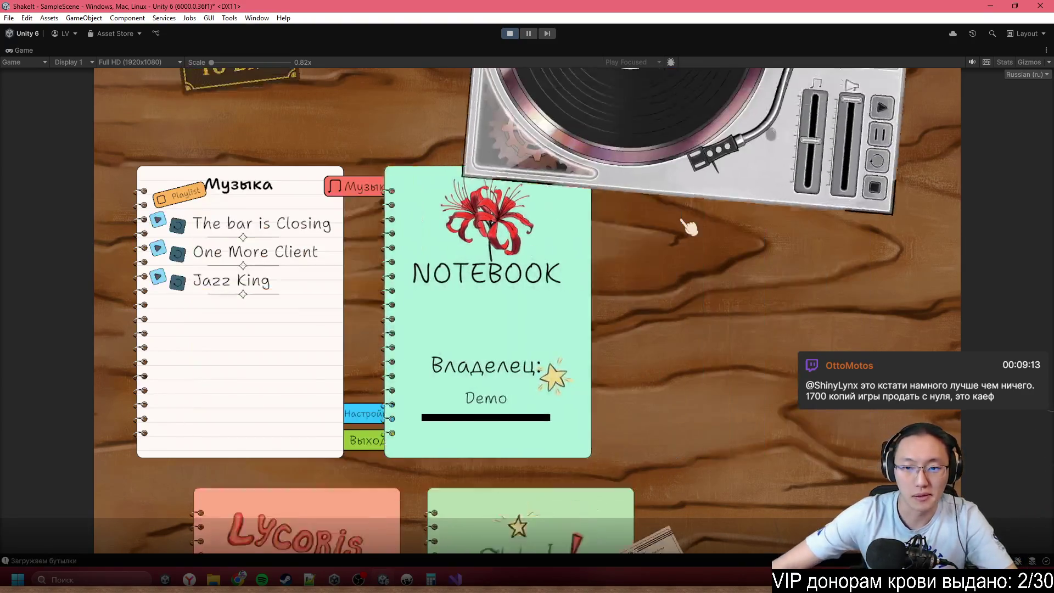
pyautogui.click(290, 131)
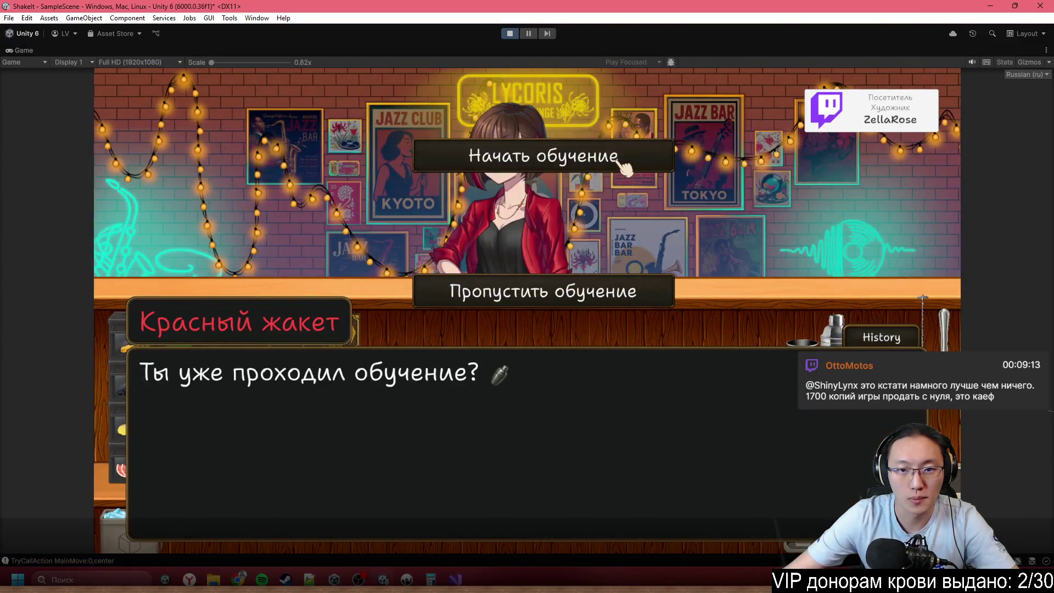
pyautogui.click(664, 153)
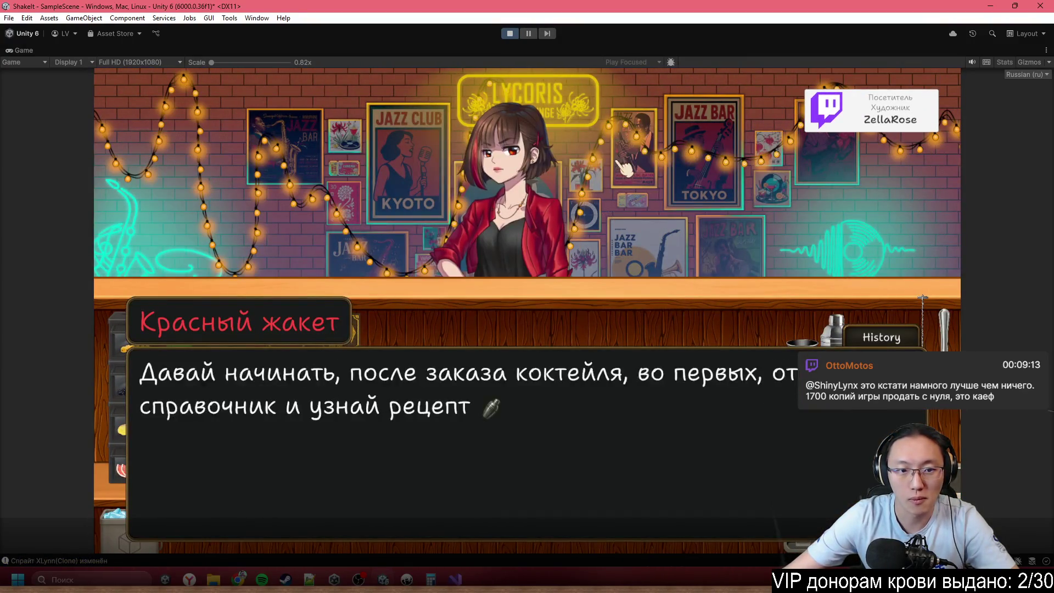
pyautogui.click(711, 253)
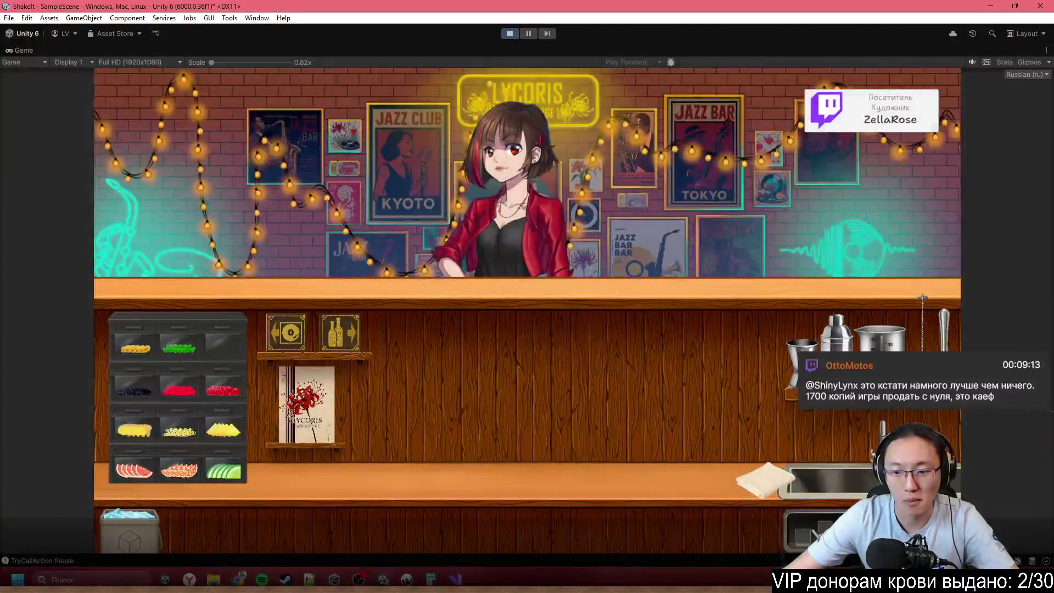
pyautogui.click(347, 328)
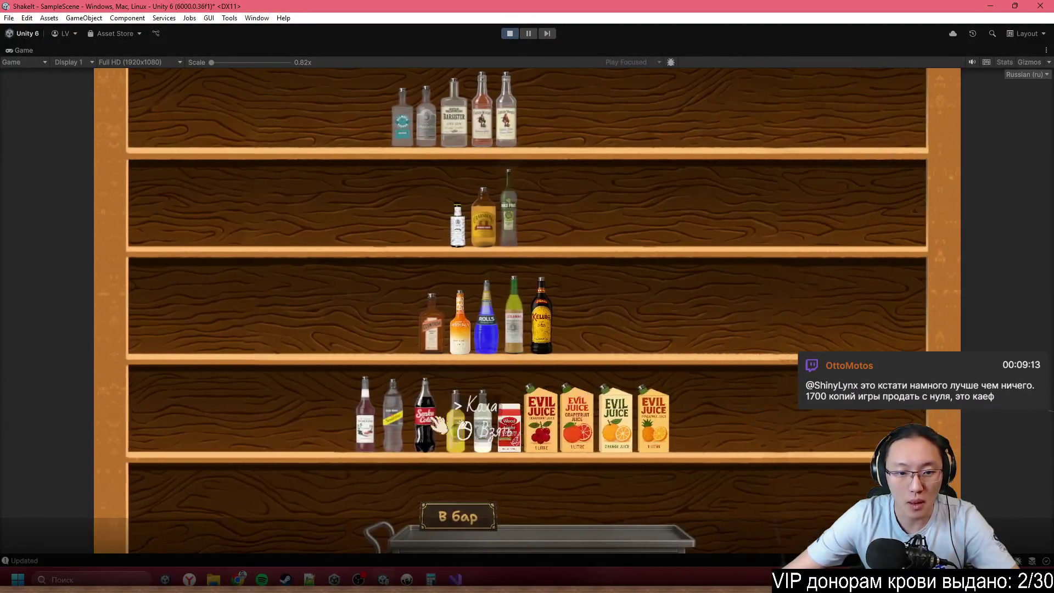
# - Move lemon juice, cola and gold rum onto the tray and pour rum into the glass
pyautogui.moveTo(456, 423); pyautogui.dragTo(559, 499)
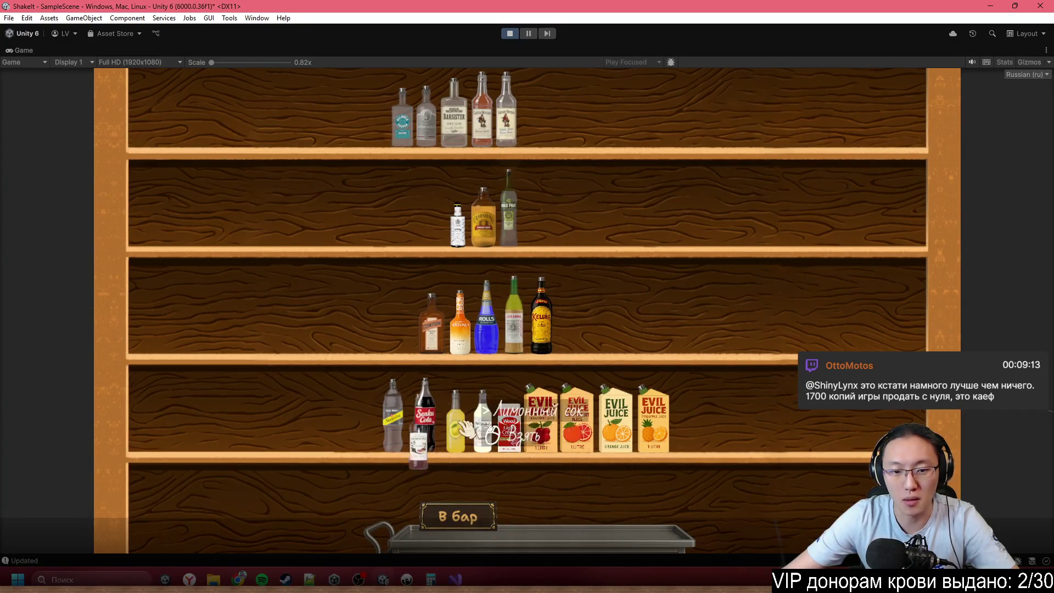
pyautogui.moveTo(426, 417); pyautogui.dragTo(519, 471)
pyautogui.moveTo(482, 110)
pyautogui.mouseDown()
pyautogui.moveTo(589, 307)
pyautogui.moveTo(592, 494)
pyautogui.mouseUp()
pyautogui.click(458, 516)
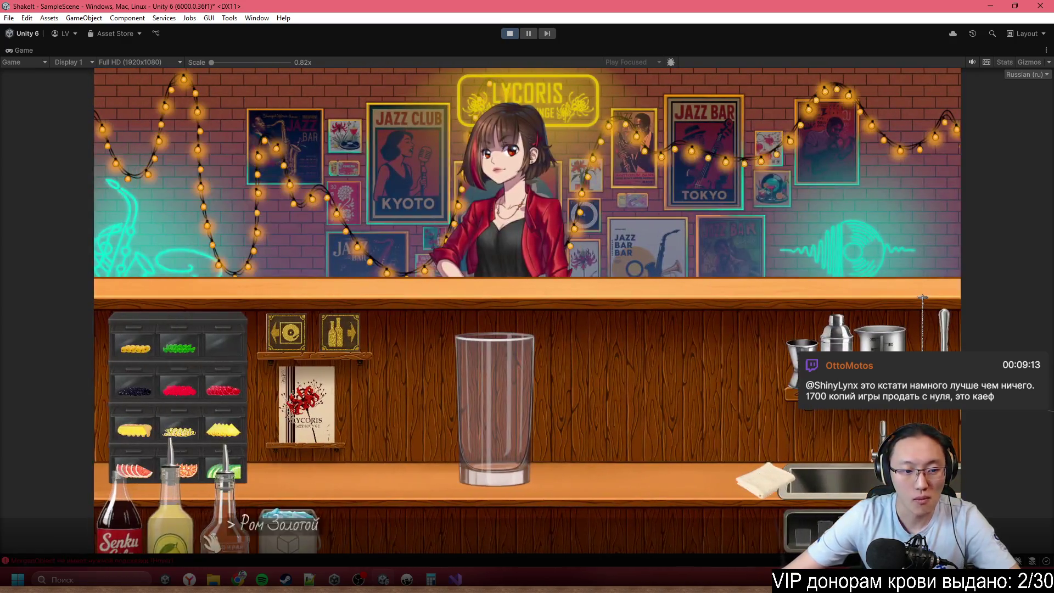
pyautogui.moveTo(285, 527)
pyautogui.mouseDown()
pyautogui.moveTo(352, 456)
pyautogui.moveTo(368, 491)
pyautogui.mouseUp()
pyautogui.moveTo(225, 522)
pyautogui.mouseDown()
pyautogui.moveTo(598, 377)
pyautogui.moveTo(604, 217)
pyautogui.mouseUp()
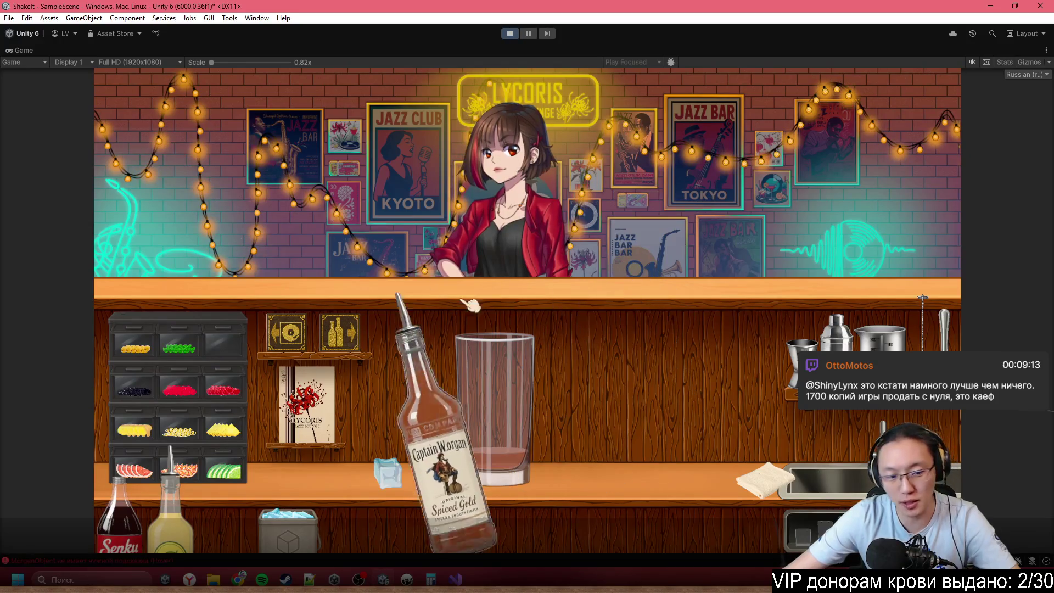
# - Pour lemon juice into the highball and drop in the ice cubes
pyautogui.moveTo(170, 516)
pyautogui.mouseDown()
pyautogui.moveTo(170, 472)
pyautogui.moveTo(555, 280)
pyautogui.moveTo(549, 239)
pyautogui.moveTo(565, 236)
pyautogui.moveTo(448, 241)
pyautogui.moveTo(213, 434)
pyautogui.moveTo(170, 483)
pyautogui.mouseUp()
pyautogui.moveTo(118, 516)
pyautogui.mouseDown()
pyautogui.moveTo(499, 353)
pyautogui.moveTo(330, 439)
pyautogui.mouseUp()
pyautogui.click(299, 527)
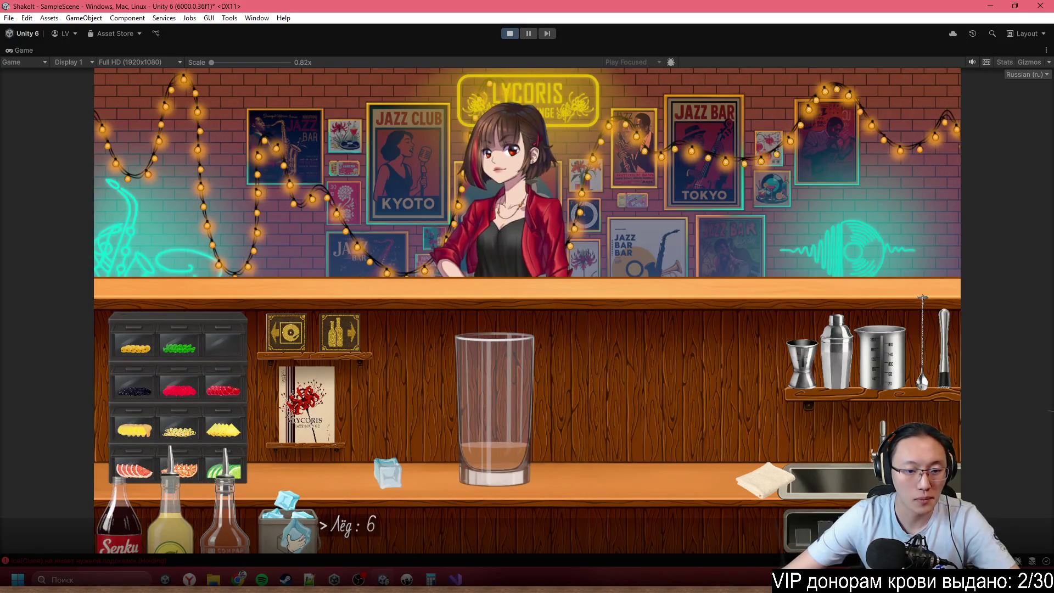
pyautogui.click(494, 275)
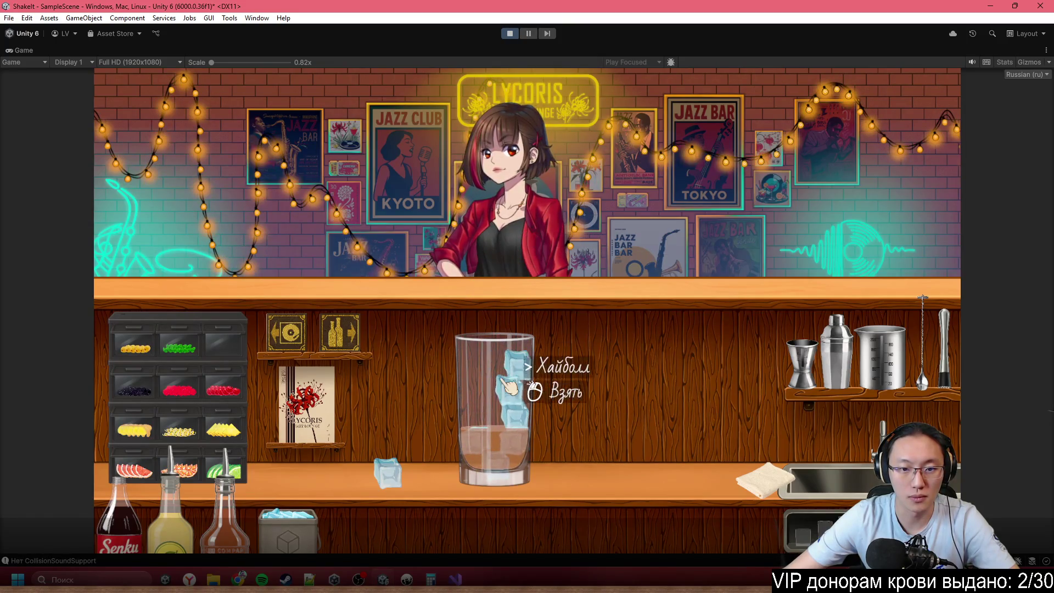
pyautogui.moveTo(508, 373); pyautogui.dragTo(579, 374)
pyautogui.moveTo(387, 472)
pyautogui.mouseDown()
pyautogui.moveTo(570, 245)
pyautogui.moveTo(603, 265)
pyautogui.mouseUp()
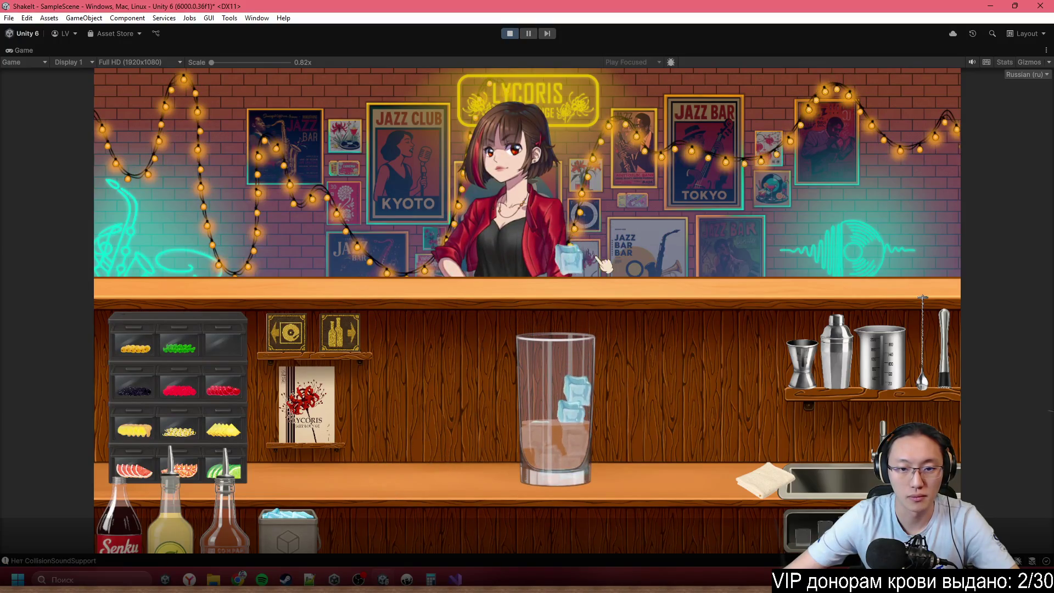
pyautogui.click(601, 267)
# - Top up with cola, garnish with a lime wedge and serve the Cuba Libre
pyautogui.click(137, 513)
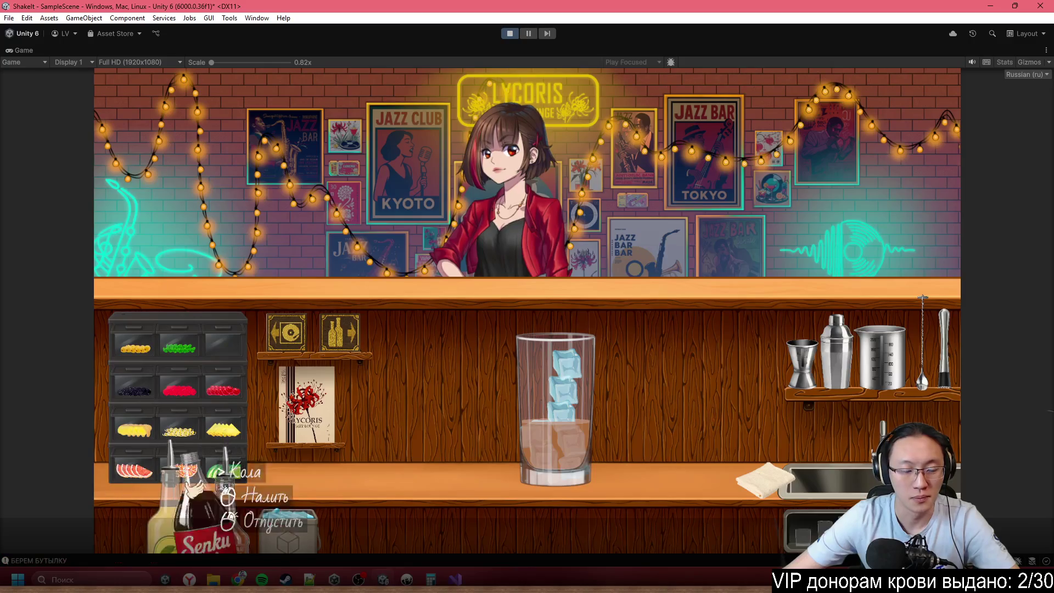
pyautogui.moveTo(648, 239); pyautogui.dragTo(609, 235)
pyautogui.rightClick(617, 236)
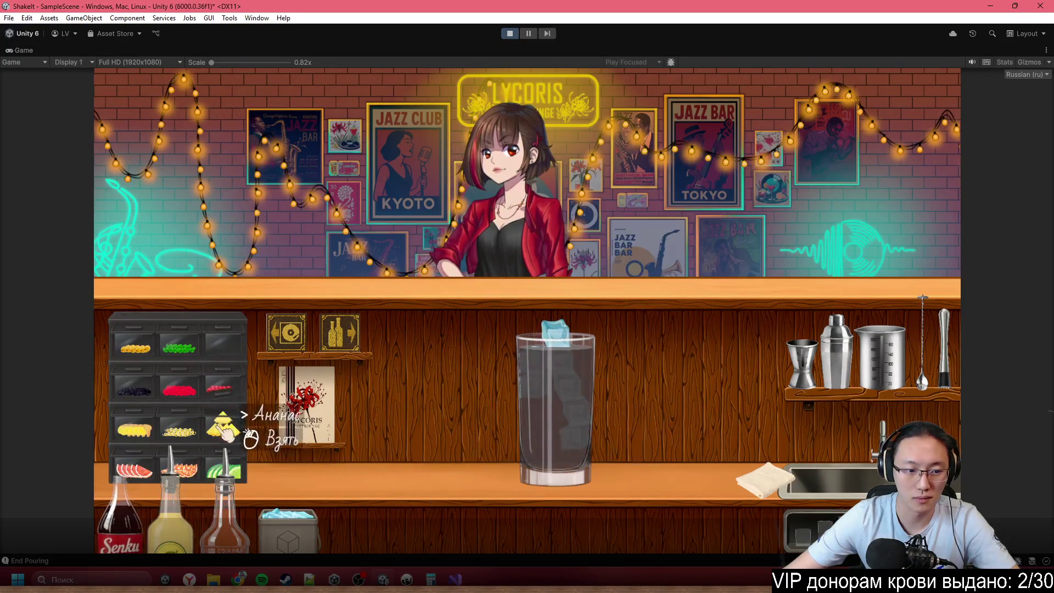
pyautogui.click(223, 465)
pyautogui.click(549, 411)
pyautogui.click(576, 420)
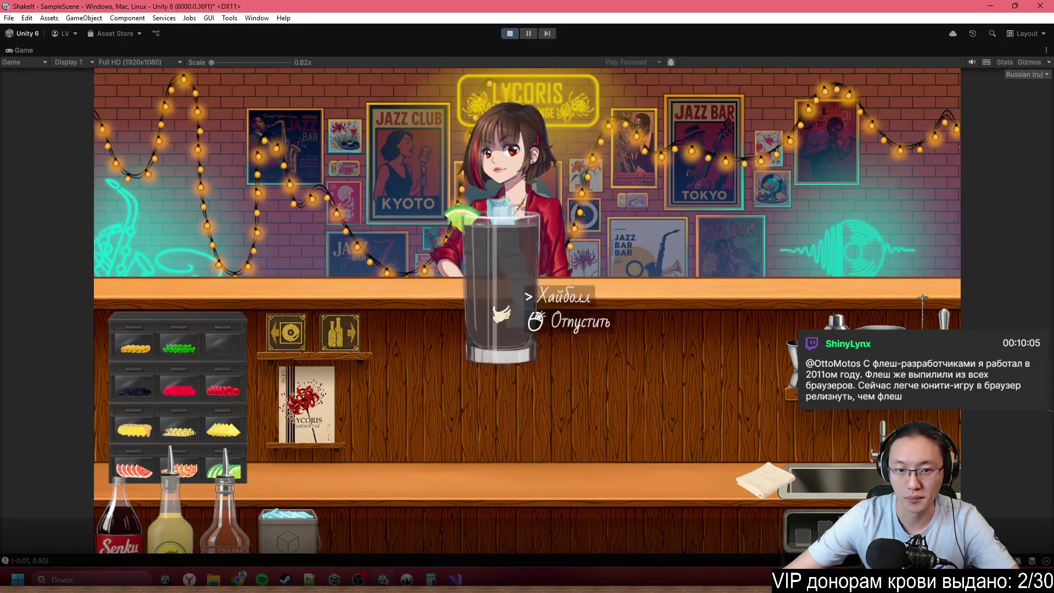
pyautogui.click(518, 220)
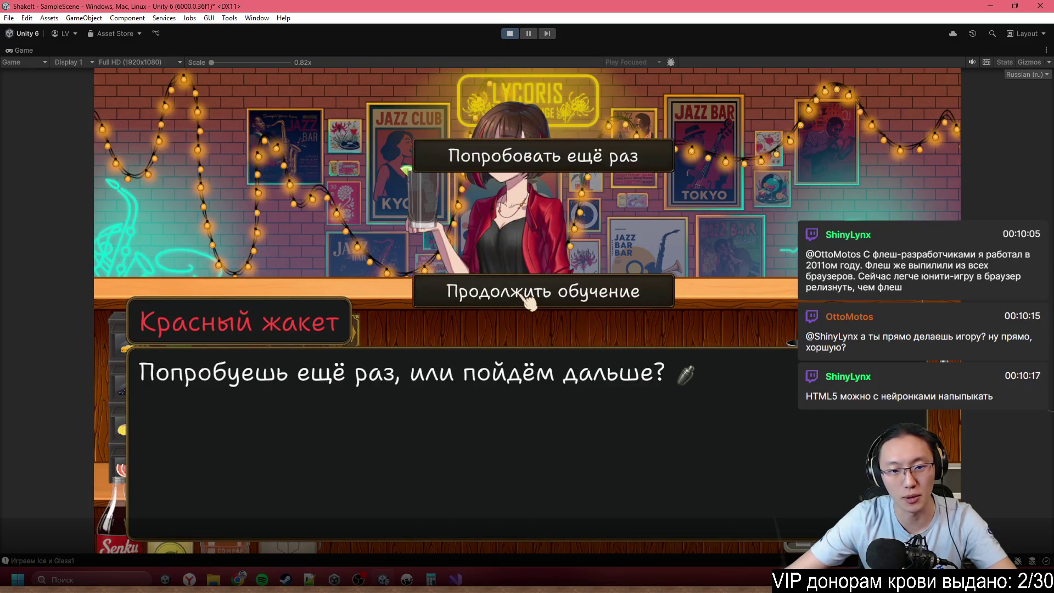
# - Continue the training through the build and shake lessons and close the shaker popup
pyautogui.click(529, 300)
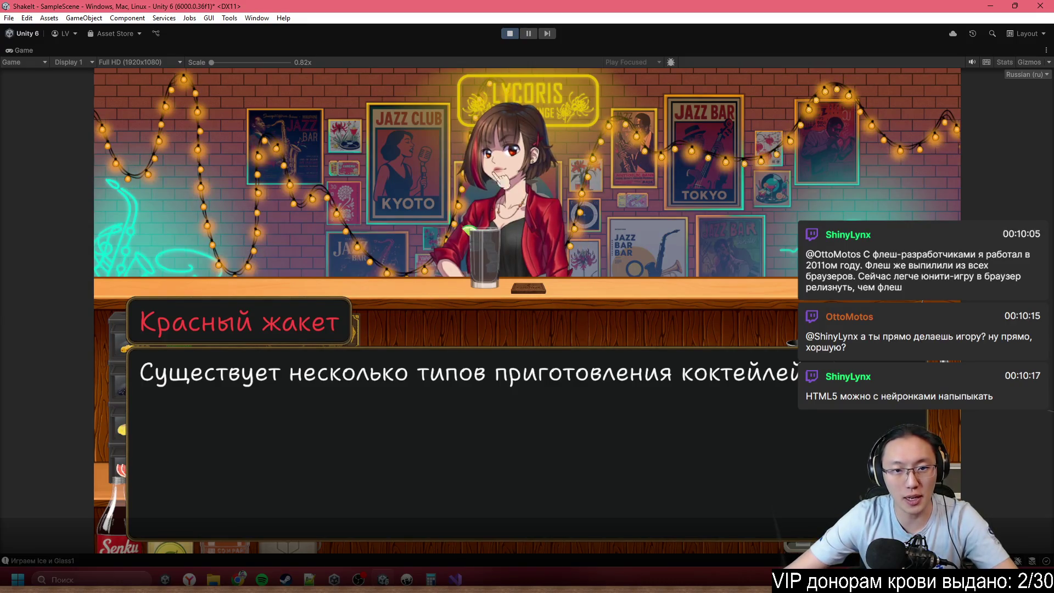
pyautogui.click(441, 133)
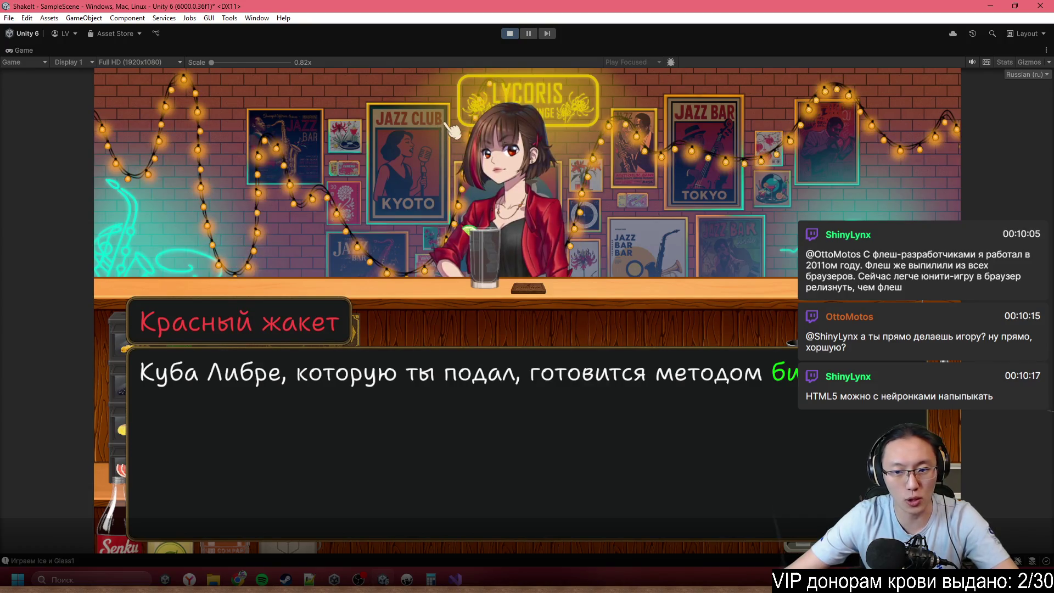
pyautogui.click(459, 136)
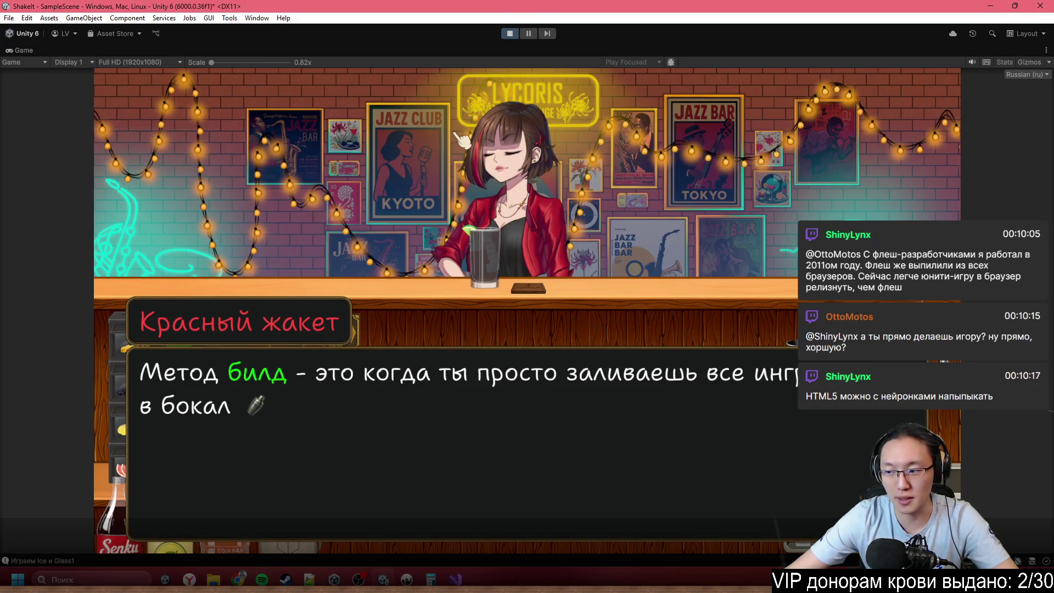
pyautogui.click(459, 137)
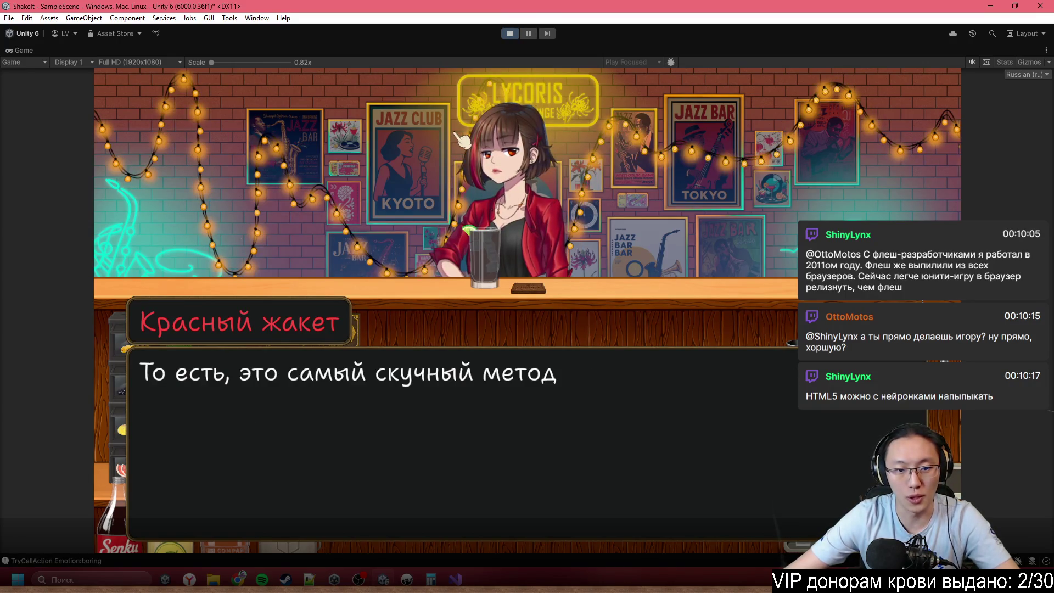
pyautogui.click(458, 136)
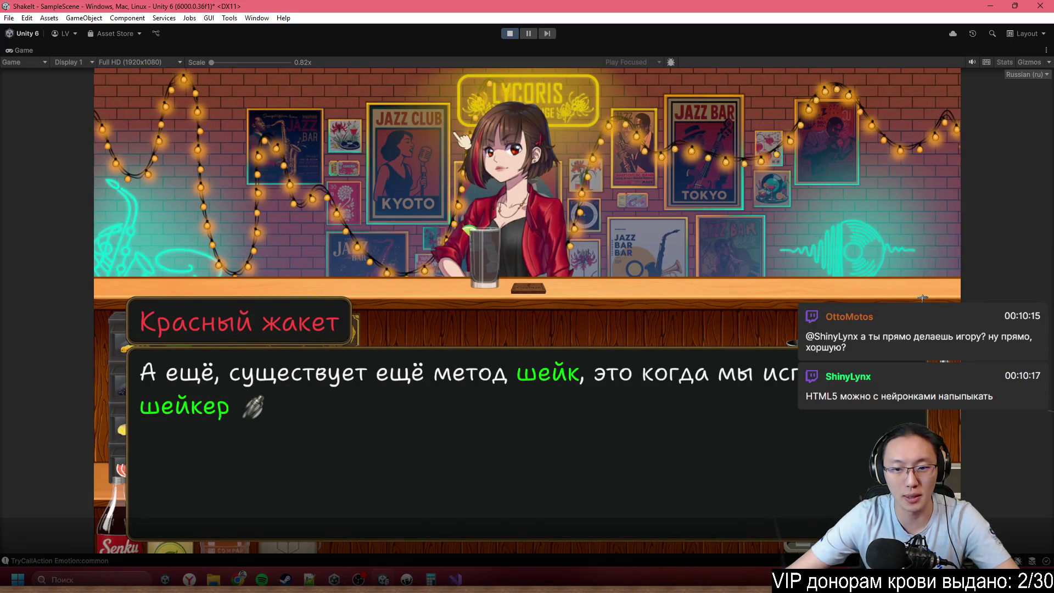
pyautogui.click(922, 297)
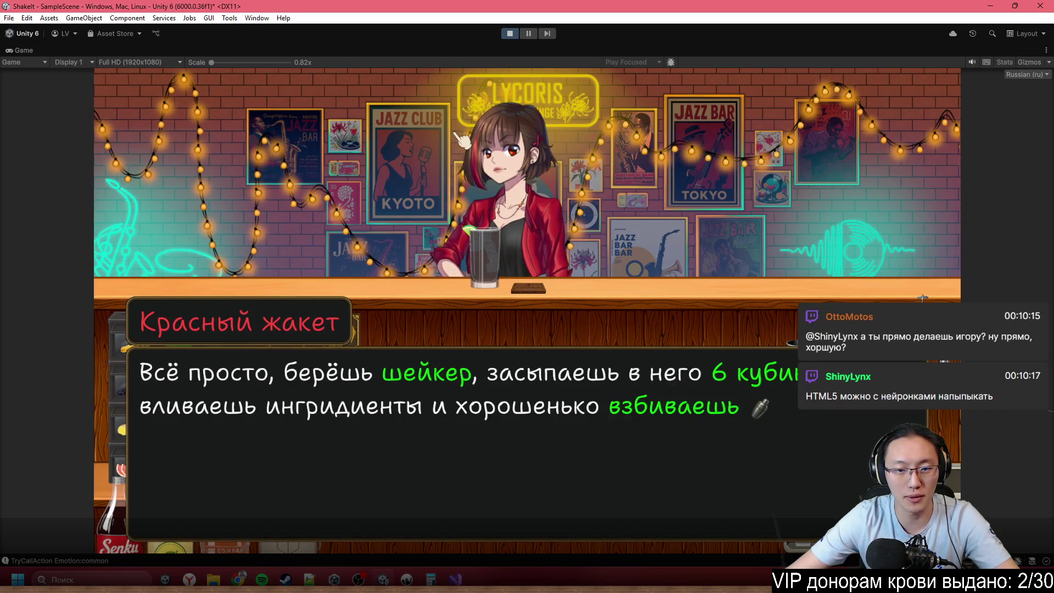
pyautogui.click(922, 297)
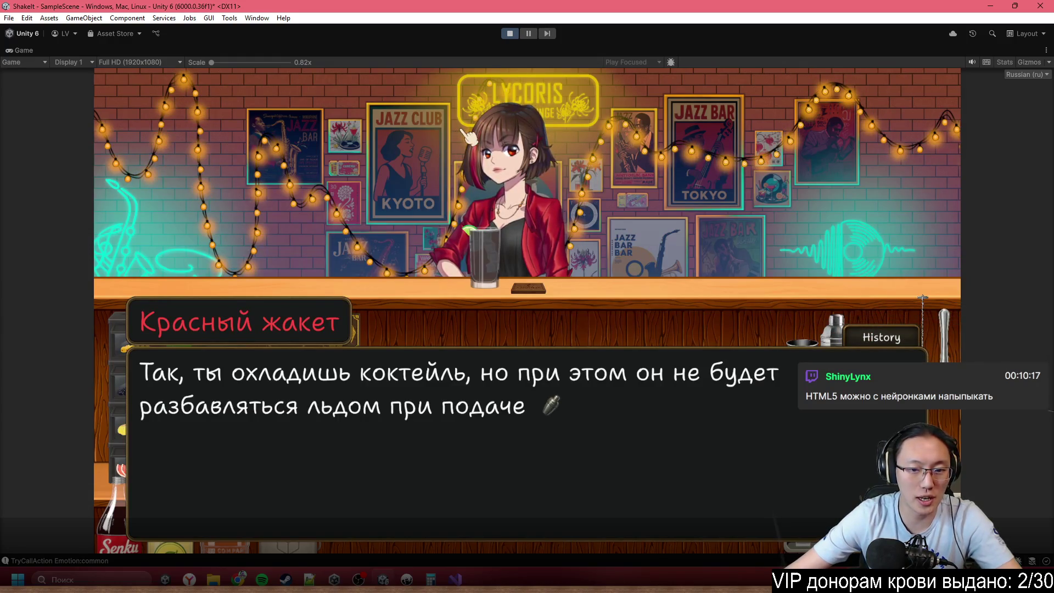
pyautogui.click(922, 297)
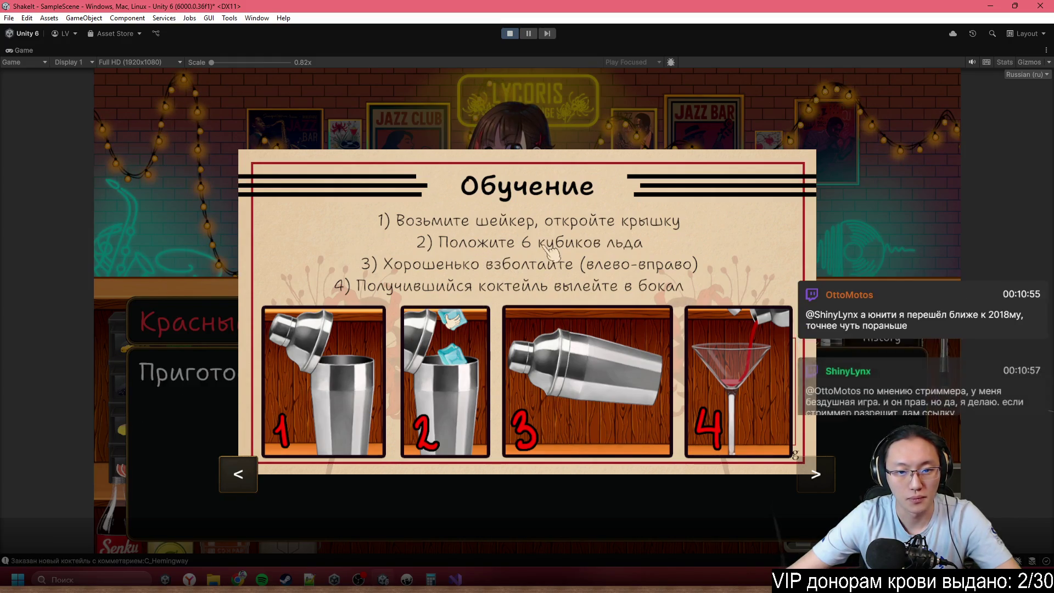
pyautogui.click(339, 418)
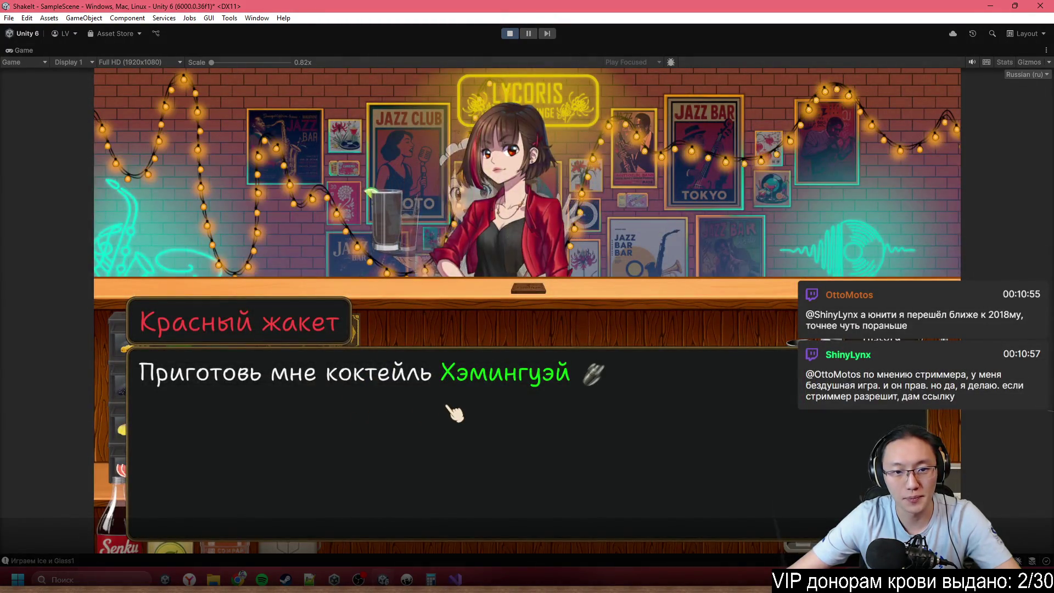
# - View the Cuba Libre receipt, then put the bill folder away
pyautogui.rightClick(528, 294)
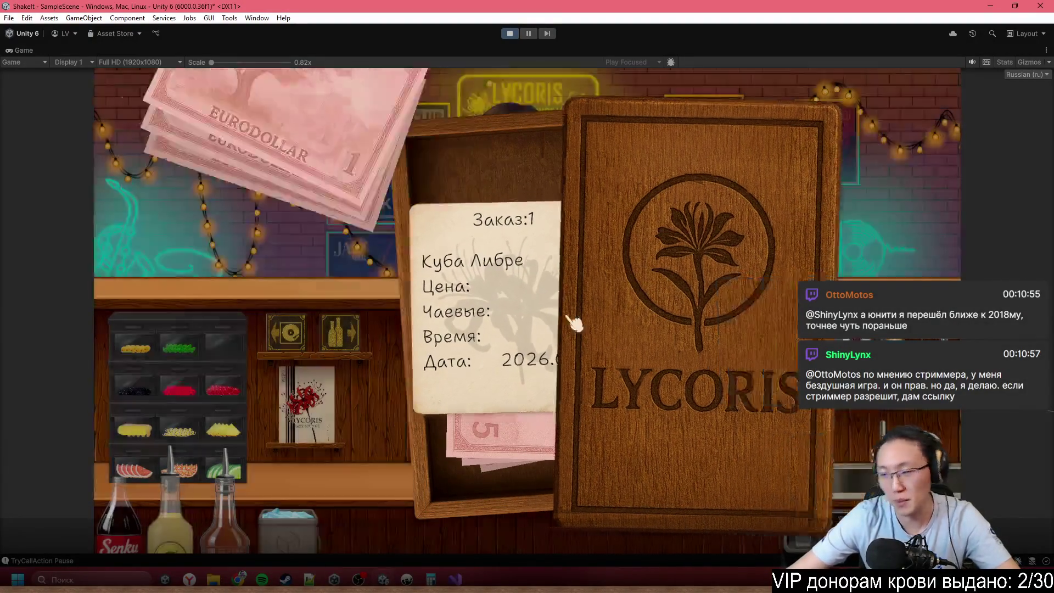
pyautogui.click(570, 321)
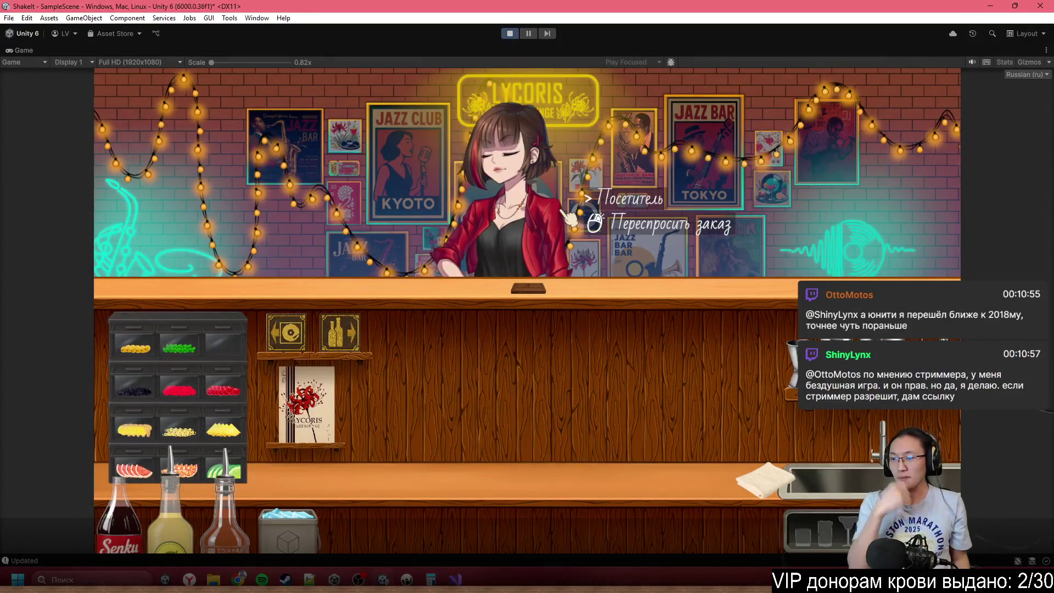
pyautogui.click(571, 218)
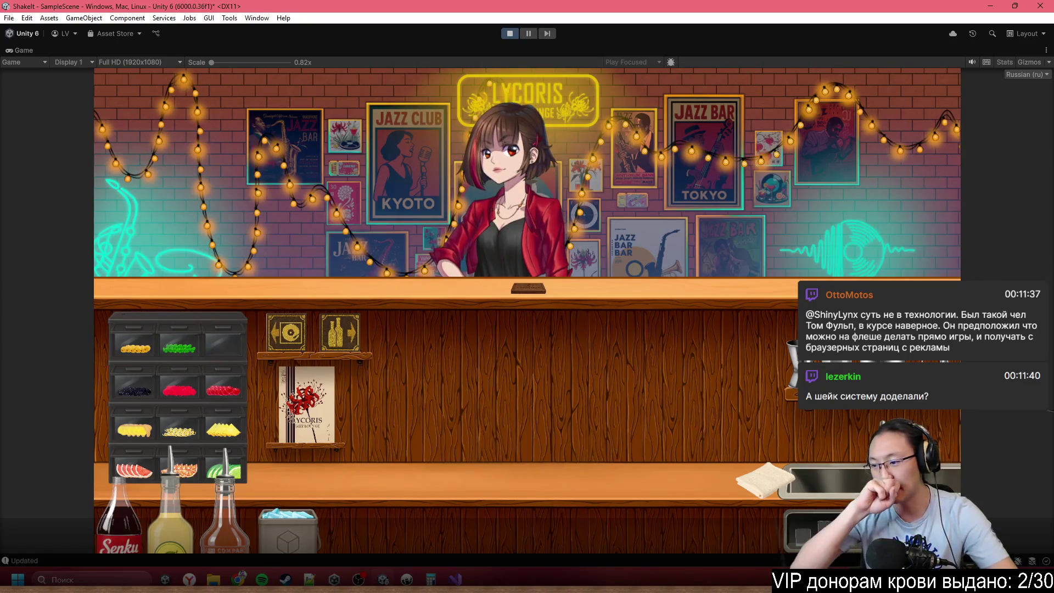
# - Show the Забрать/Посмотреть options for the bill on the counter
pyautogui.click(615, 362)
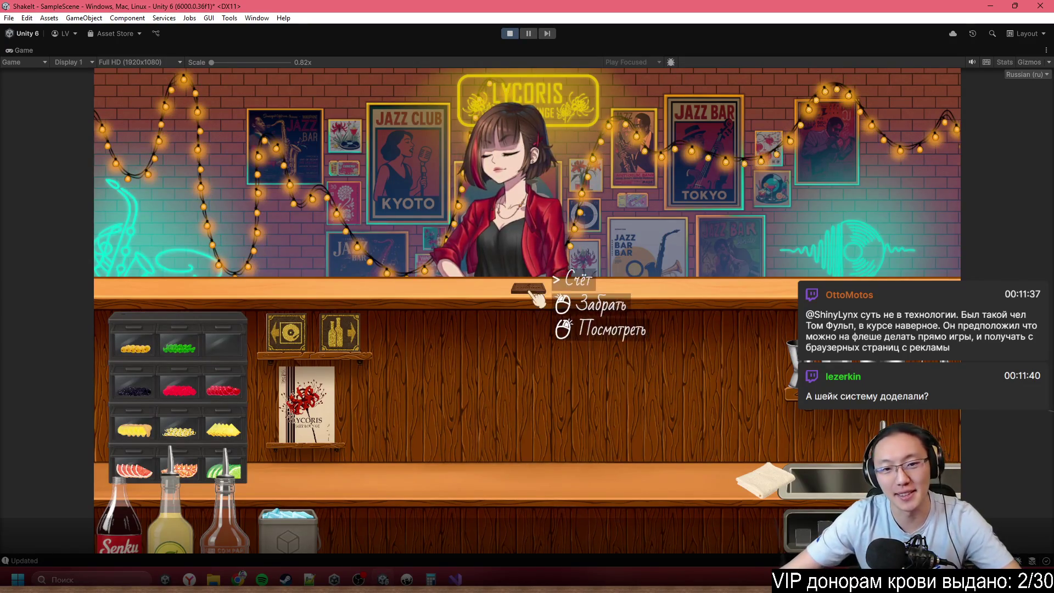
# - Take the bill, then look up the Хэмингуэй recipe under Все коктейли in the recipe book
pyautogui.click(598, 301)
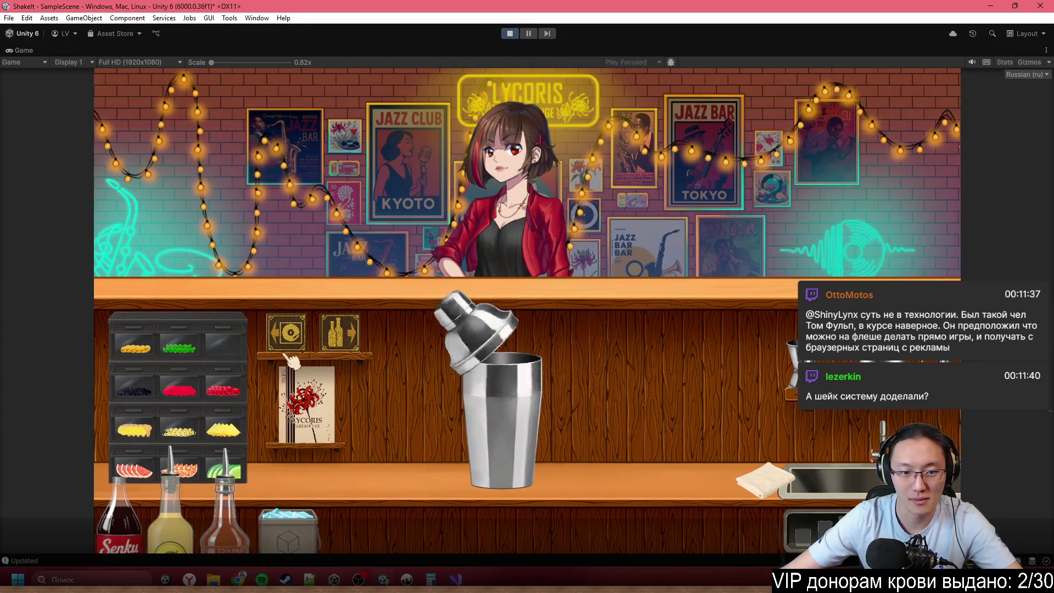
pyautogui.click(306, 405)
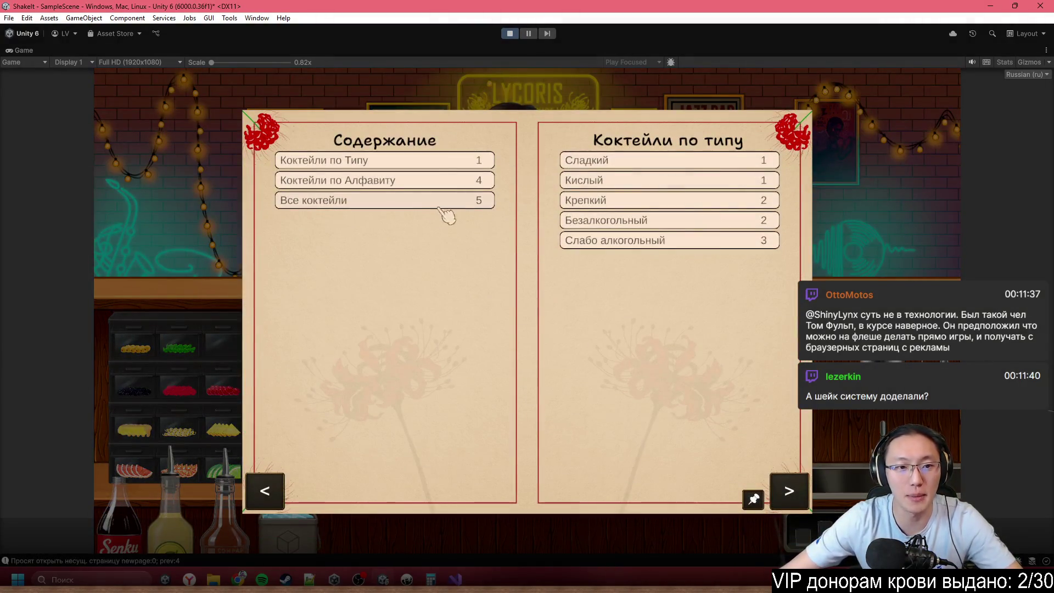
pyautogui.click(437, 182)
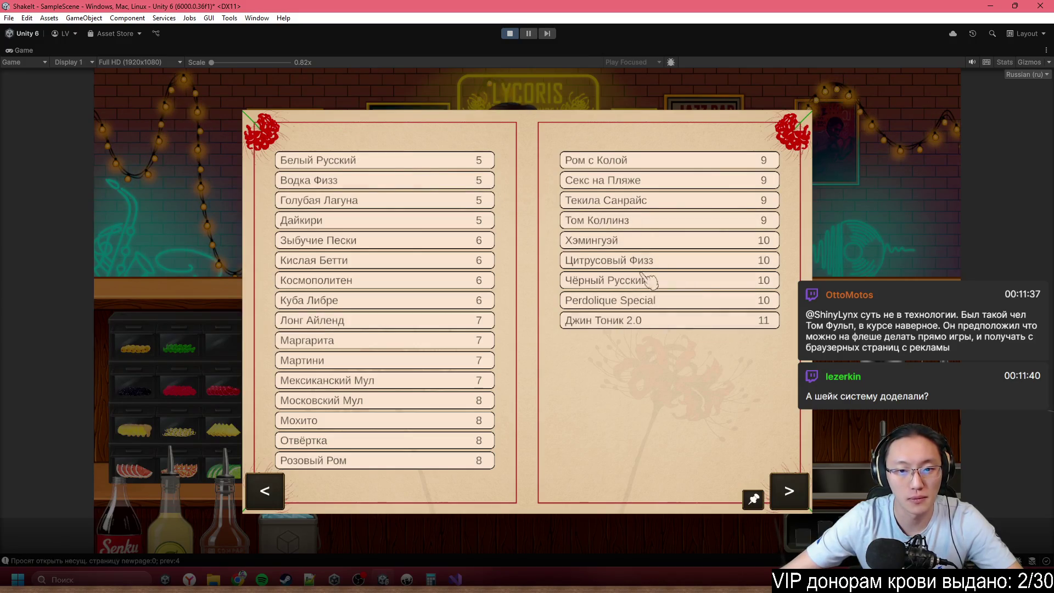
pyautogui.click(627, 244)
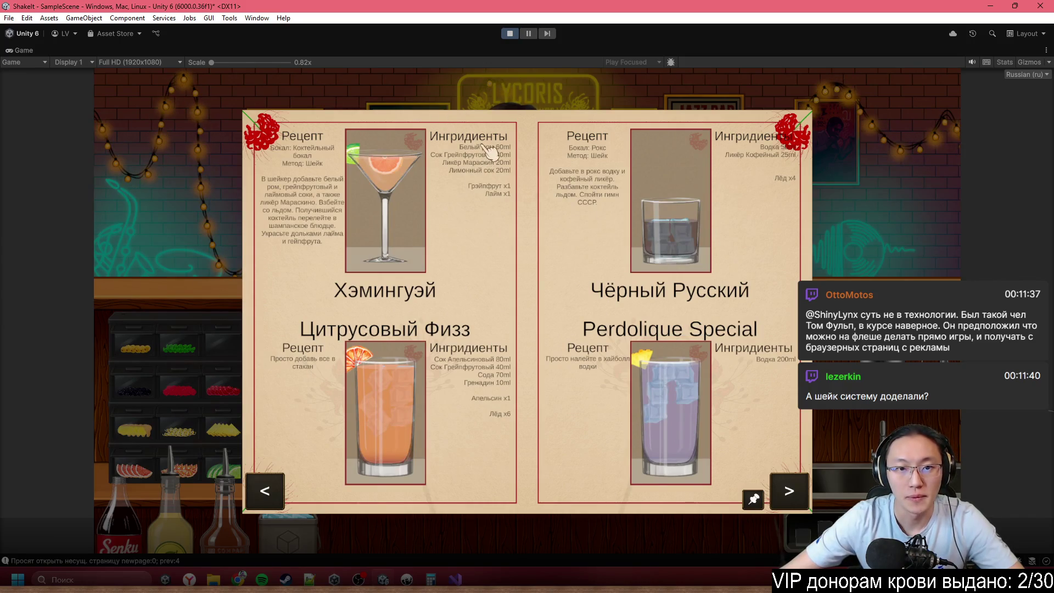
pyautogui.press('Escape')
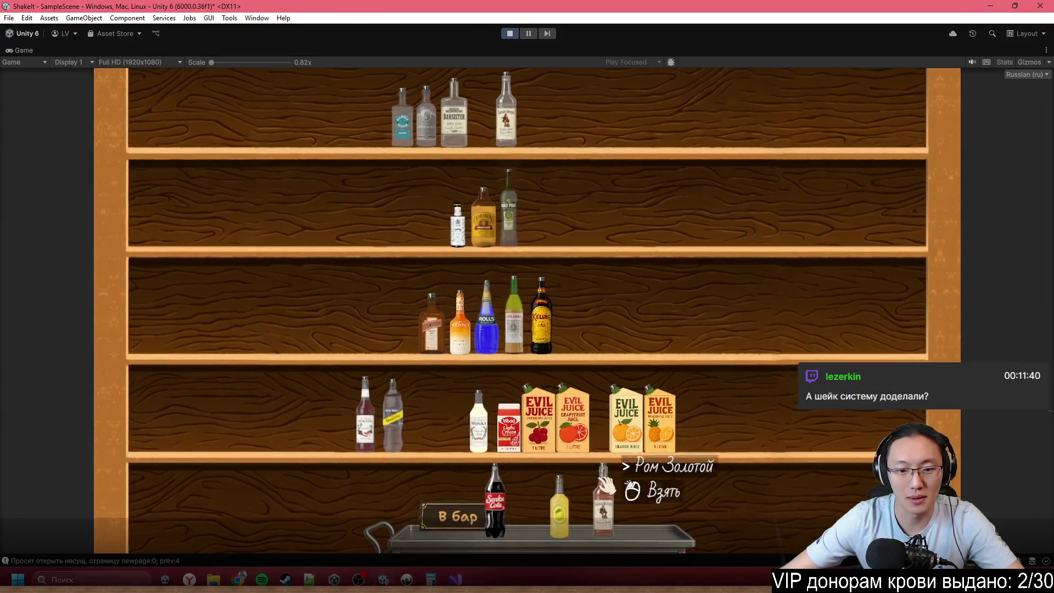
# - Swap the cola for white rum, grapefruit juice and a brown bottle on the tray, and bring them to the bar
pyautogui.click(511, 506)
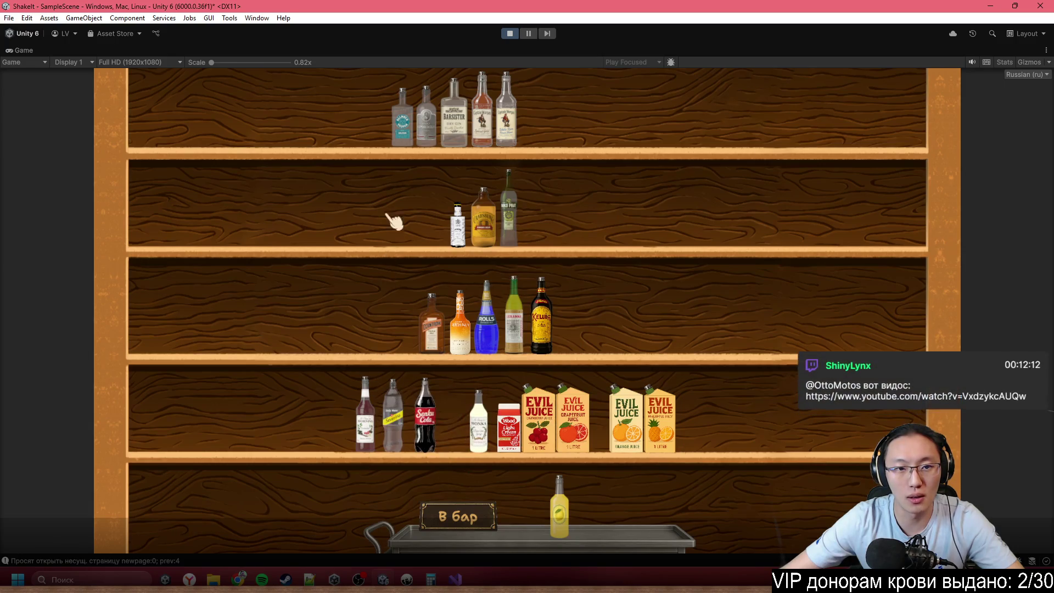
pyautogui.moveTo(505, 118); pyautogui.dragTo(606, 483)
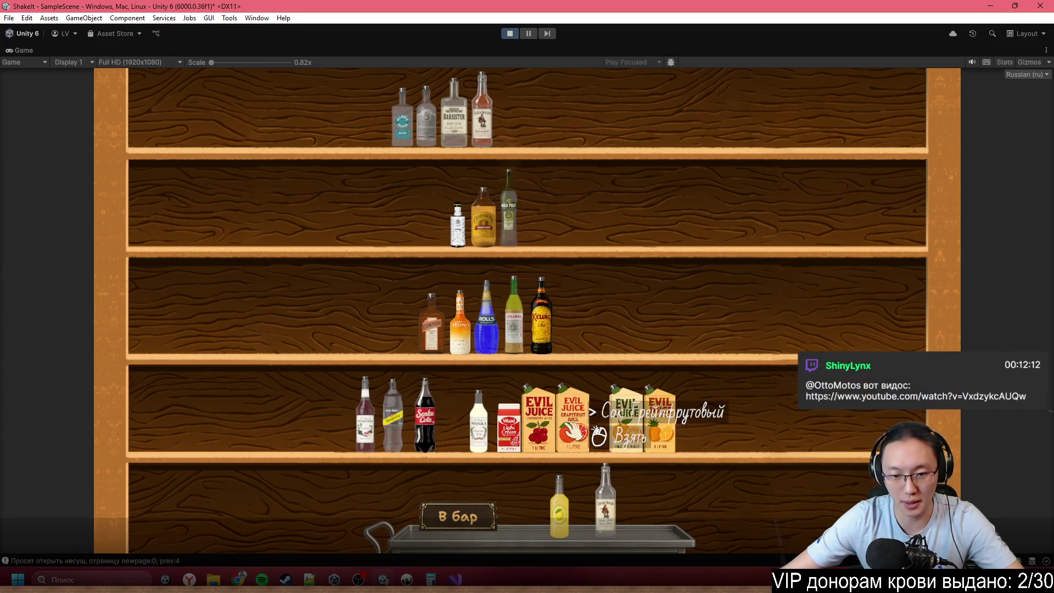
pyautogui.moveTo(572, 417); pyautogui.dragTo(646, 503)
pyautogui.click(645, 502)
pyautogui.click(431, 324)
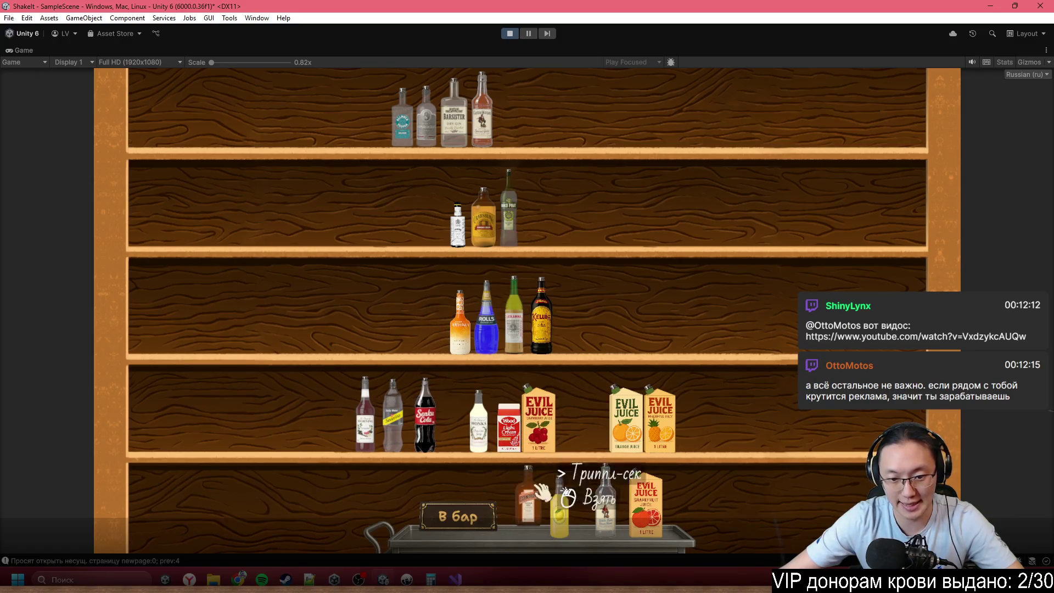
pyautogui.click(529, 502)
pyautogui.click(456, 518)
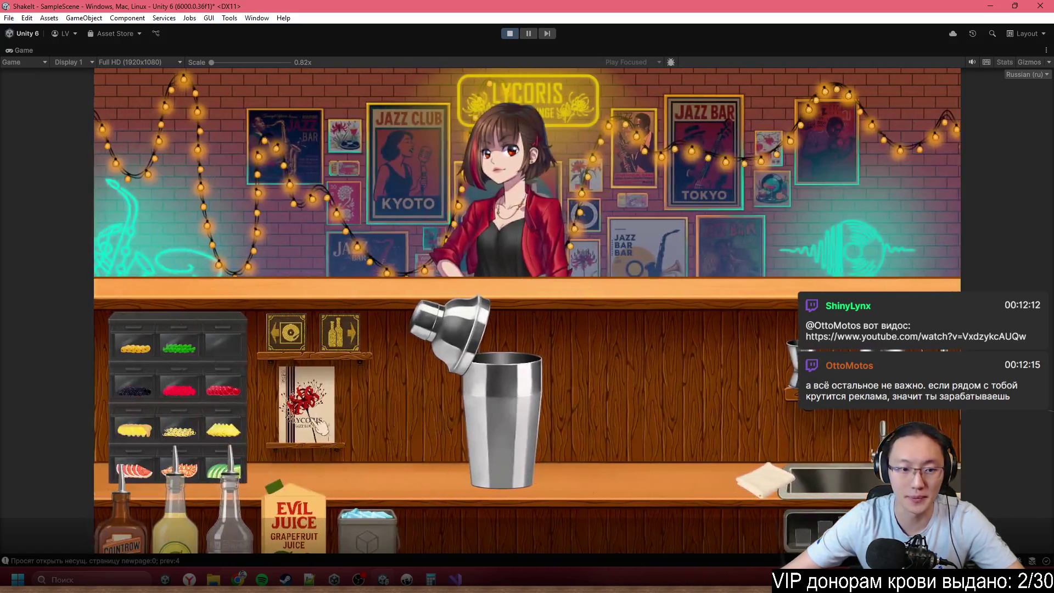
pyautogui.click(617, 313)
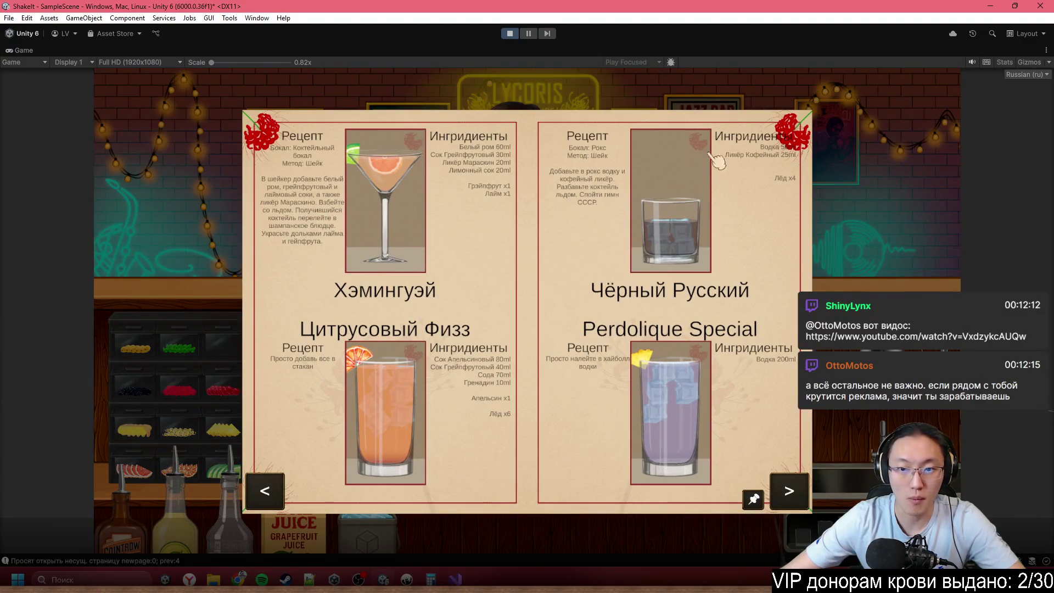
pyautogui.click(877, 144)
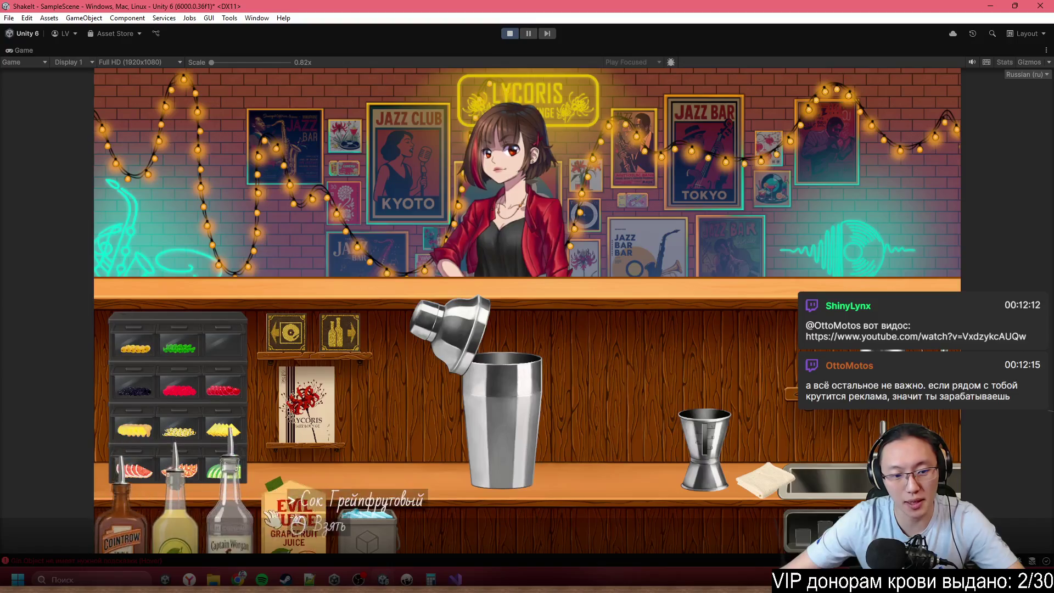
# - Measure white rum in the jigger, tip it into the shaker, and recheck the recipe
pyautogui.click(244, 497)
pyautogui.click(784, 327)
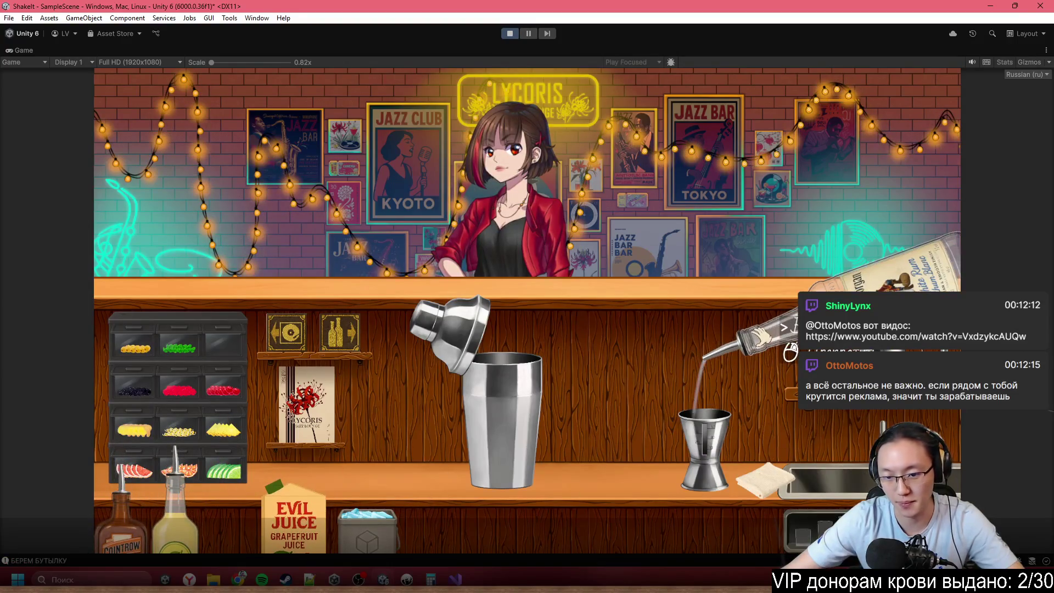
pyautogui.moveTo(784, 327); pyautogui.dragTo(794, 280)
pyautogui.click(794, 281)
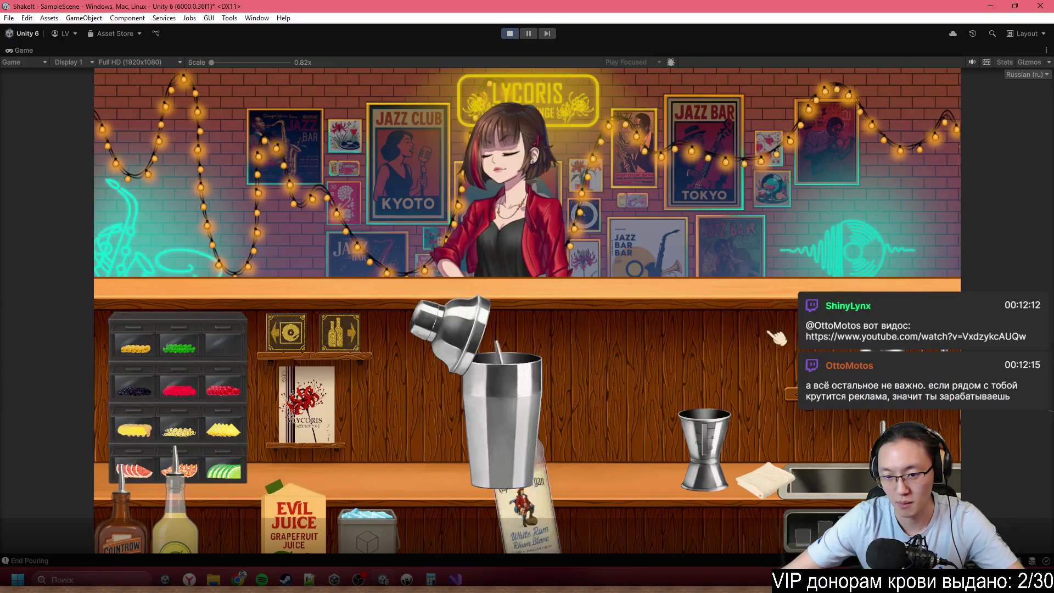
pyautogui.click(705, 445)
pyautogui.click(562, 269)
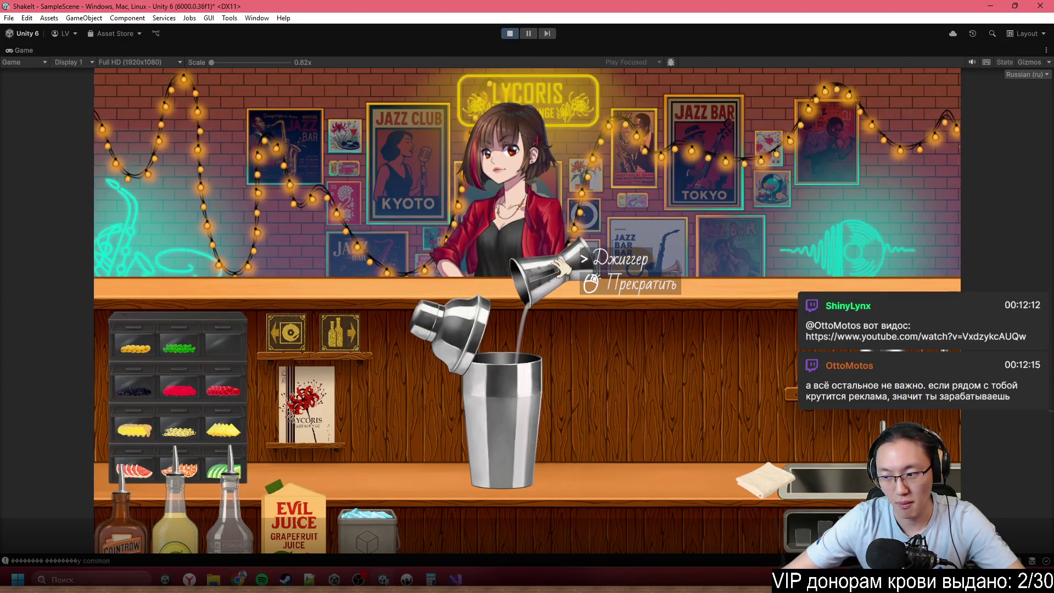
pyautogui.click(563, 268)
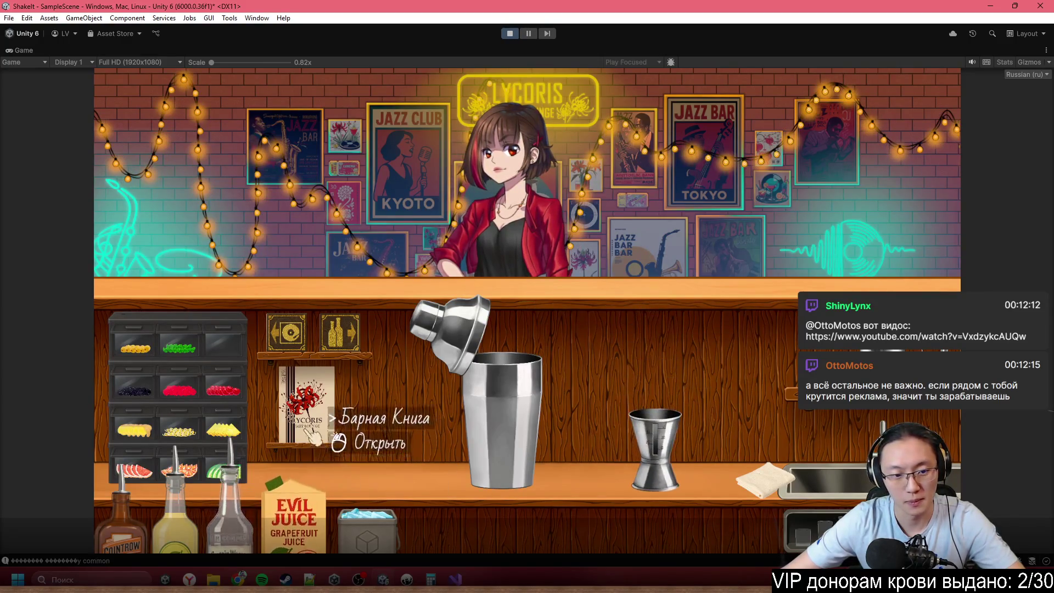
pyautogui.click(315, 425)
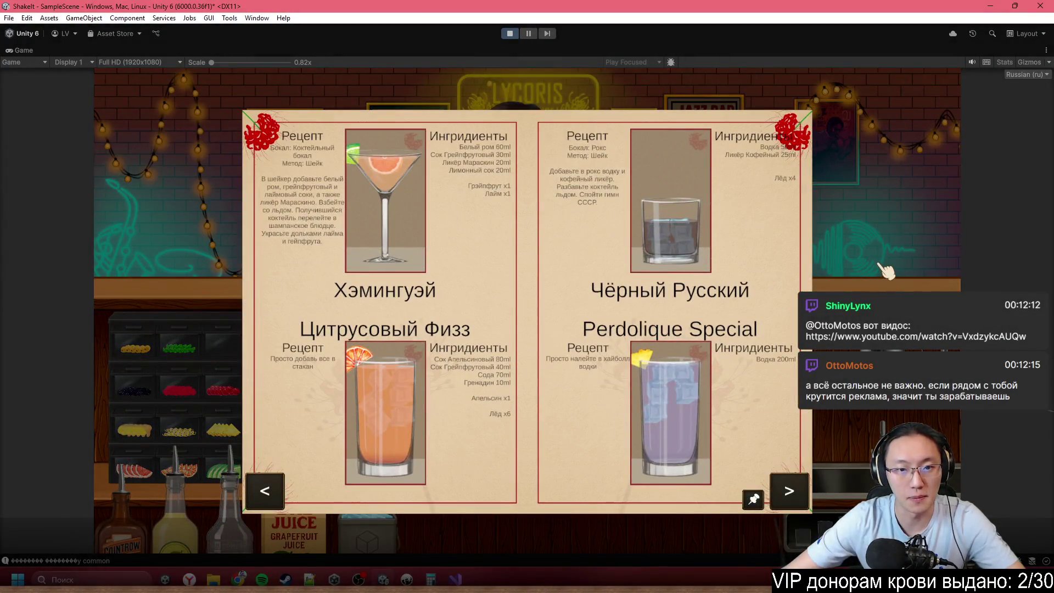
pyautogui.click(875, 207)
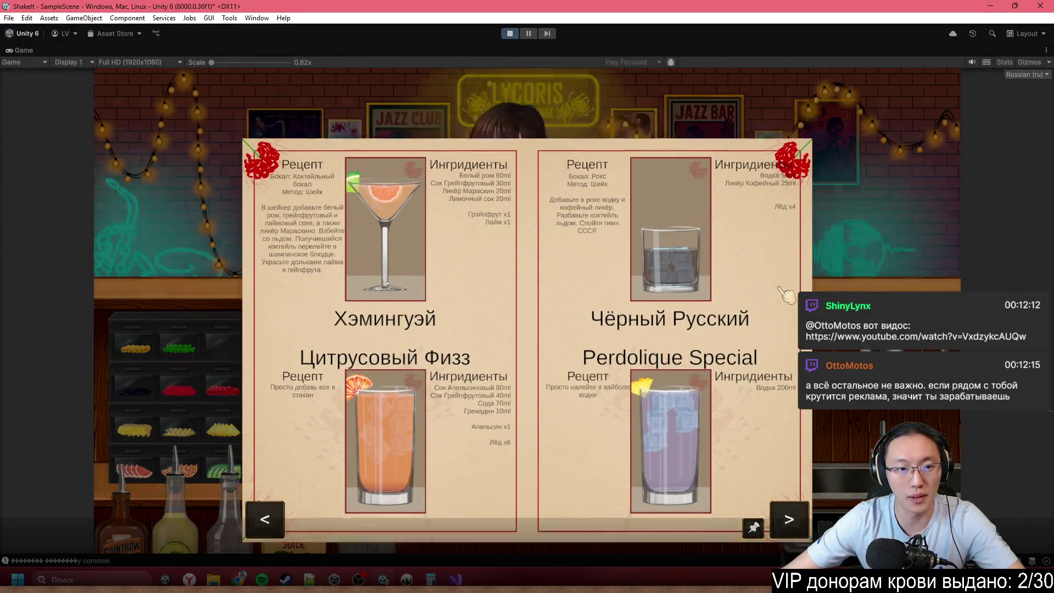
# - Pour triple sec and grapefruit juice through the jigger into the shaker, then check the recipe again
pyautogui.moveTo(124, 538); pyautogui.dragTo(725, 331)
pyautogui.moveTo(294, 521)
pyautogui.mouseDown()
pyautogui.moveTo(294, 439)
pyautogui.moveTo(713, 318)
pyautogui.mouseUp()
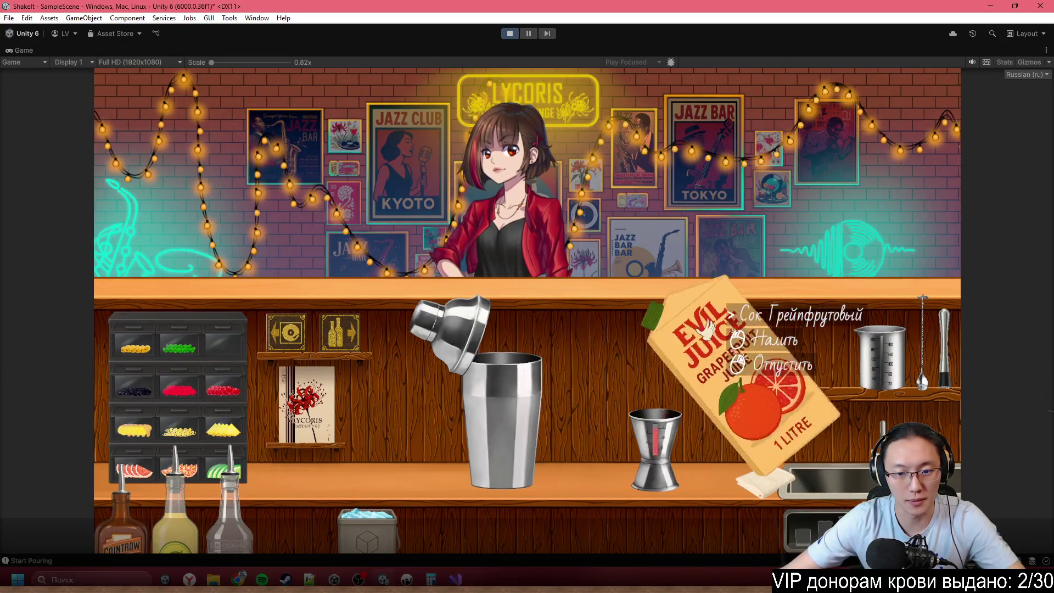
pyautogui.moveTo(653, 439)
pyautogui.mouseDown()
pyautogui.moveTo(568, 274)
pyautogui.moveTo(567, 217)
pyautogui.mouseUp()
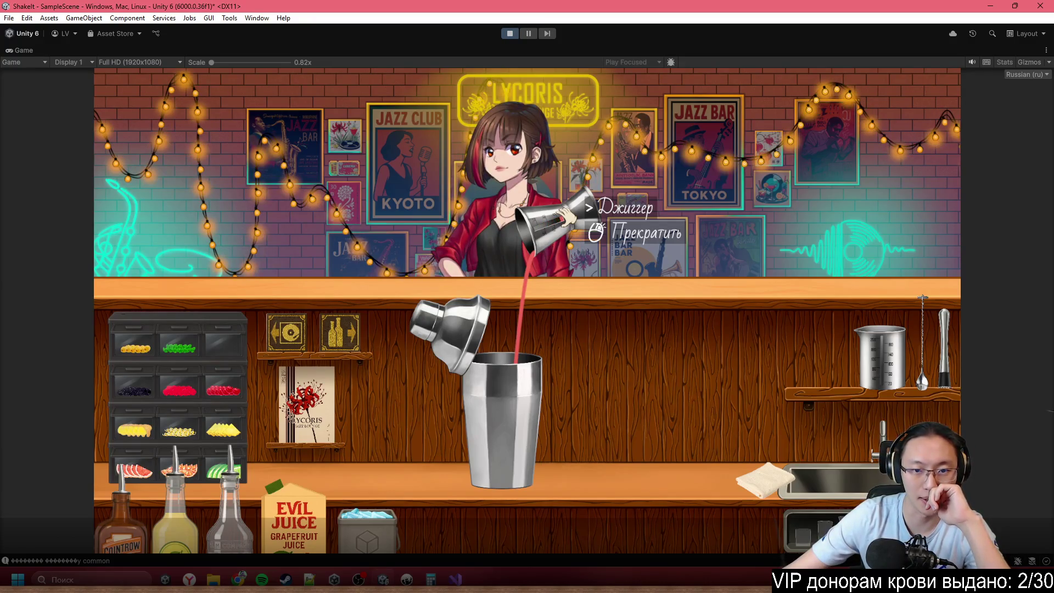
pyautogui.click(568, 217)
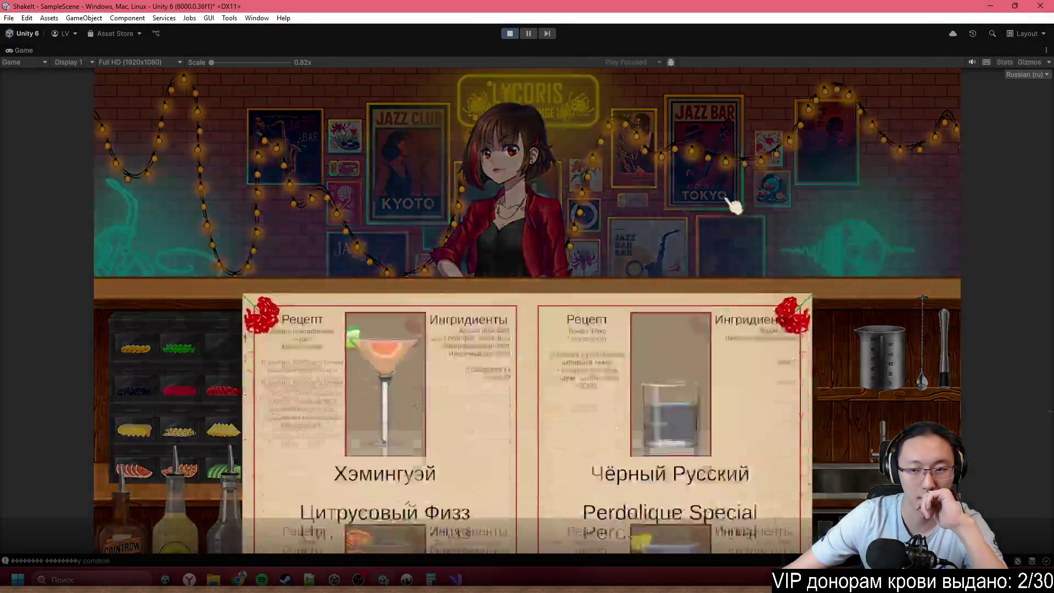
pyautogui.click(835, 201)
# - Add jigger-measured lemon juice and ice cubes to the shaker, then show the dialogue history
pyautogui.click(175, 516)
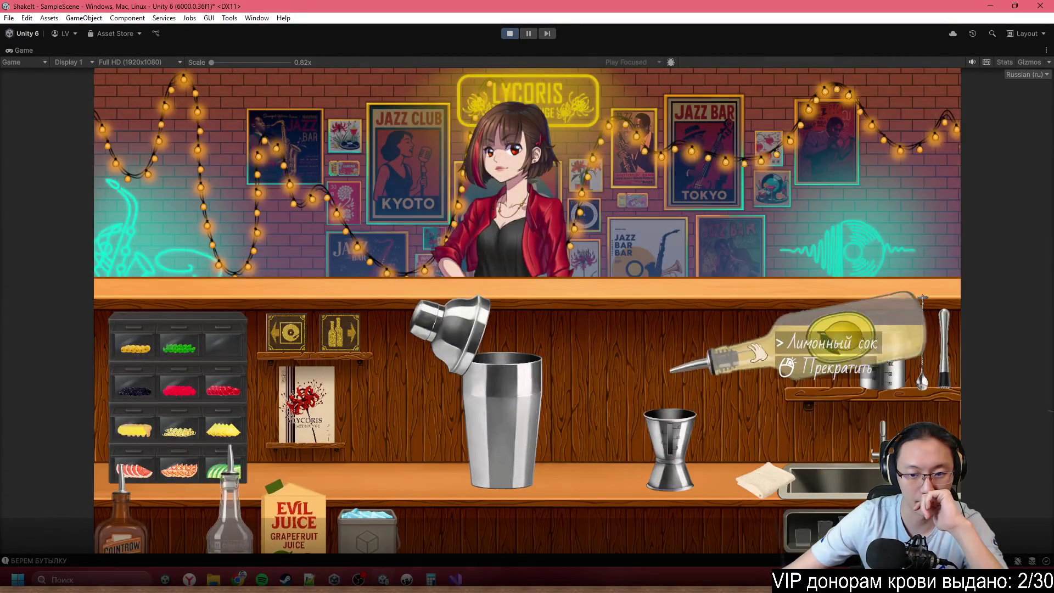
pyautogui.click(758, 351)
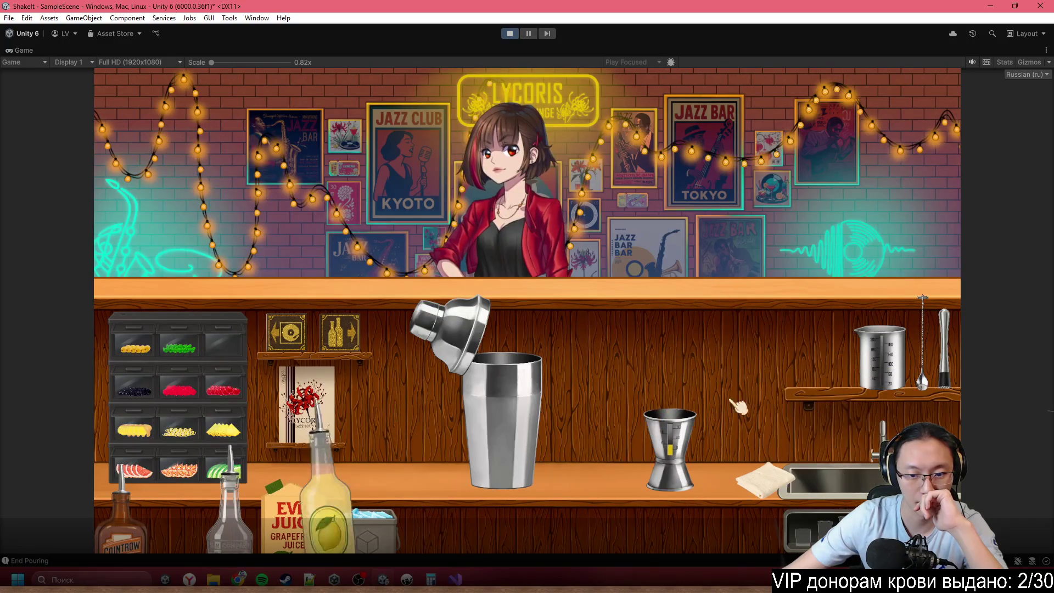
pyautogui.click(670, 445)
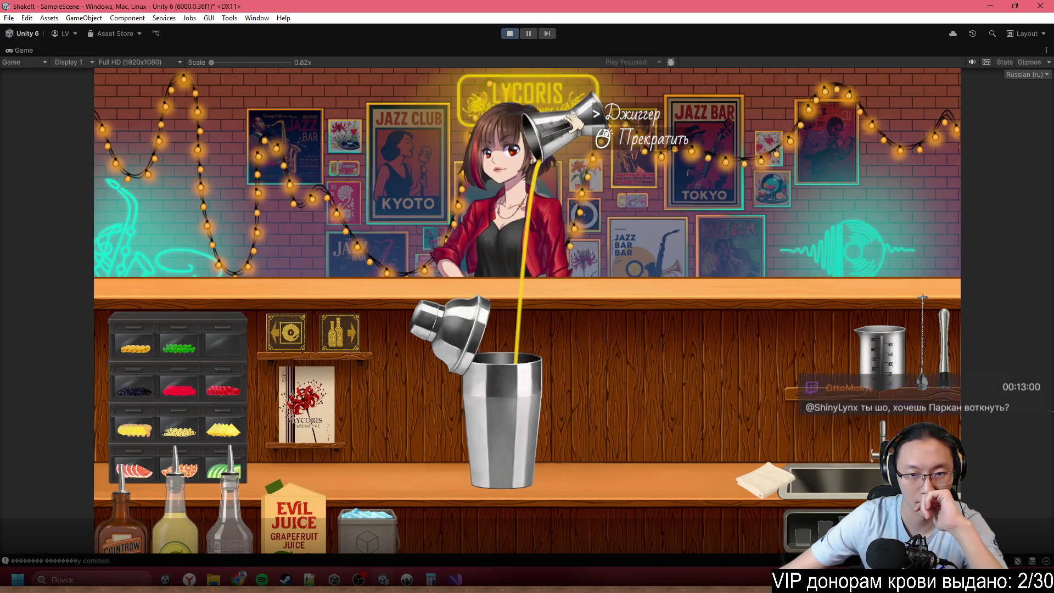
pyautogui.click(813, 461)
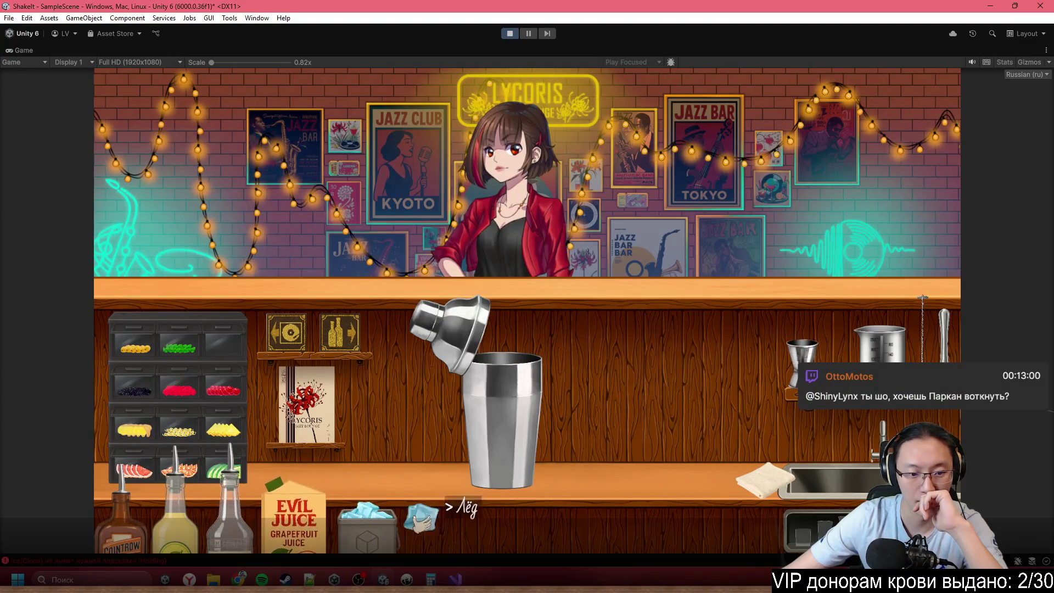
pyautogui.click(370, 527)
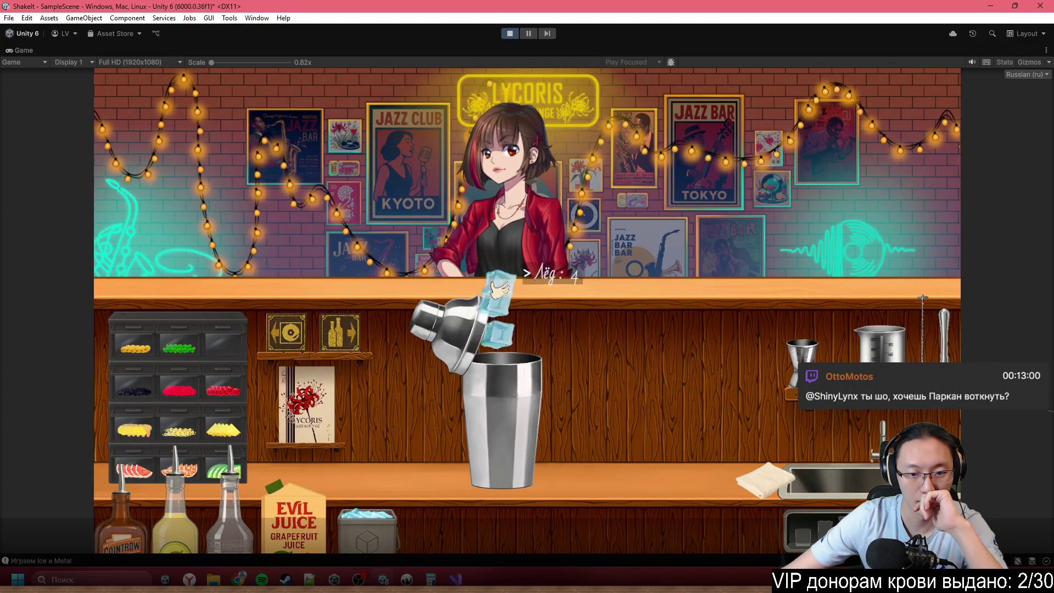
pyautogui.press('Tab')
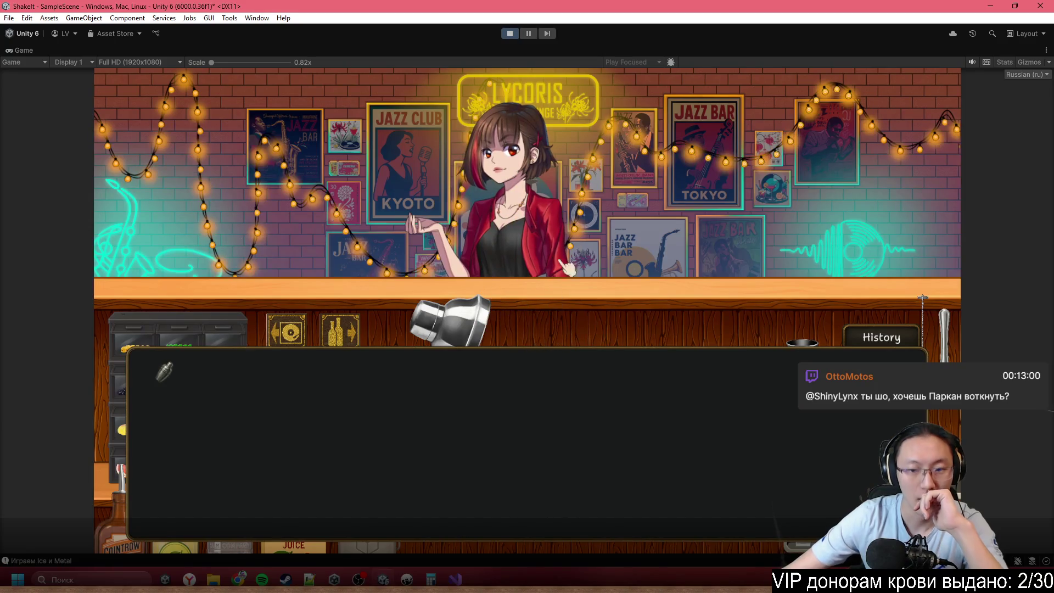
# - Shake the drink, set the shaker on the bar, and place a coupe glass on the counter
pyautogui.press('Tab')
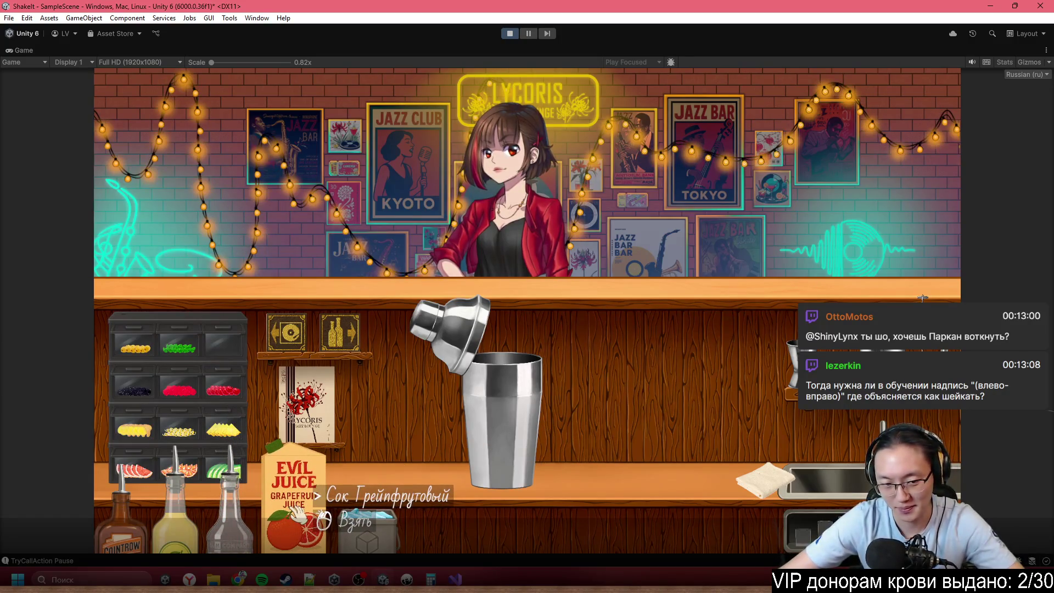
pyautogui.click(466, 384)
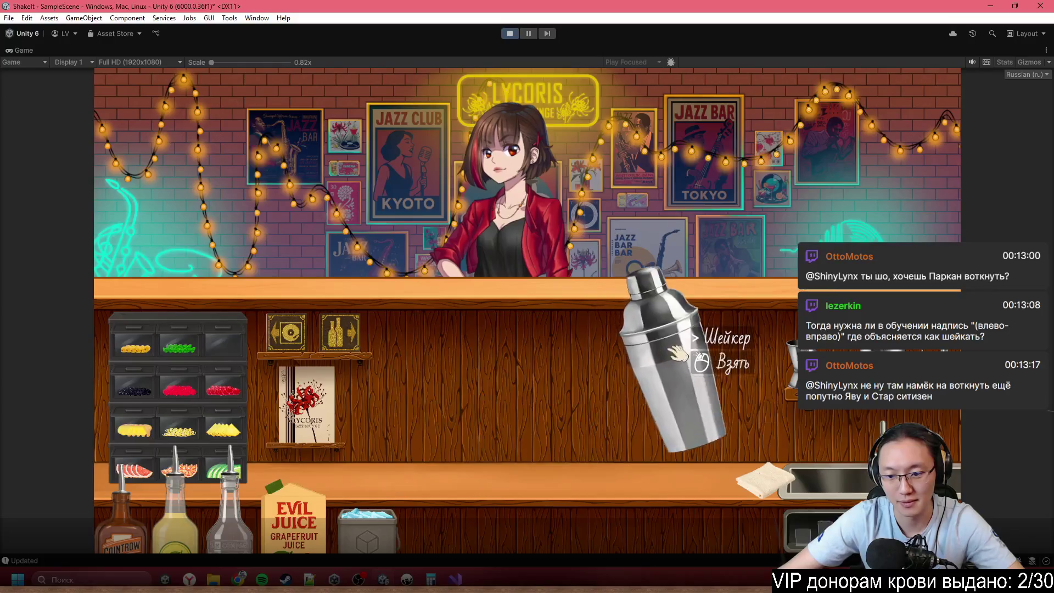
pyautogui.rightClick(668, 356)
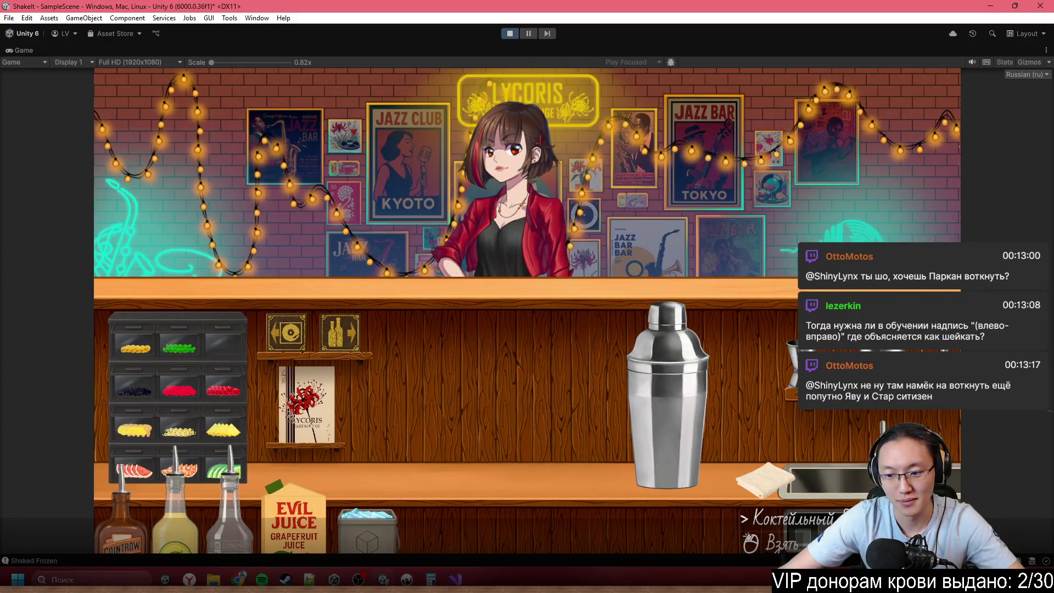
pyautogui.click(743, 519)
pyautogui.rightClick(477, 415)
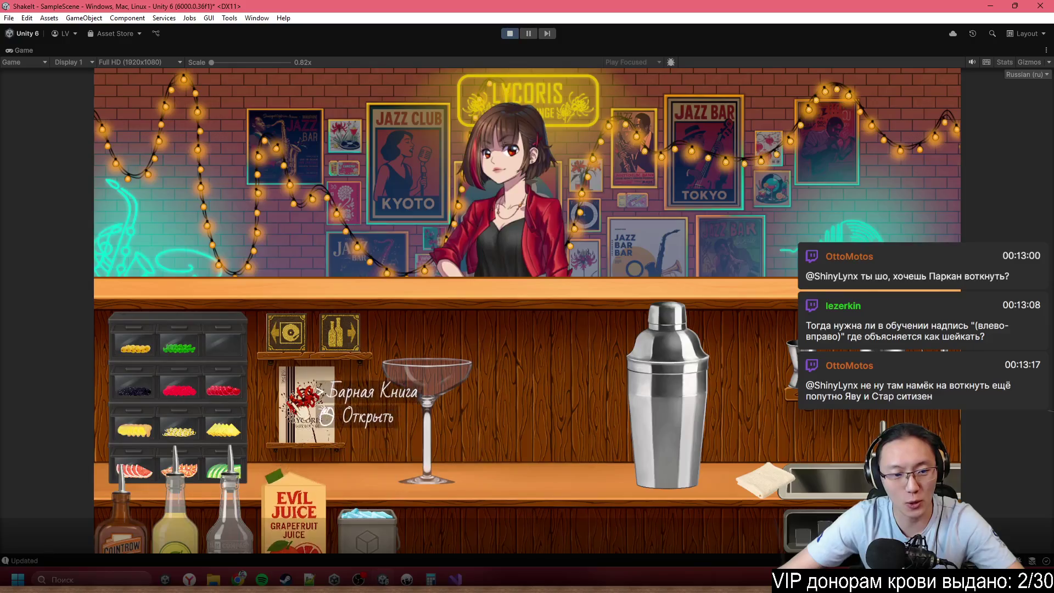
# - After checking the recipe, place a cocktail glass on the counter and pour the pink mix into it
pyautogui.click(308, 406)
pyautogui.rightClick(388, 380)
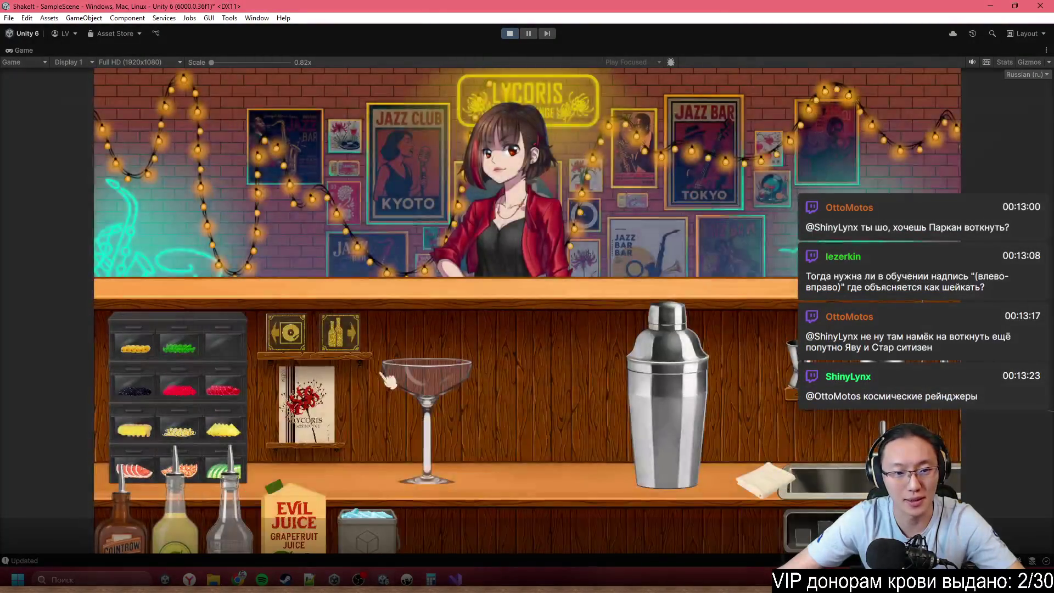
pyautogui.scroll(-3, 801, 477)
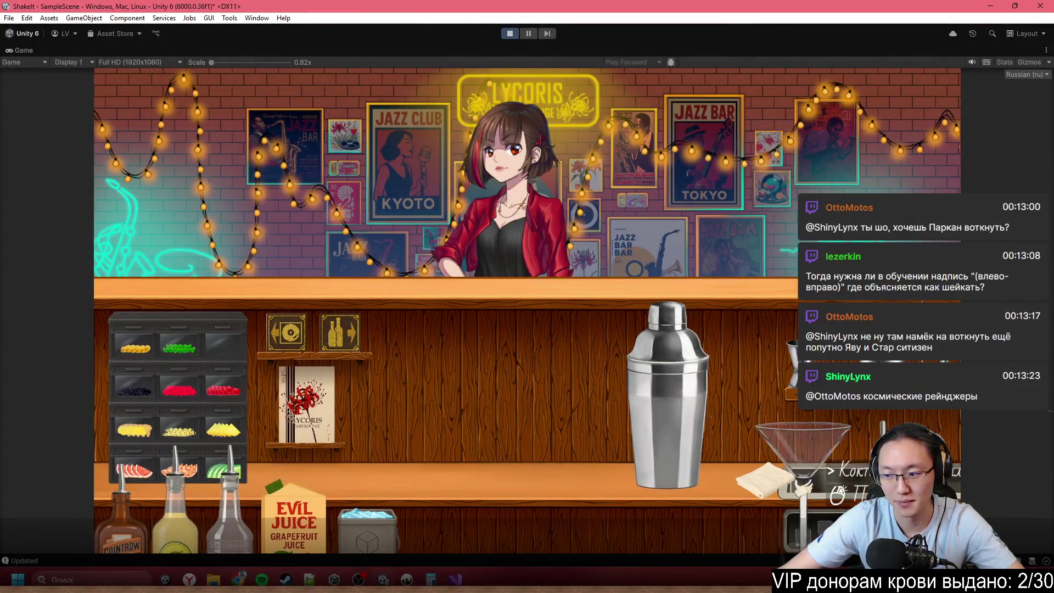
pyautogui.click(803, 484)
pyautogui.rightClick(450, 384)
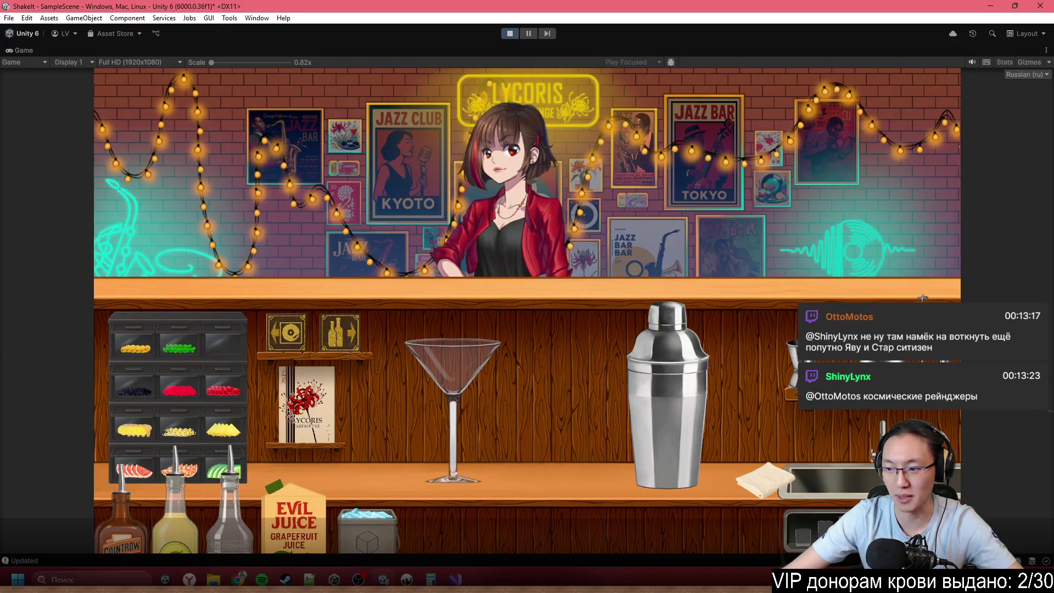
pyautogui.click(667, 384)
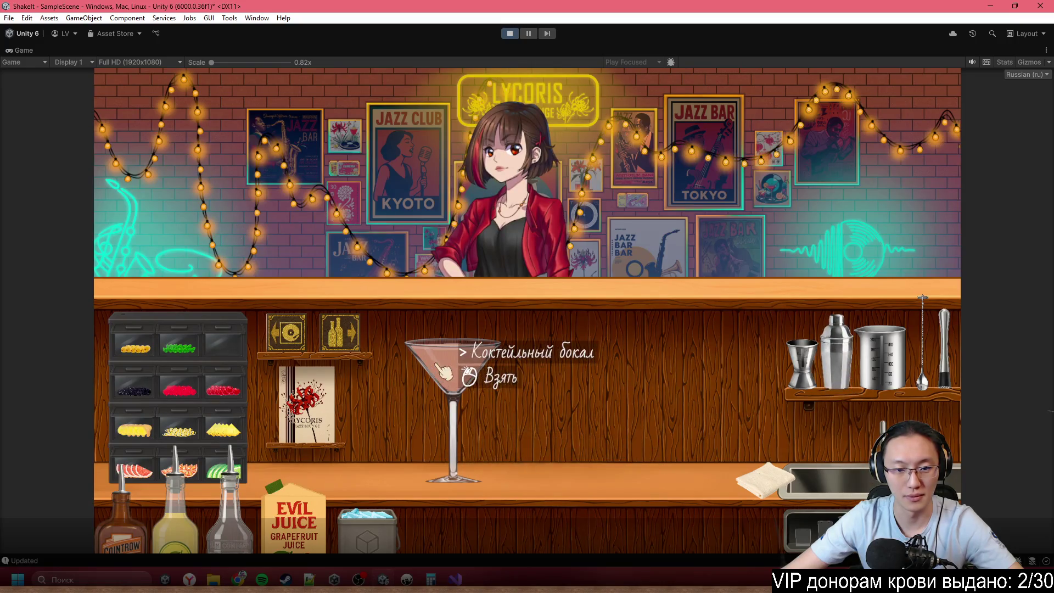
# - Garnish the cocktail with a grapefruit slice and a lime wedge on the rim
pyautogui.click(306, 403)
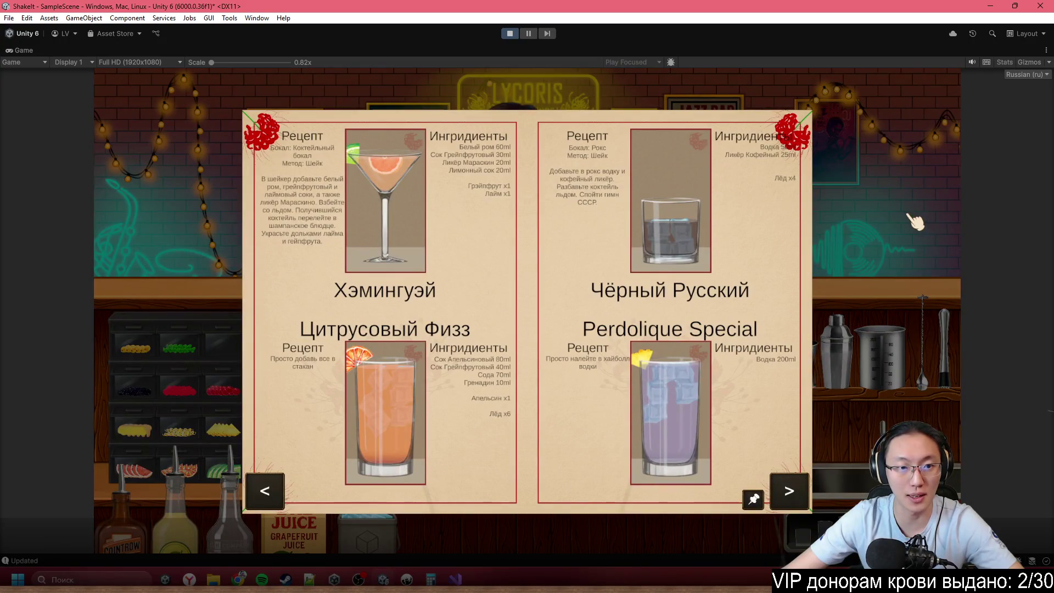
pyautogui.click(741, 229)
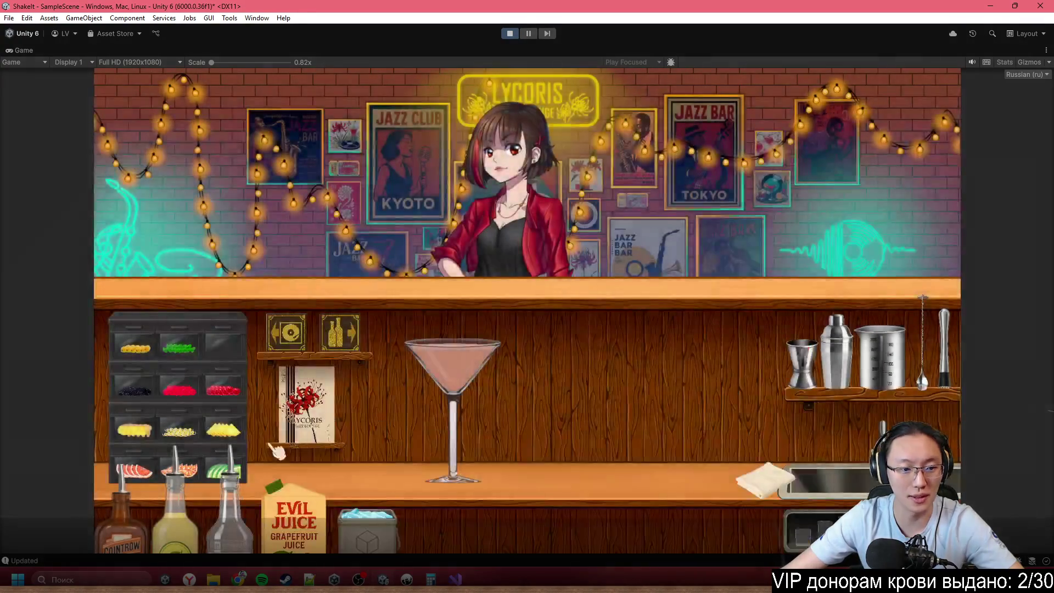
pyautogui.click(140, 469)
pyautogui.click(447, 220)
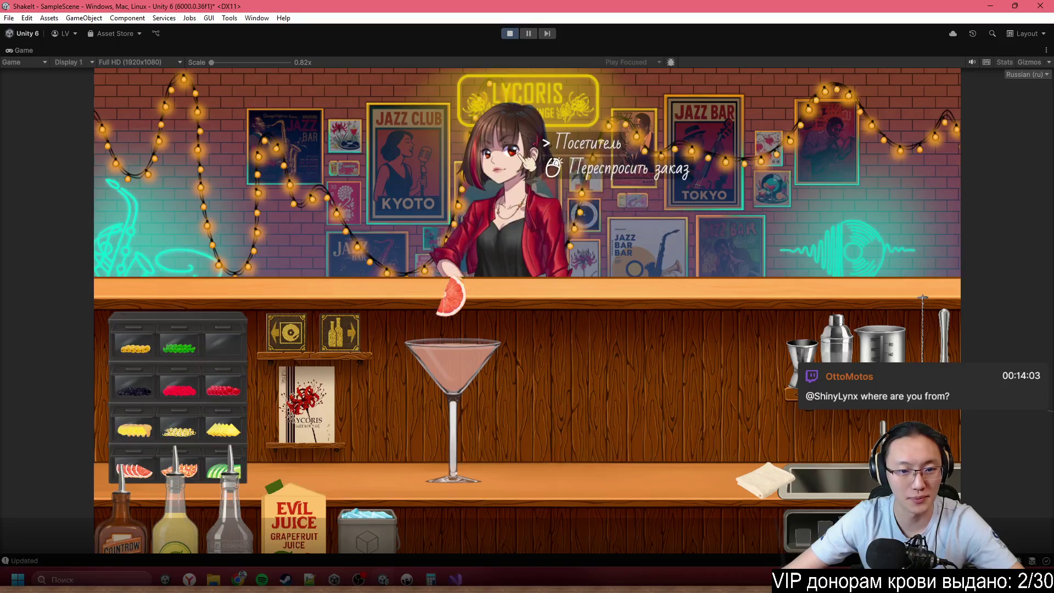
pyautogui.click(212, 469)
pyautogui.click(447, 362)
# - Carry the finished cocktail onto the bar top and stop the play-test
pyautogui.click(303, 409)
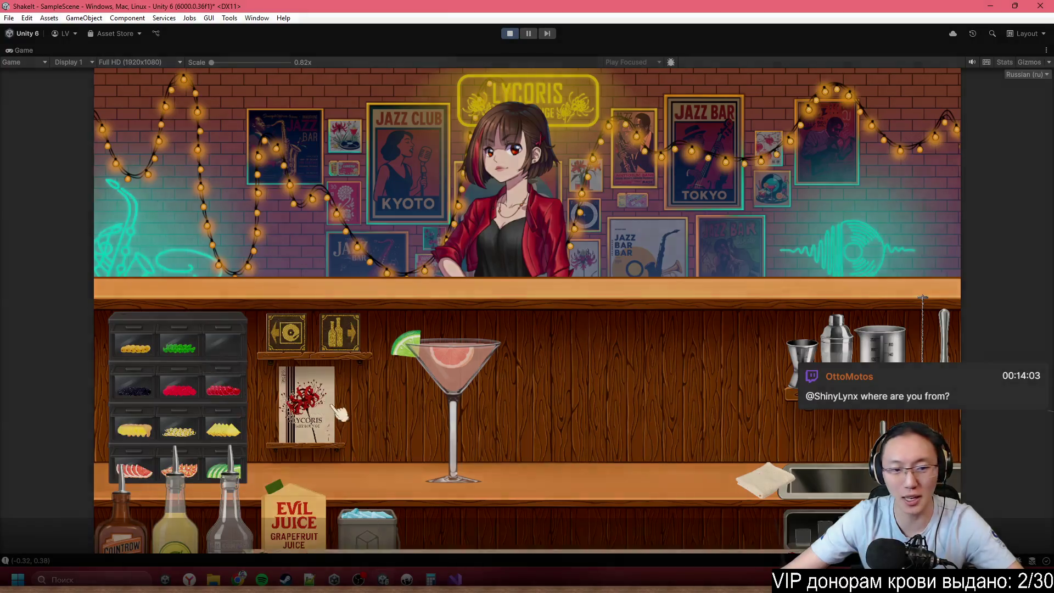
pyautogui.click(860, 164)
pyautogui.moveTo(447, 357)
pyautogui.mouseDown()
pyautogui.moveTo(511, 302)
pyautogui.moveTo(510, 252)
pyautogui.mouseUp()
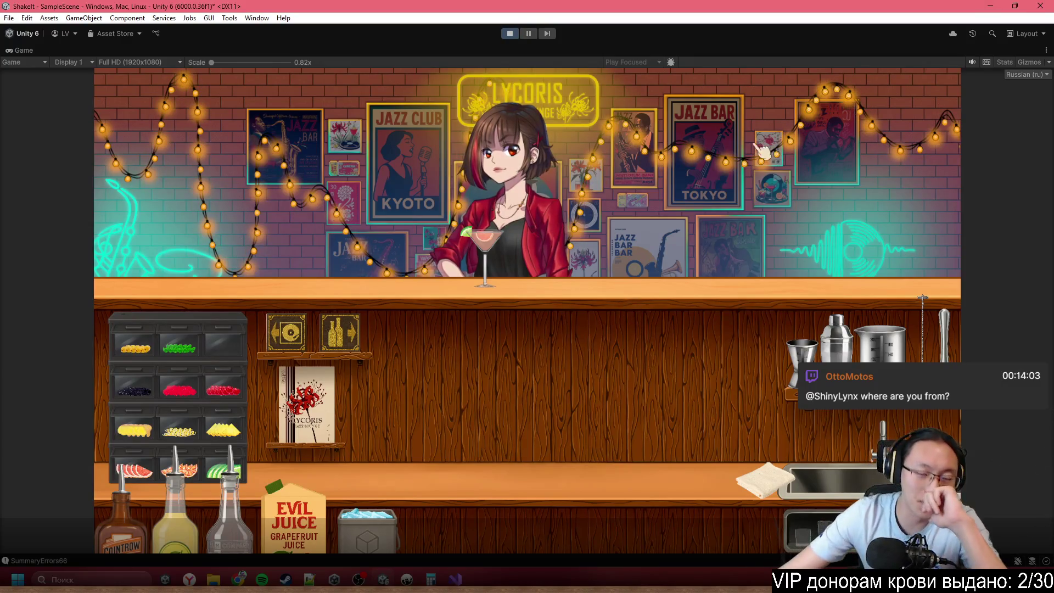
pyautogui.click(509, 34)
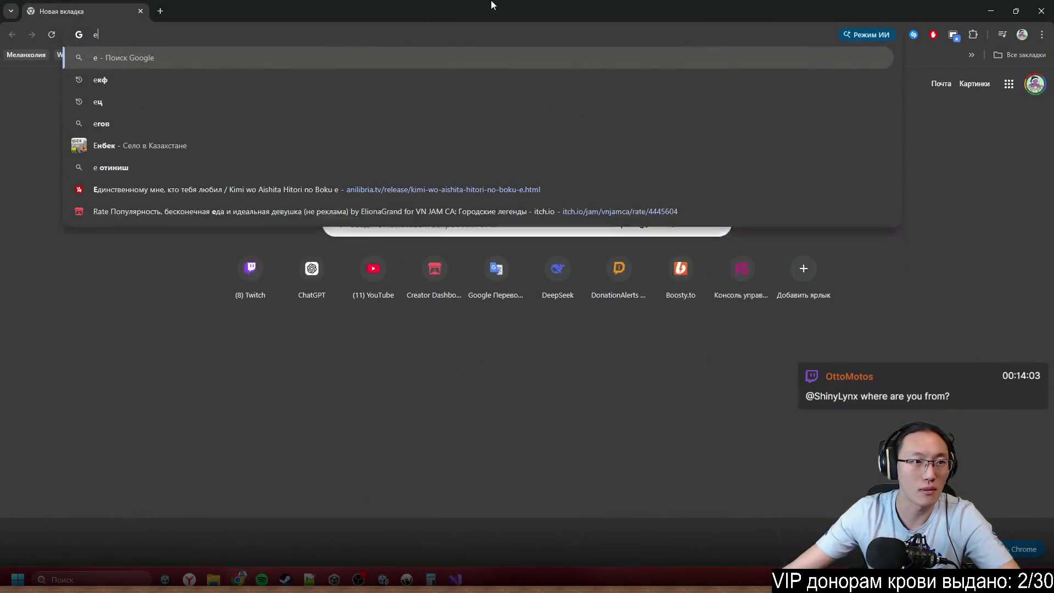
# - Open the Lycoris Trello board and type a bug note into a new Road to xkoster card
pyautogui.write('tr')
pyautogui.press('Return')
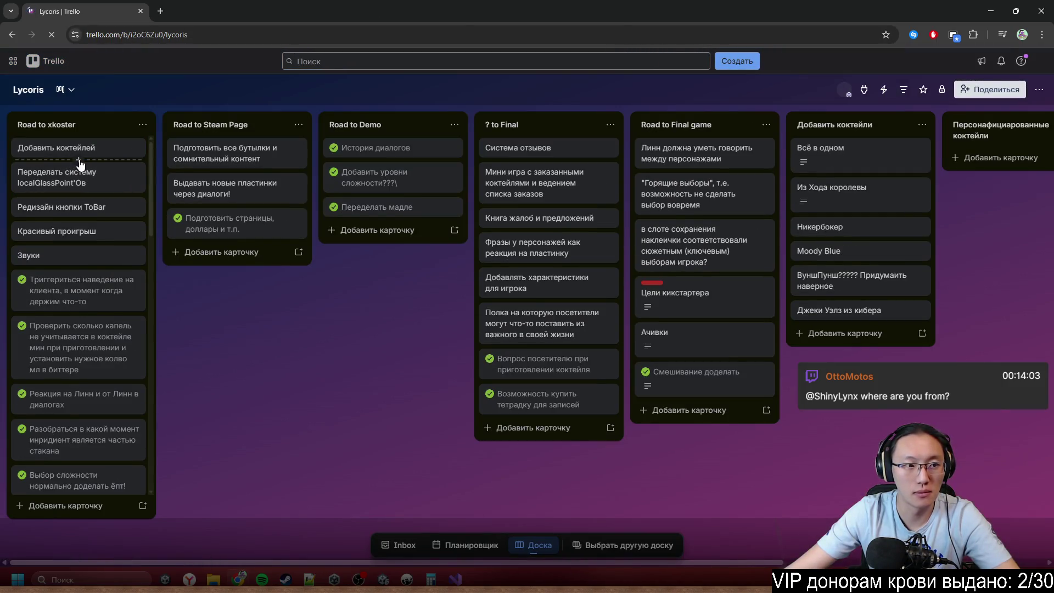
pyautogui.write('nLT')
pyautogui.press('BackSpace')
pyautogui.write('Дебильная ошибка ко')
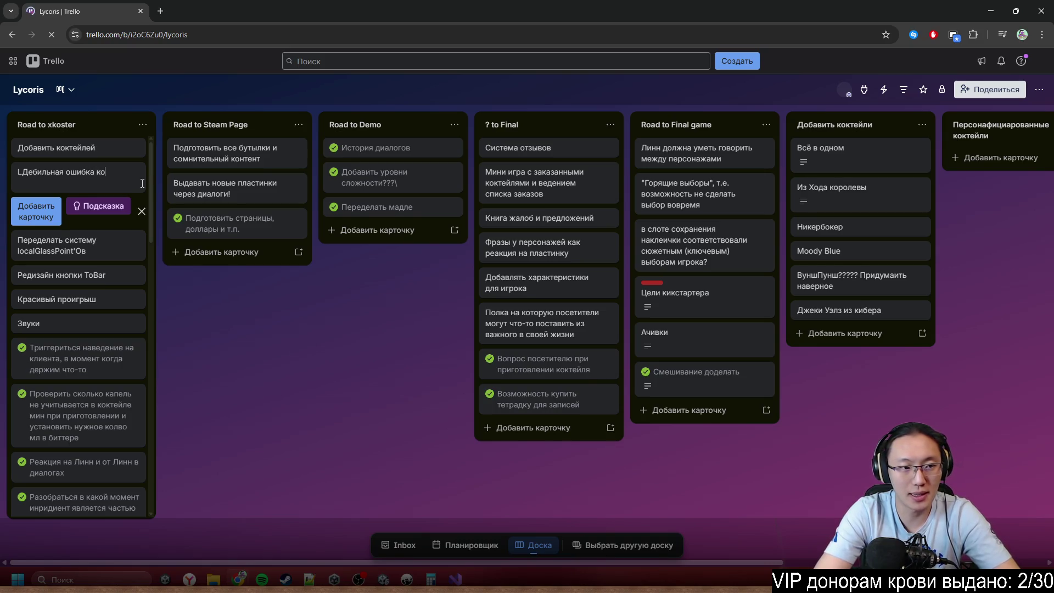
pyautogui.write('еред сдачей коктейля ты')
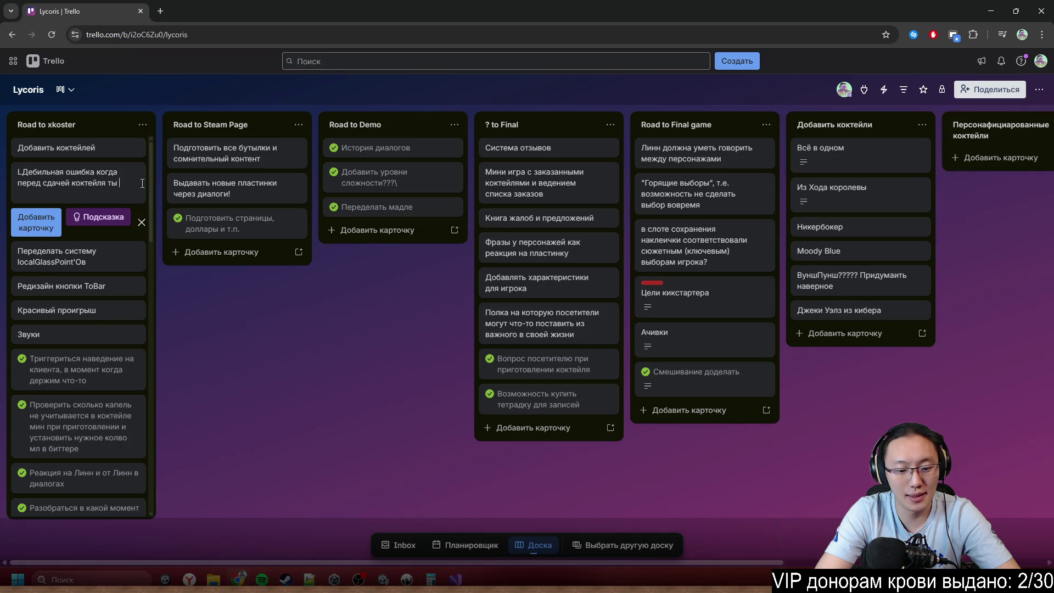
pyautogui.press('BackSpace')
pyautogui.press('BackSpace')
pyautogui.write('вызываешь вопрос')
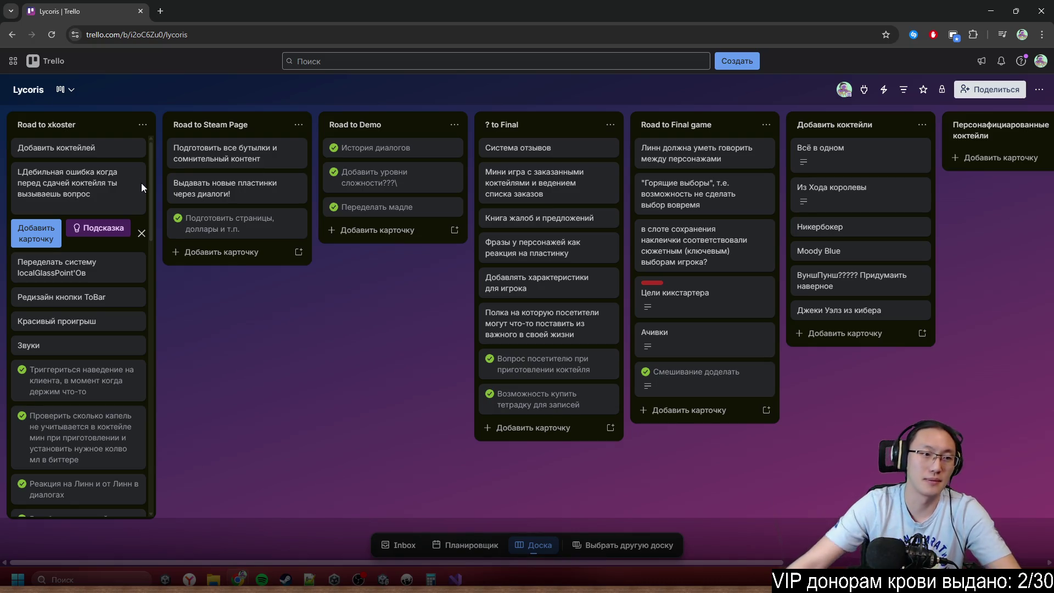
pyautogui.hotkey('ctrl', 's')
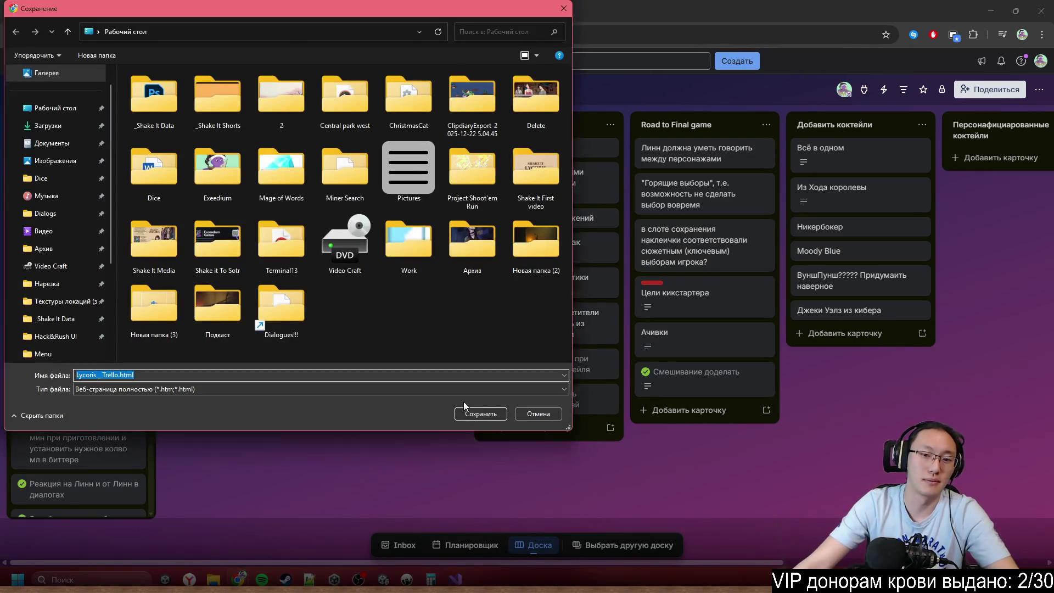
pyautogui.click(552, 414)
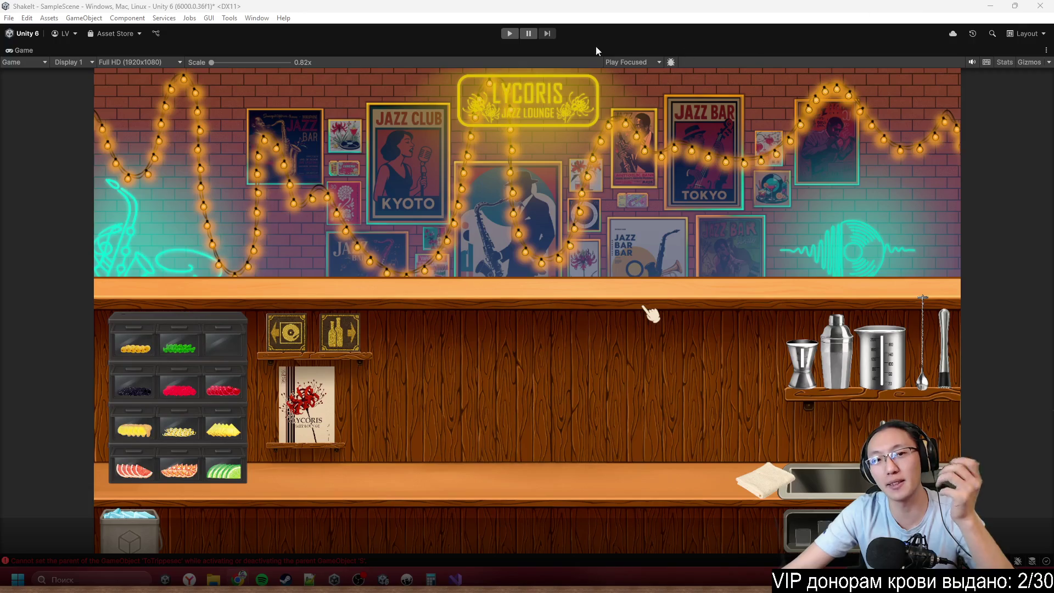
# - Start a new play-test and cart gold rum, Senku Cola and lemon juice from the shelves to the bar
pyautogui.click(511, 34)
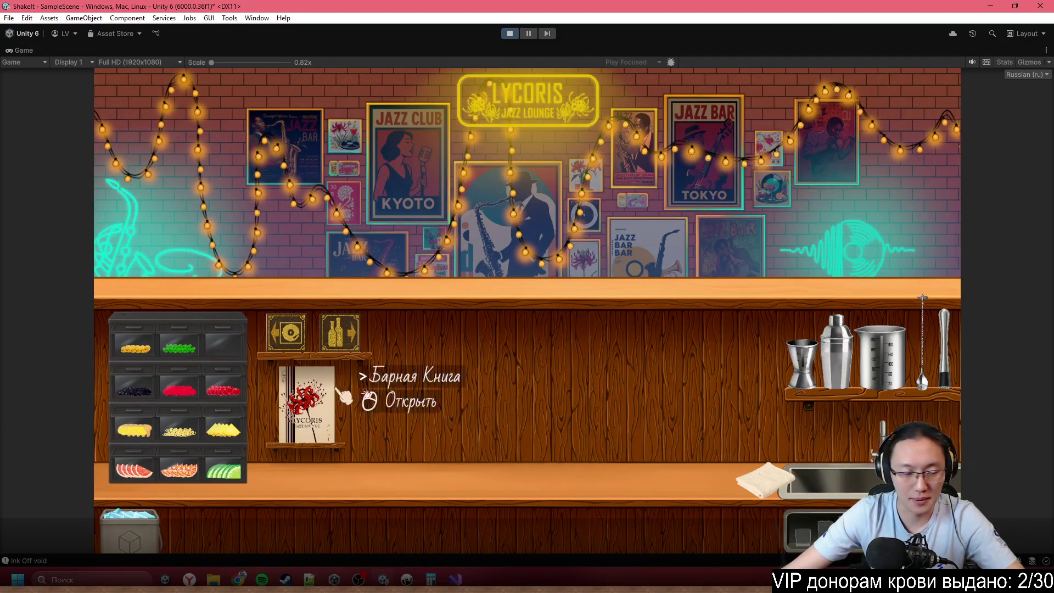
pyautogui.click(340, 333)
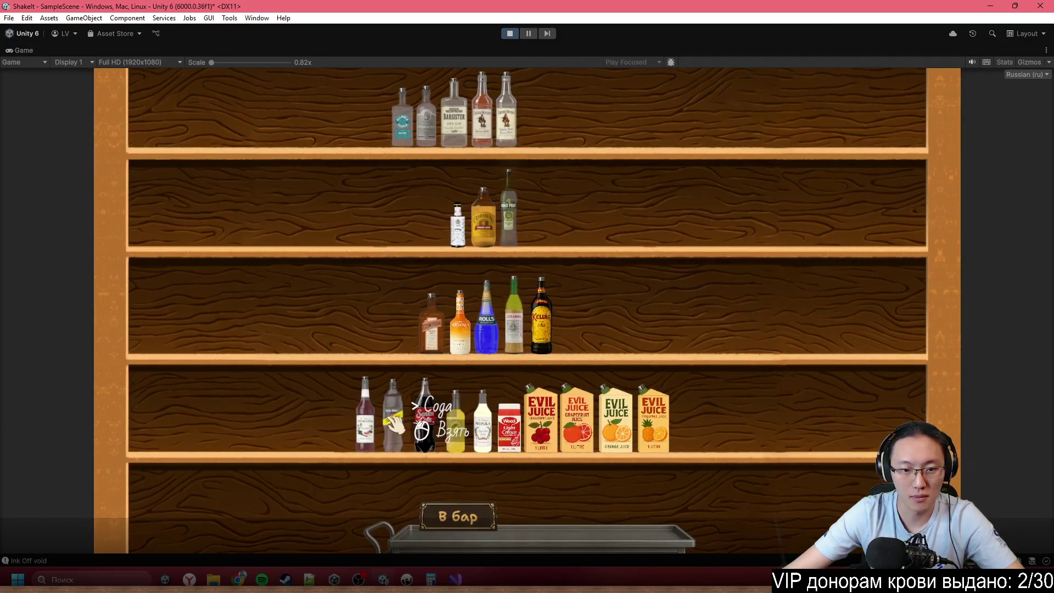
pyautogui.click(482, 112)
pyautogui.click(631, 434)
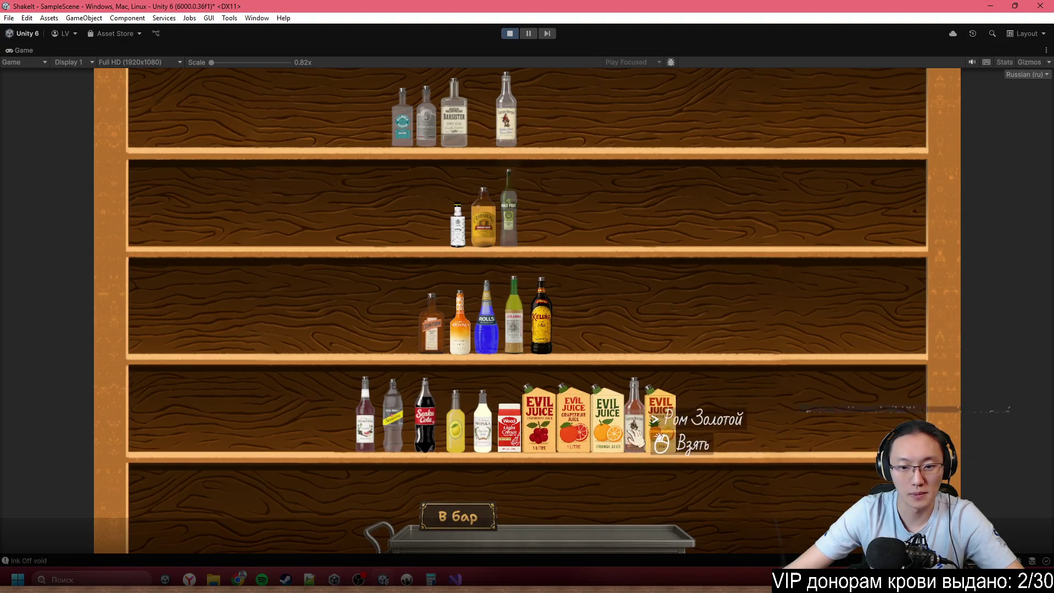
pyautogui.click(634, 436)
pyautogui.click(424, 417)
pyautogui.click(543, 483)
pyautogui.click(449, 426)
pyautogui.click(521, 494)
pyautogui.click(459, 516)
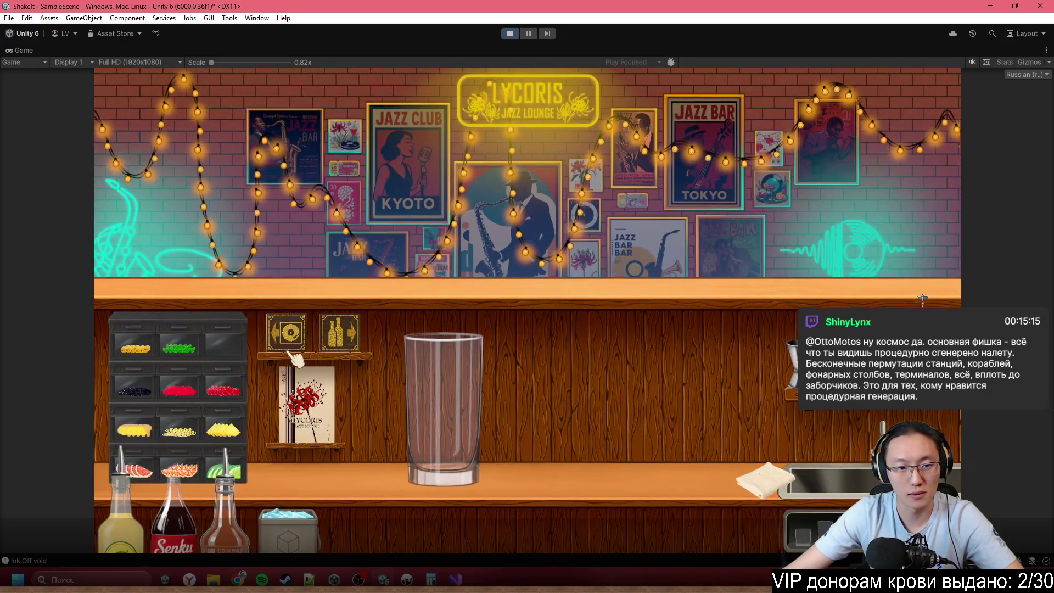
# - Choose the Demo notebook, answer the bartender's question, and dismiss the basic controls panel
pyautogui.click(306, 409)
pyautogui.click(781, 371)
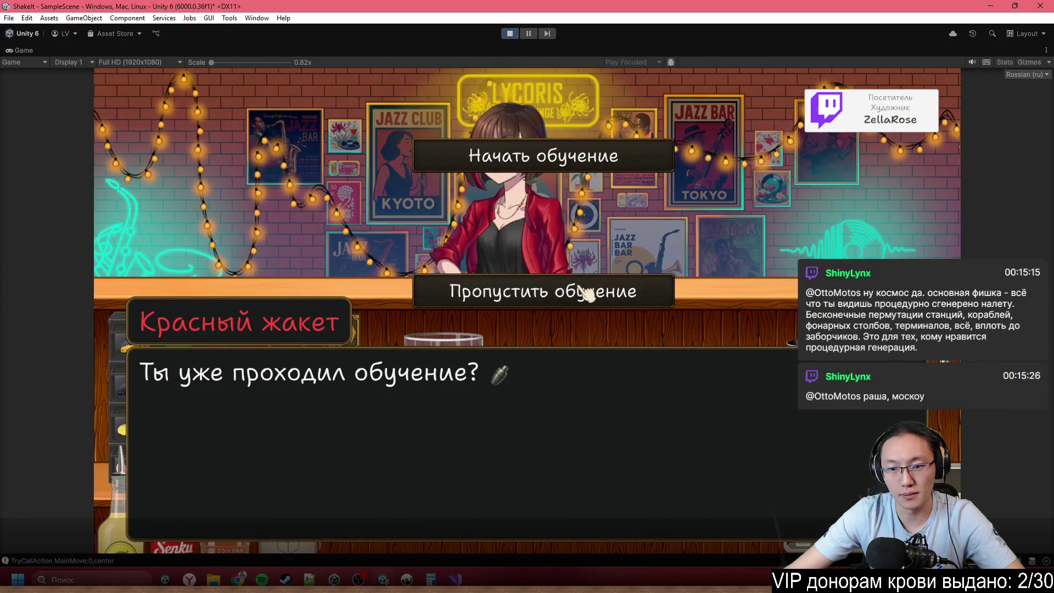
pyautogui.click(586, 293)
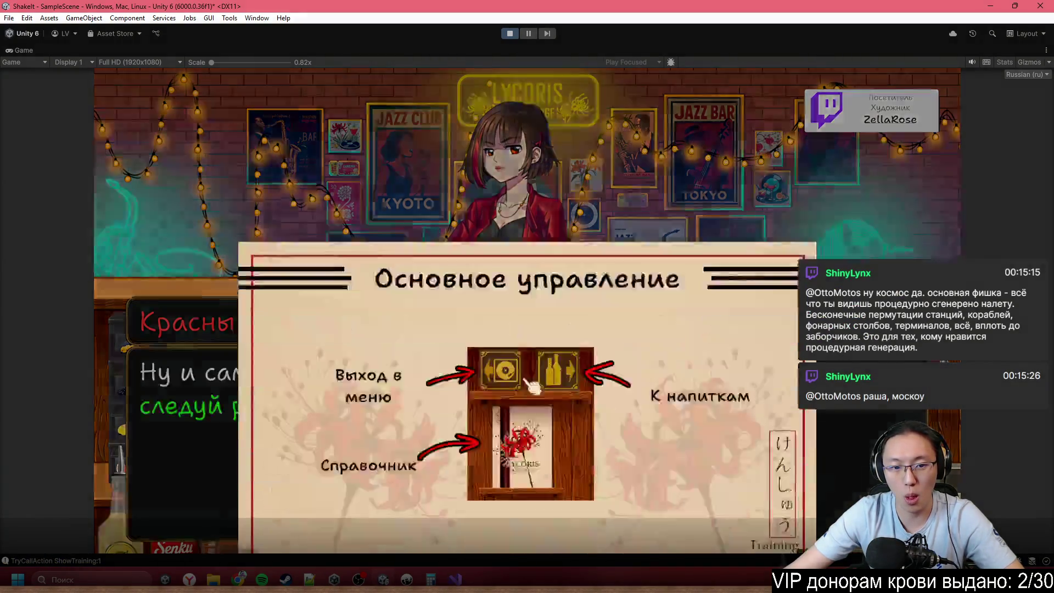
pyautogui.click(536, 384)
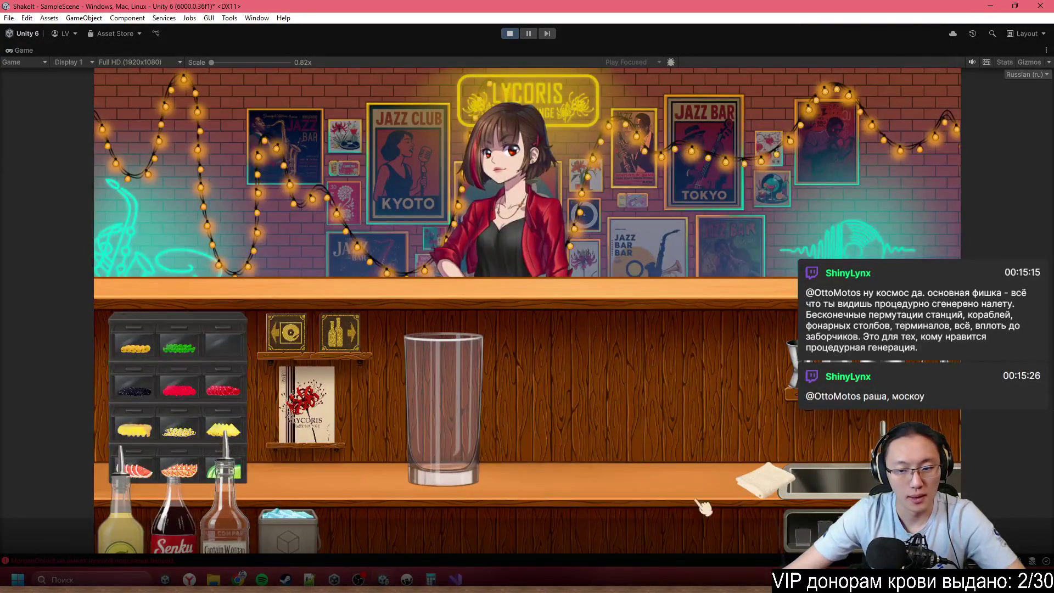
# - Pour gold rum and lemon juice, empty the jigger into the glass, and wipe the spilled juice
pyautogui.moveTo(225, 521)
pyautogui.mouseDown()
pyautogui.moveTo(231, 494)
pyautogui.moveTo(648, 285)
pyautogui.moveTo(625, 280)
pyautogui.mouseUp()
pyautogui.moveTo(134, 497); pyautogui.dragTo(646, 369)
pyautogui.rightClick(570, 459)
pyautogui.moveTo(571, 458)
pyautogui.mouseDown()
pyautogui.moveTo(535, 282)
pyautogui.moveTo(543, 177)
pyautogui.mouseUp()
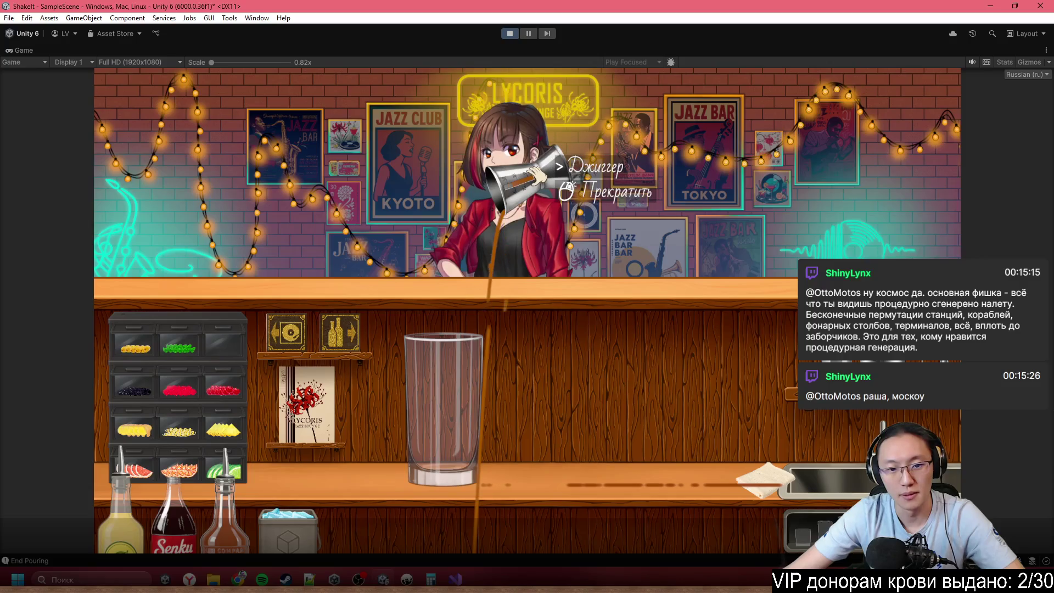
pyautogui.click(543, 176)
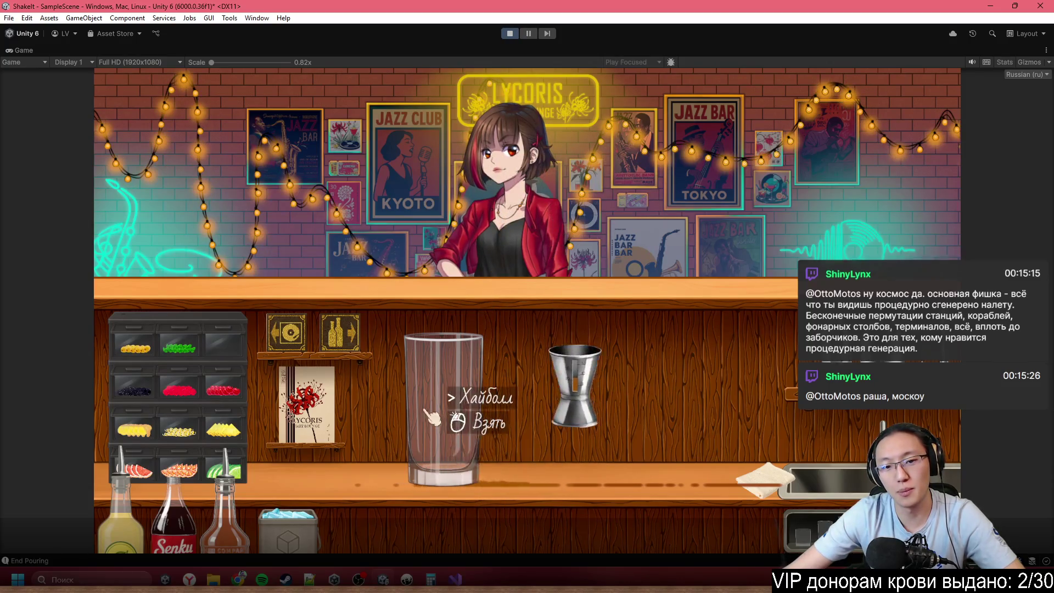
pyautogui.moveTo(786, 478)
pyautogui.mouseDown()
pyautogui.moveTo(308, 482)
pyautogui.moveTo(768, 479)
pyautogui.mouseUp()
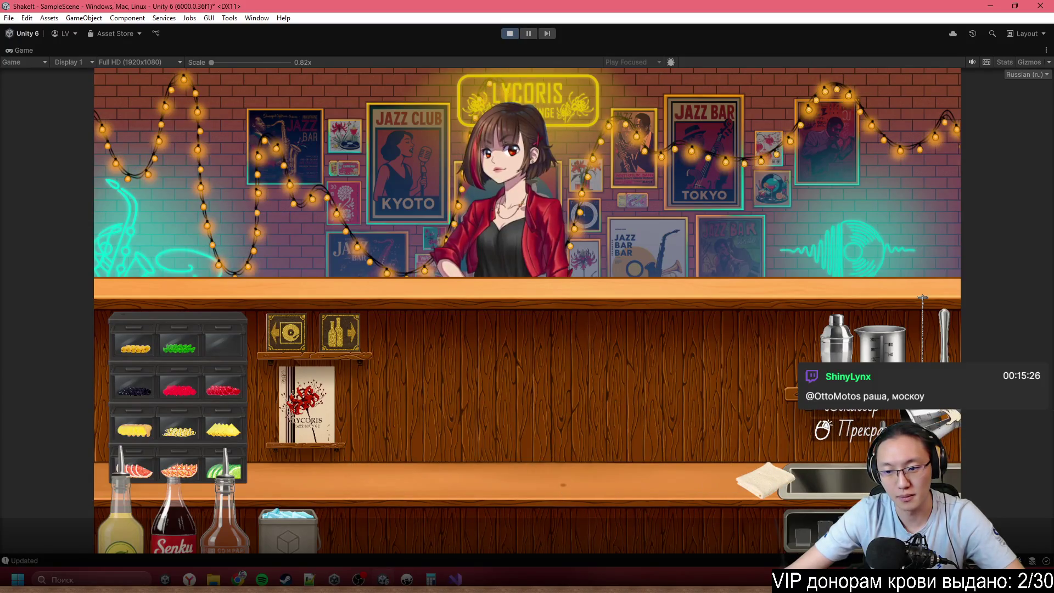
# - Measure gold rum and extra lemon juice into the counter jigger and bring over the highball glass
pyautogui.moveTo(881, 338); pyautogui.dragTo(565, 343)
pyautogui.moveTo(769, 479); pyautogui.dragTo(461, 480)
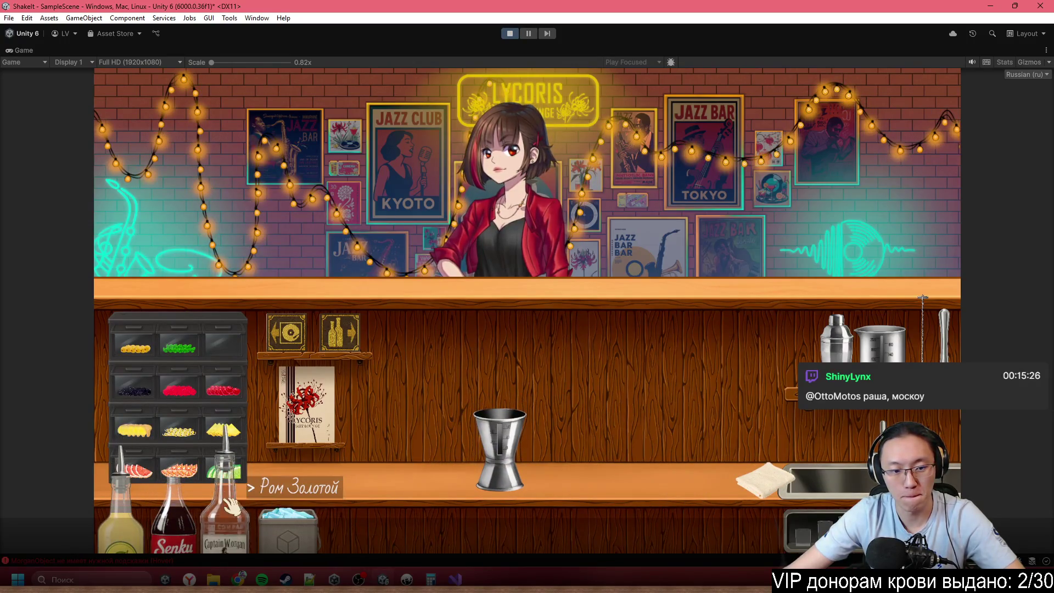
pyautogui.moveTo(239, 515)
pyautogui.mouseDown()
pyautogui.moveTo(563, 328)
pyautogui.moveTo(558, 348)
pyautogui.mouseUp()
pyautogui.moveTo(126, 494); pyautogui.dragTo(607, 346)
pyautogui.moveTo(132, 494)
pyautogui.mouseDown()
pyautogui.moveTo(585, 365)
pyautogui.moveTo(571, 346)
pyautogui.mouseUp()
pyautogui.moveTo(132, 494); pyautogui.dragTo(579, 359)
pyautogui.moveTo(615, 329)
pyautogui.mouseDown()
pyautogui.moveTo(648, 296)
pyautogui.moveTo(713, 340)
pyautogui.mouseUp()
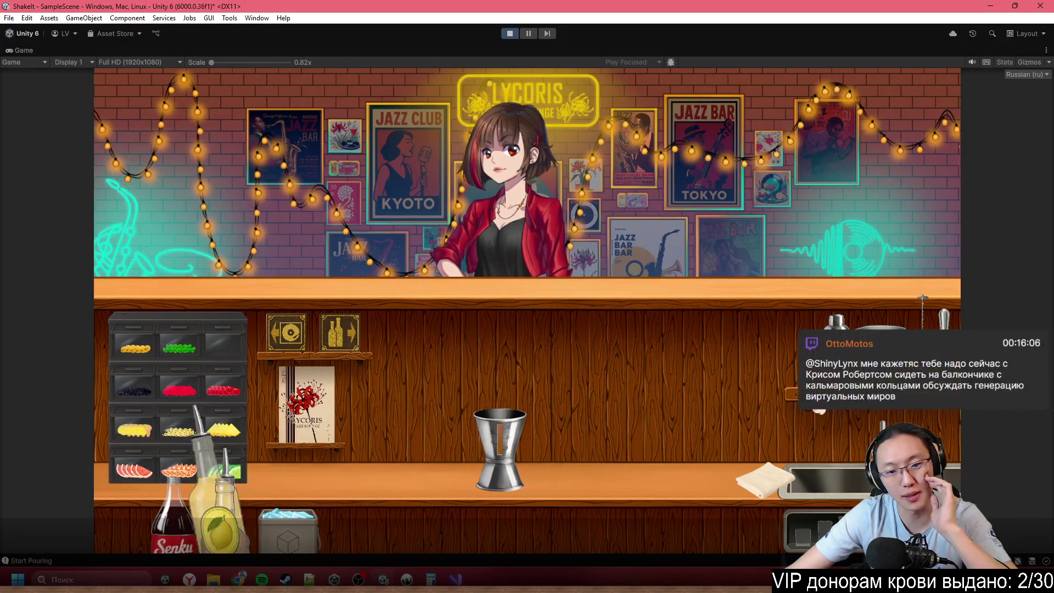
pyautogui.moveTo(779, 396)
pyautogui.mouseDown()
pyautogui.moveTo(741, 472)
pyautogui.moveTo(614, 417)
pyautogui.mouseUp()
pyautogui.moveTo(500, 439)
pyautogui.mouseDown()
pyautogui.moveTo(710, 230)
pyautogui.moveTo(714, 242)
pyautogui.moveTo(581, 192)
pyautogui.moveTo(686, 272)
pyautogui.moveTo(665, 334)
pyautogui.moveTo(764, 381)
pyautogui.moveTo(823, 428)
pyautogui.moveTo(906, 430)
pyautogui.mouseUp()
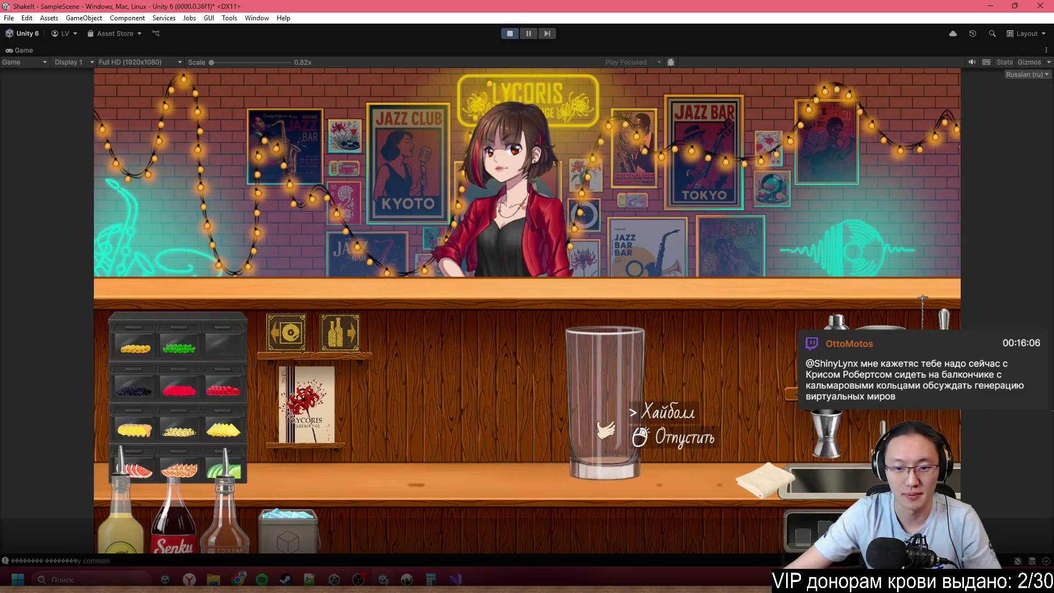
# - Measure gold rum and lemon juice in the jigger and pour them into the highball glass
pyautogui.rightClick(769, 439)
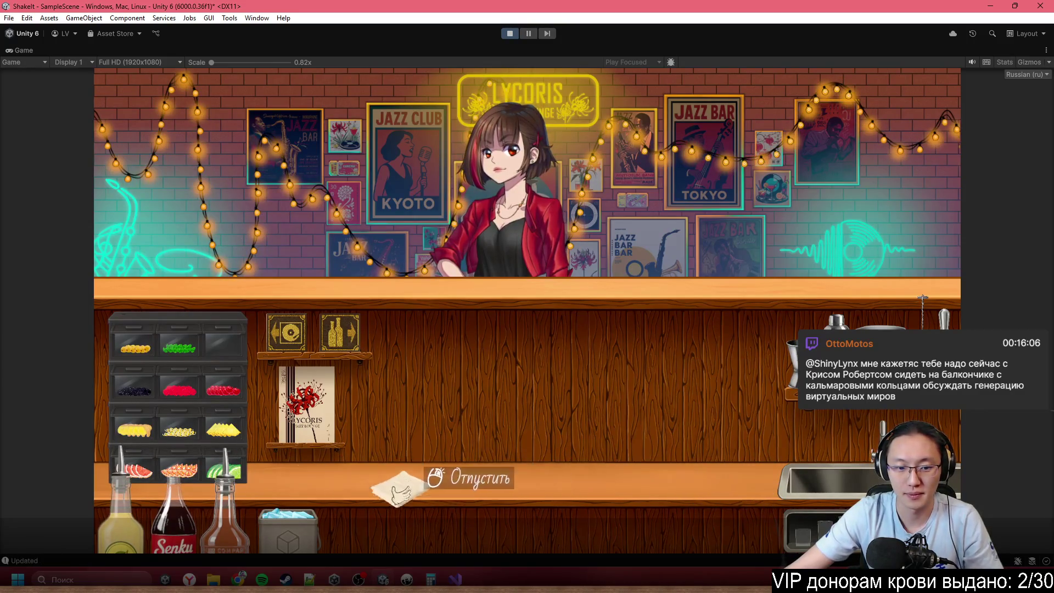
pyautogui.rightClick(401, 483)
pyautogui.click(793, 360)
pyautogui.click(233, 489)
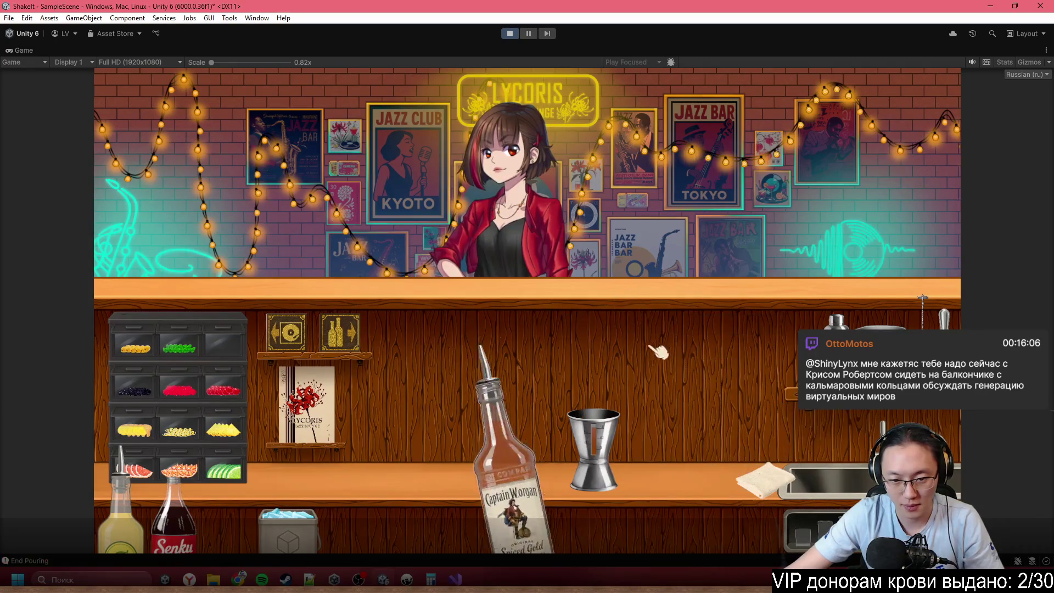
pyautogui.click(149, 522)
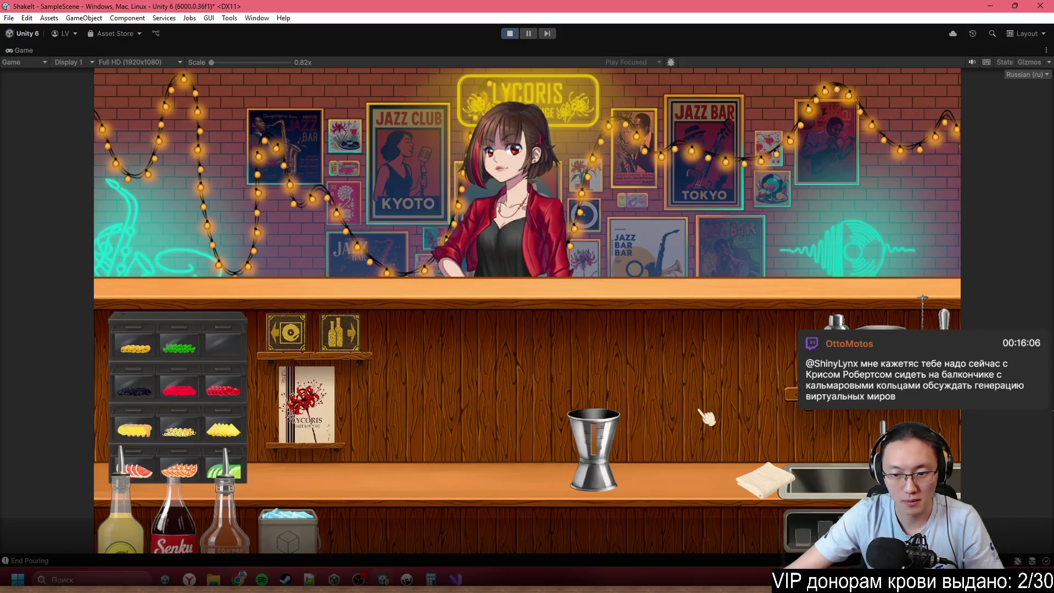
pyautogui.moveTo(741, 438); pyautogui.dragTo(583, 463)
pyautogui.click(583, 463)
pyautogui.click(600, 437)
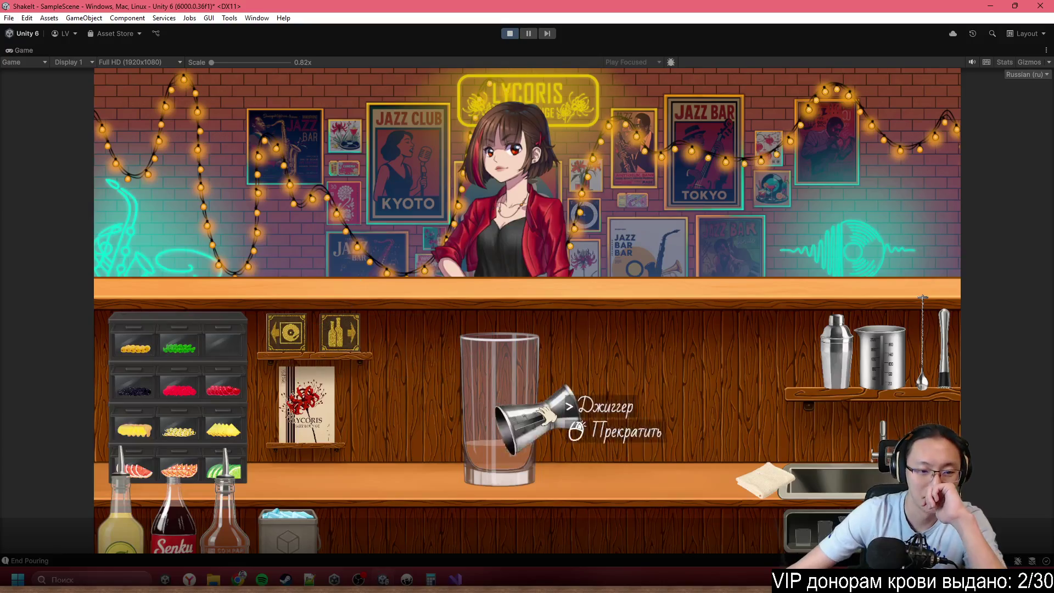
pyautogui.click(549, 434)
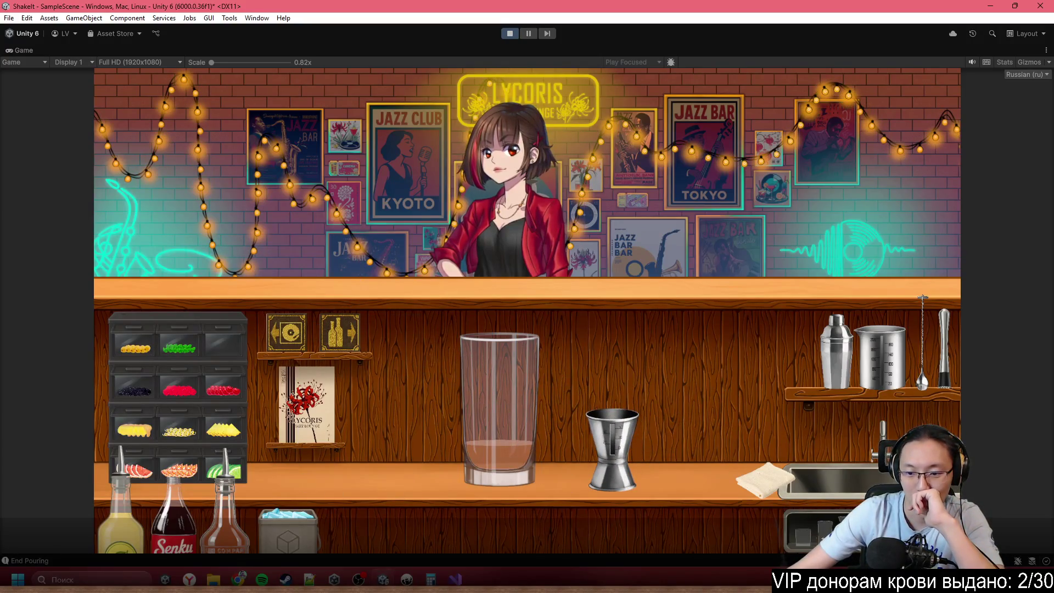
# - Measure cola in the measuring cup, pour it into the highball, and serve the drink
pyautogui.click(881, 365)
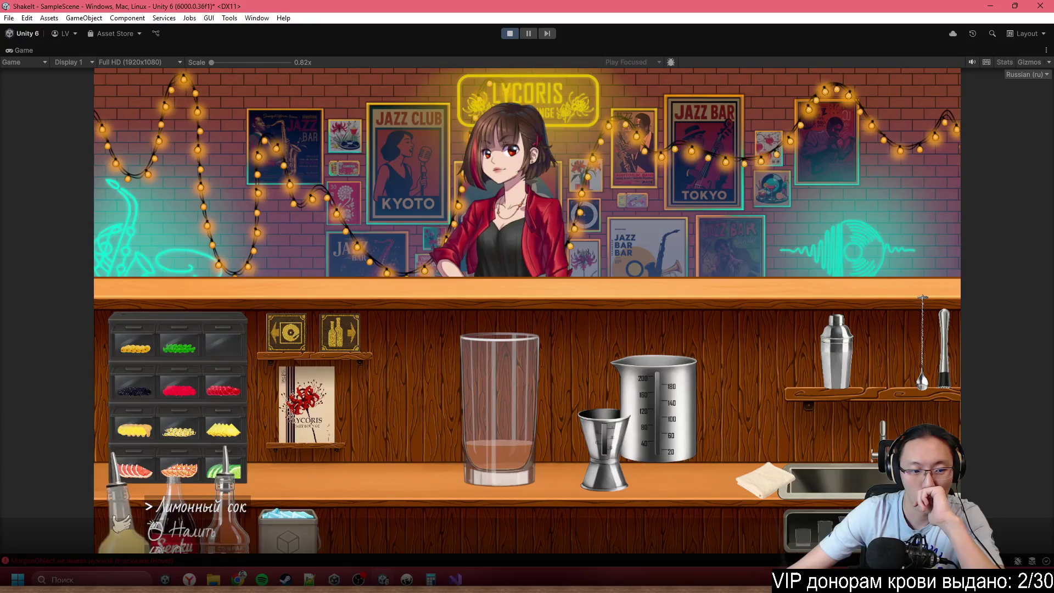
pyautogui.click(211, 508)
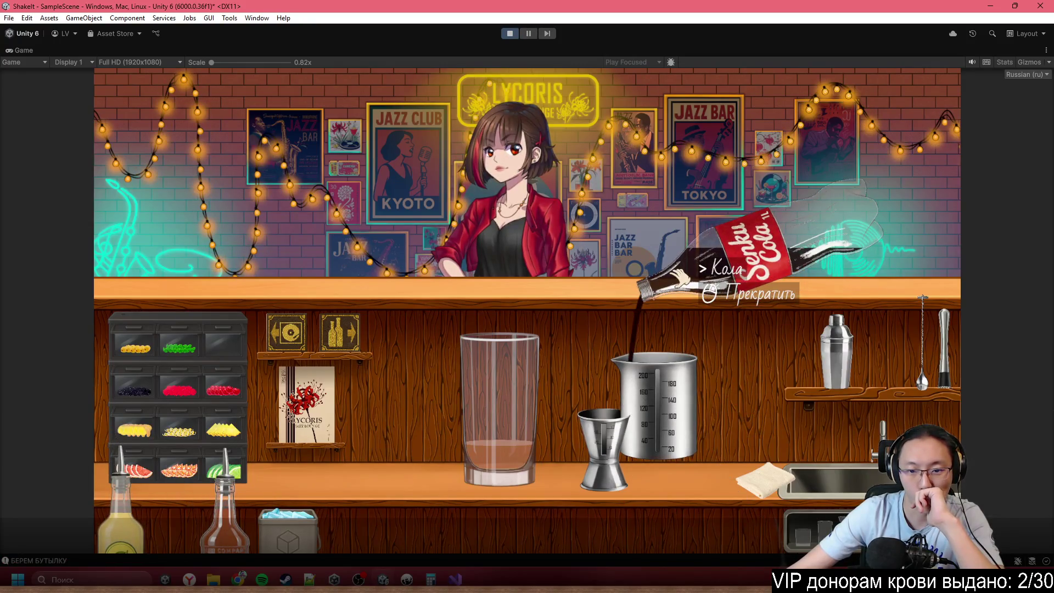
pyautogui.click(724, 269)
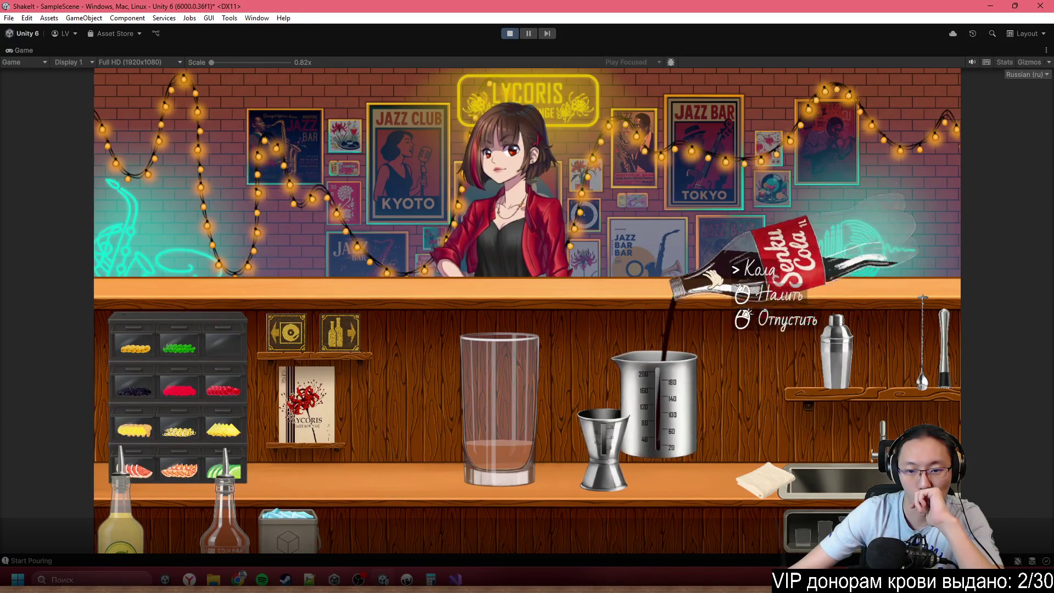
pyautogui.rightClick(714, 278)
pyautogui.click(675, 406)
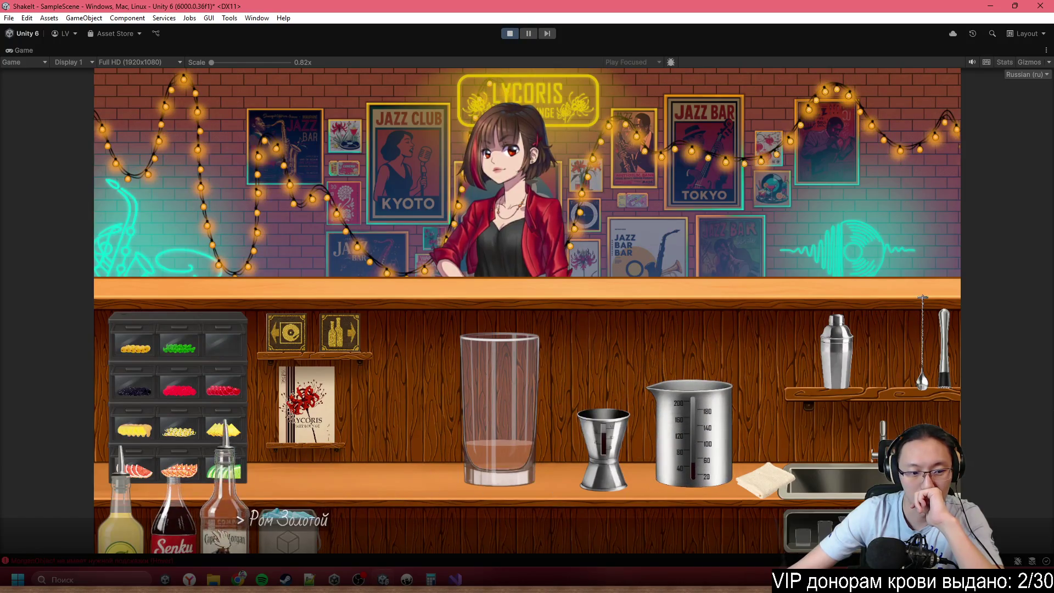
pyautogui.click(173, 527)
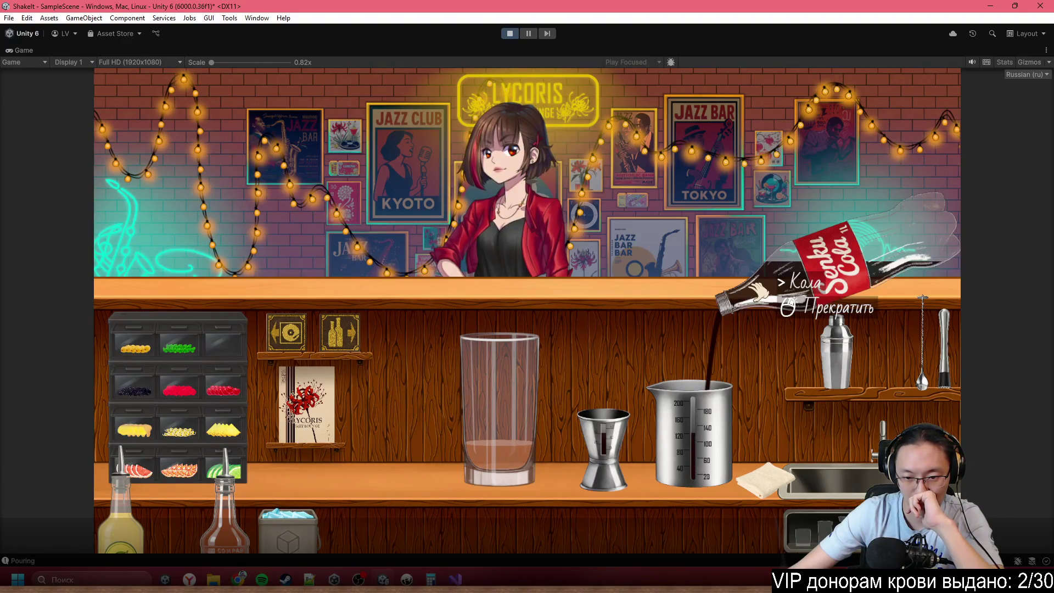
pyautogui.click(760, 296)
pyautogui.rightClick(779, 307)
pyautogui.click(697, 425)
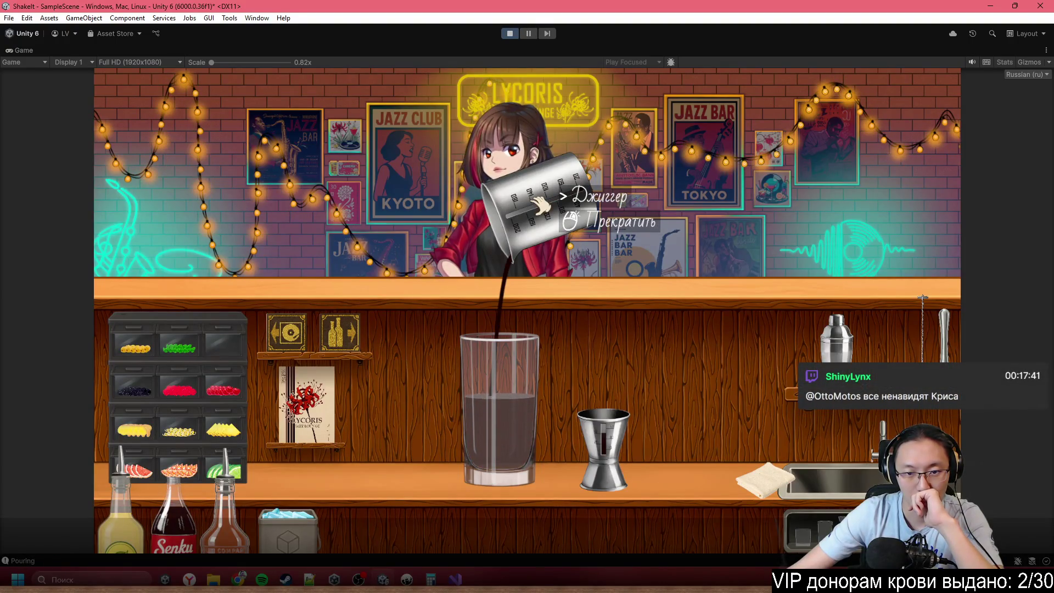
pyautogui.click(541, 205)
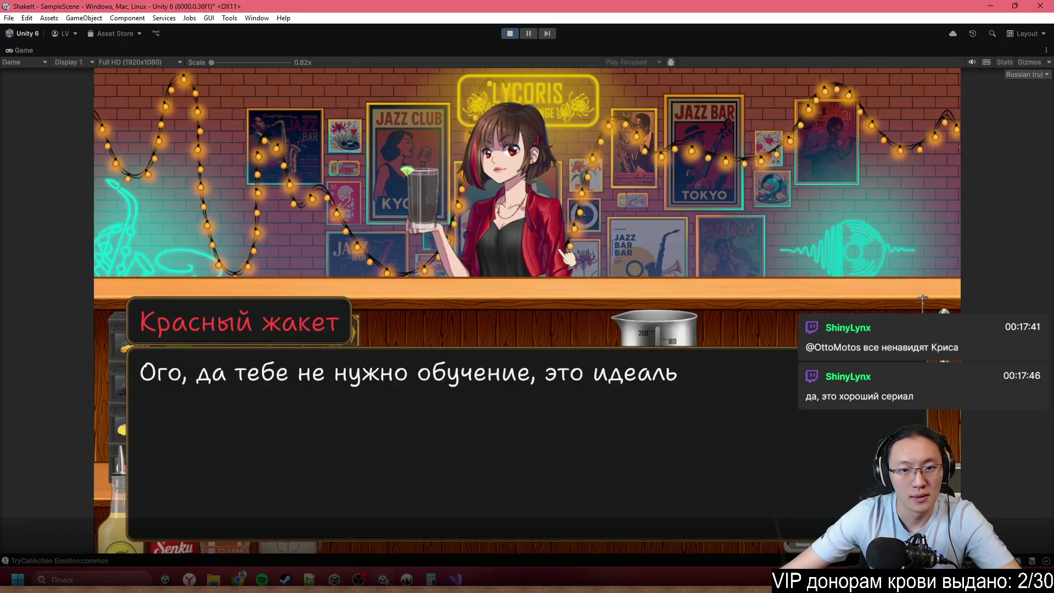
# - Advance through the bartender's build-method lesson, close the tutorial panel, and dismiss the Хэмингуэй order
pyautogui.click(566, 256)
pyautogui.click(566, 255)
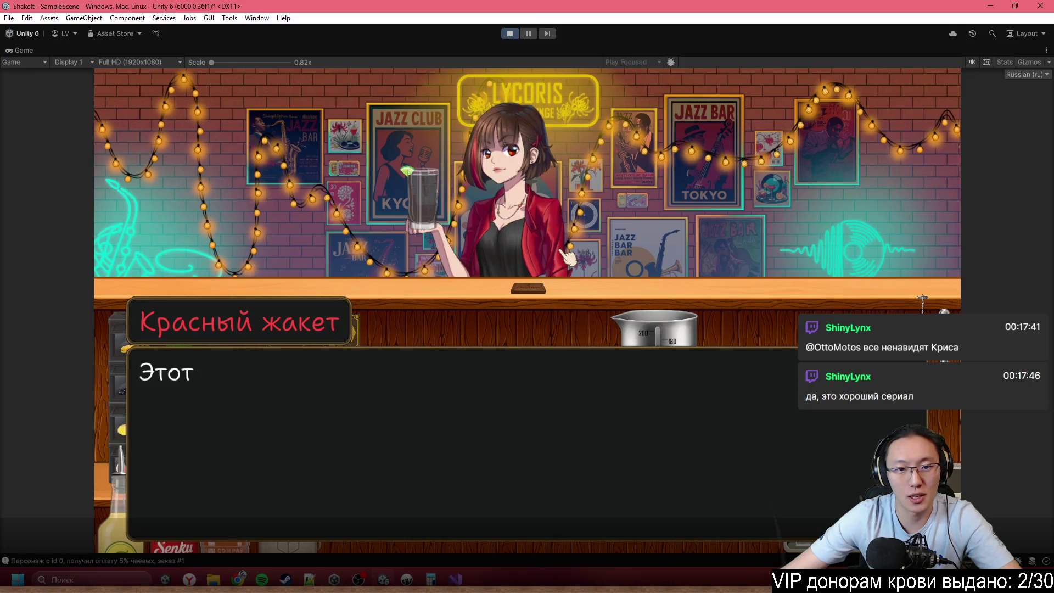
pyautogui.click(526, 283)
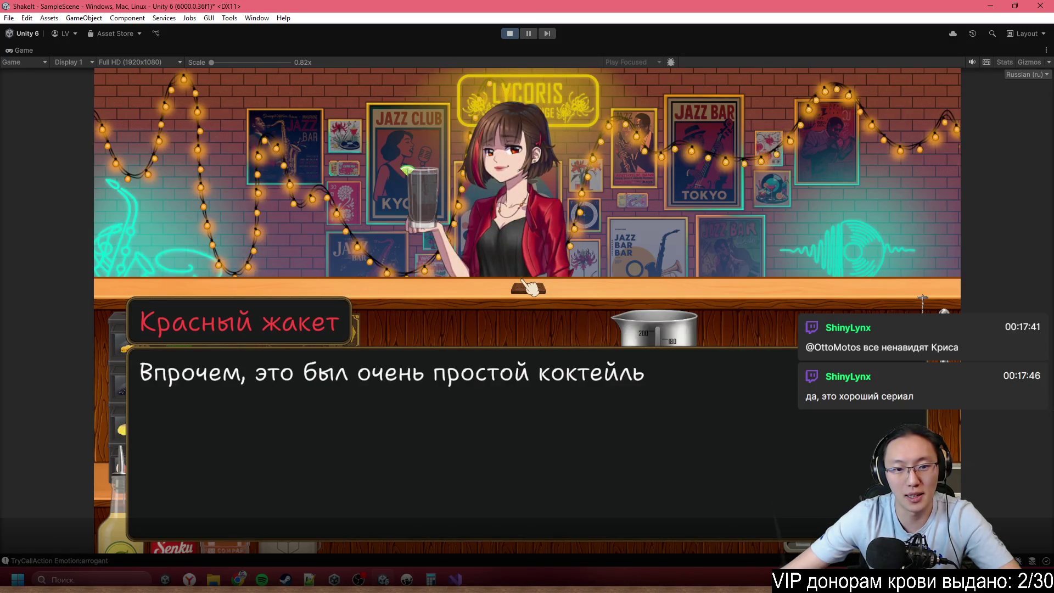
pyautogui.click(530, 286)
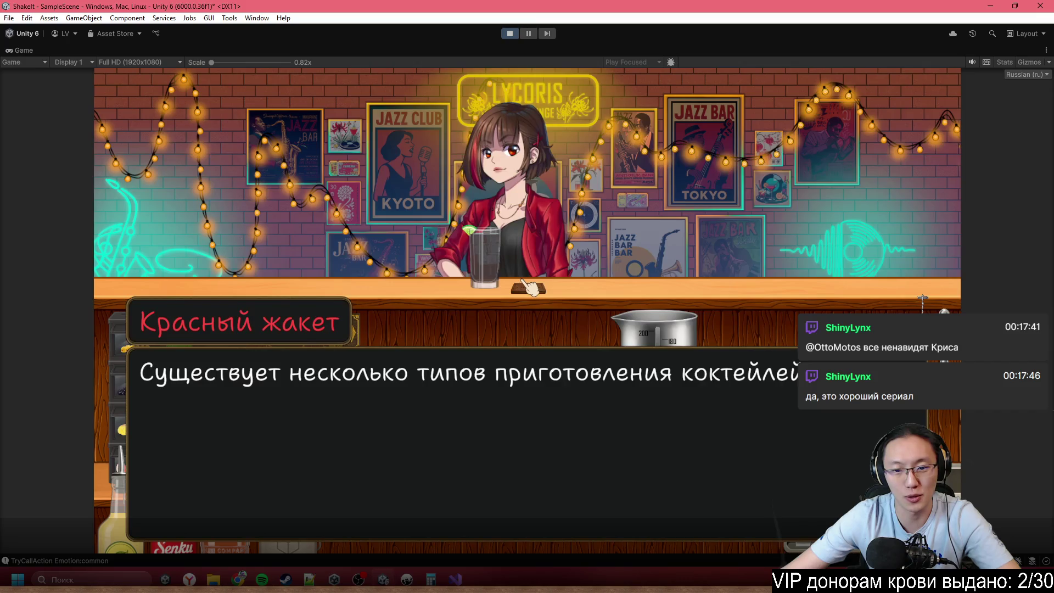
pyautogui.click(528, 290)
pyautogui.click(506, 307)
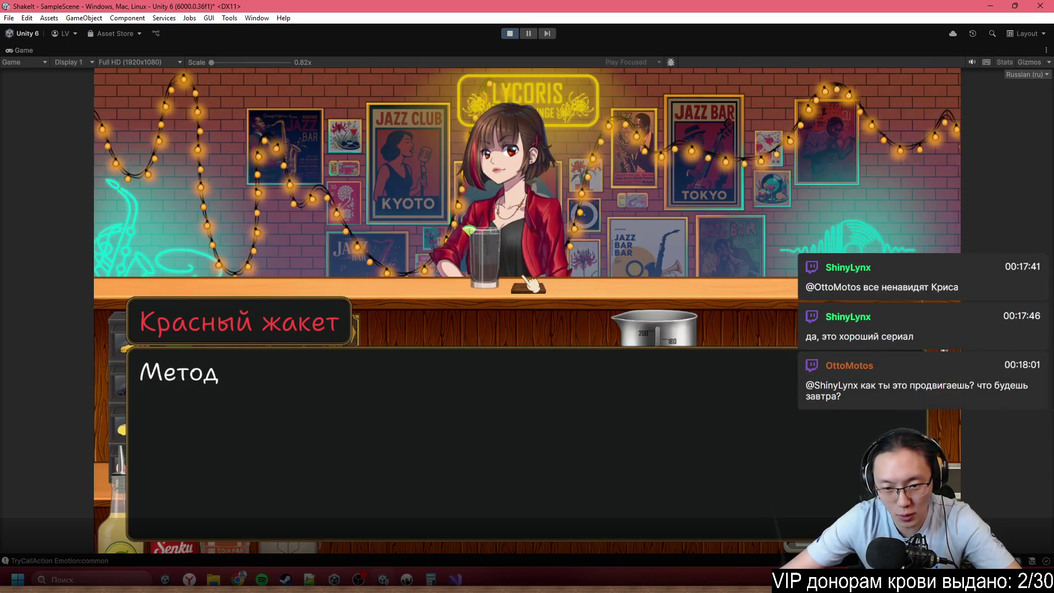
pyautogui.click(504, 307)
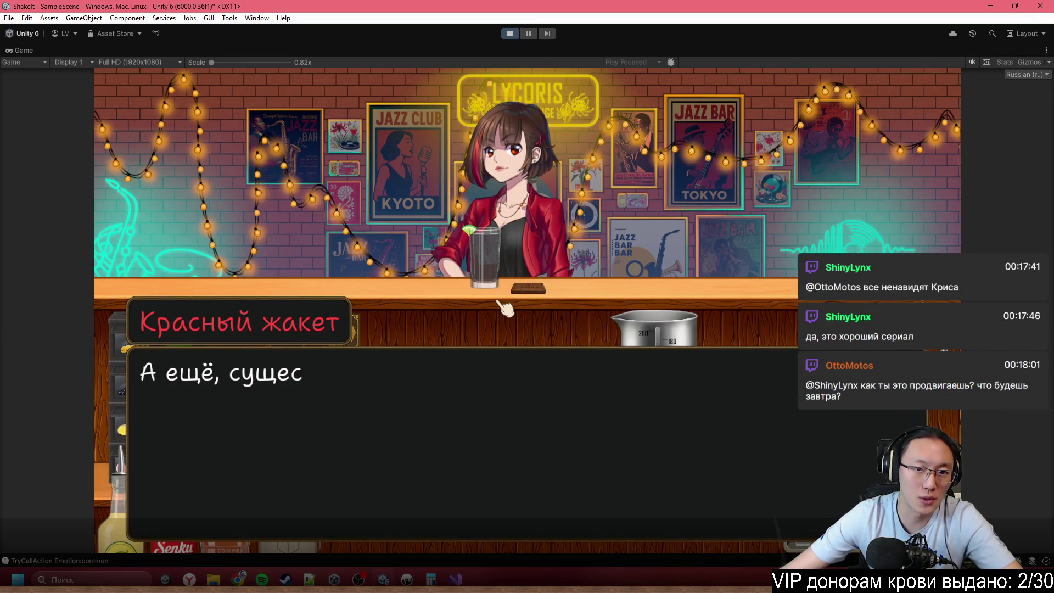
pyautogui.click(504, 307)
pyautogui.click(504, 307)
pyautogui.click(504, 307)
pyautogui.click(504, 307)
pyautogui.click(811, 471)
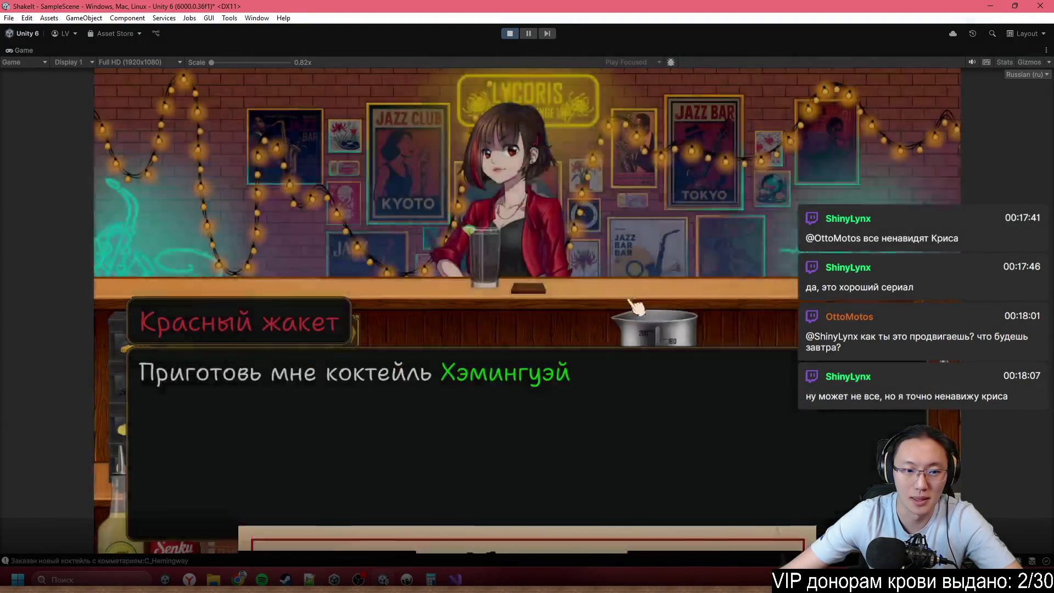
pyautogui.click(694, 350)
pyautogui.click(695, 349)
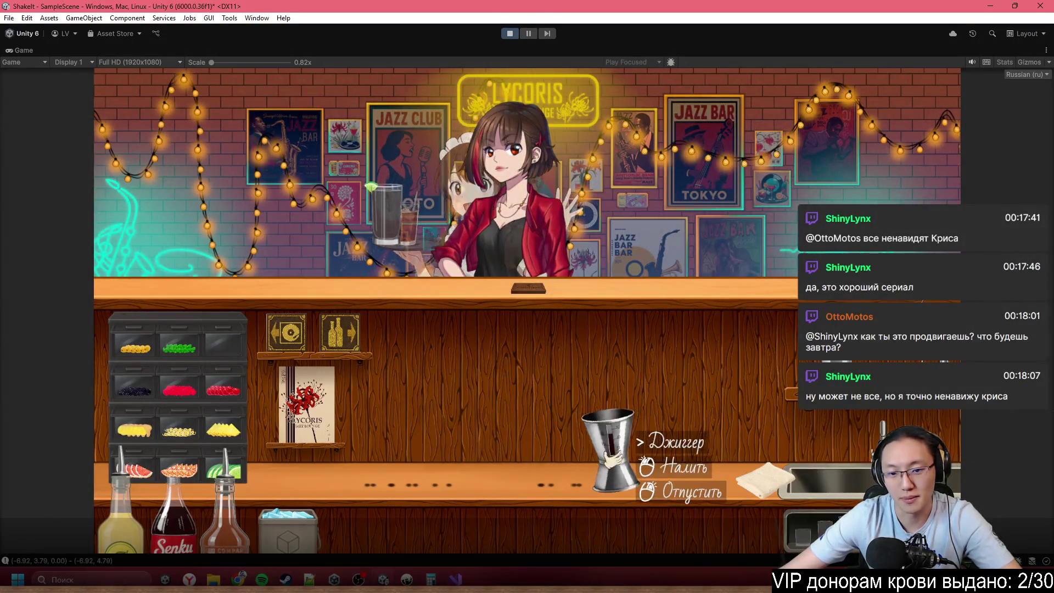
# - Return the jigger, slide the towel left, and place the shaker mid-bar with its lid off
pyautogui.rightClick(675, 428)
pyautogui.click(866, 447)
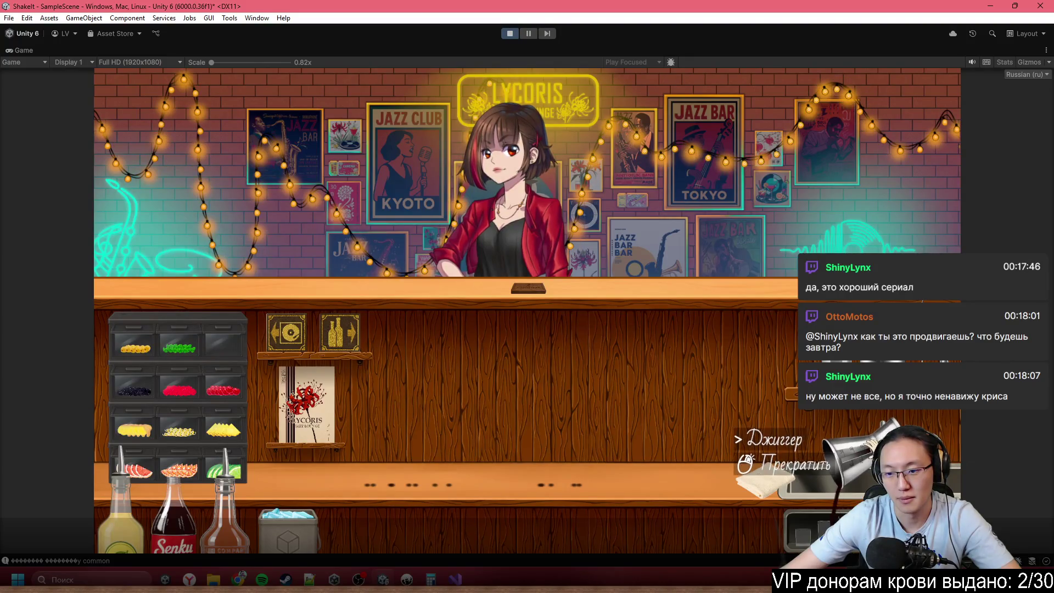
pyautogui.rightClick(852, 485)
pyautogui.moveTo(763, 480)
pyautogui.mouseDown()
pyautogui.moveTo(306, 486)
pyautogui.moveTo(373, 497)
pyautogui.mouseUp()
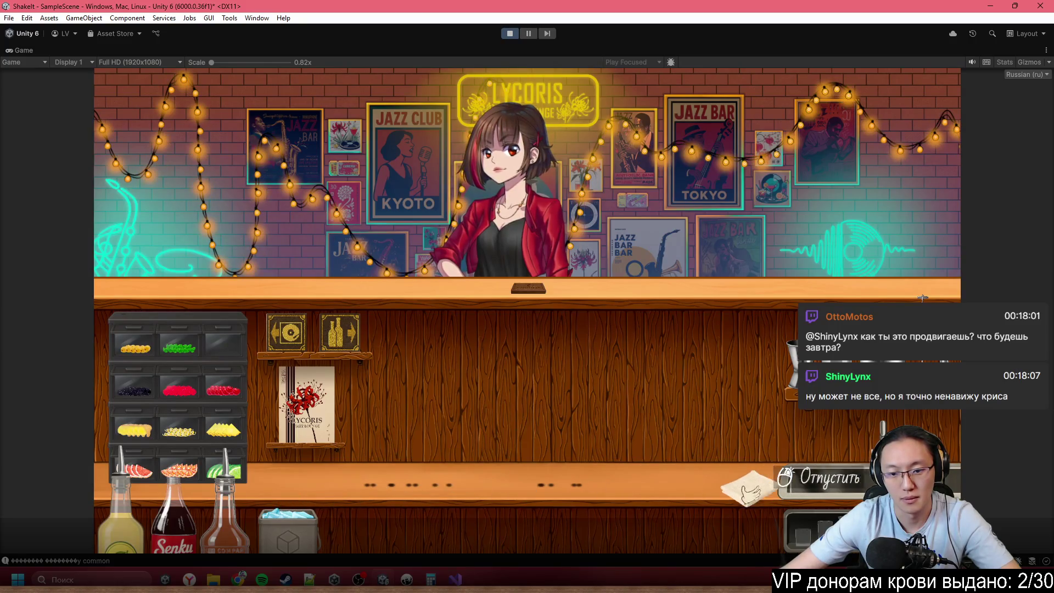
pyautogui.moveTo(762, 490); pyautogui.dragTo(317, 480)
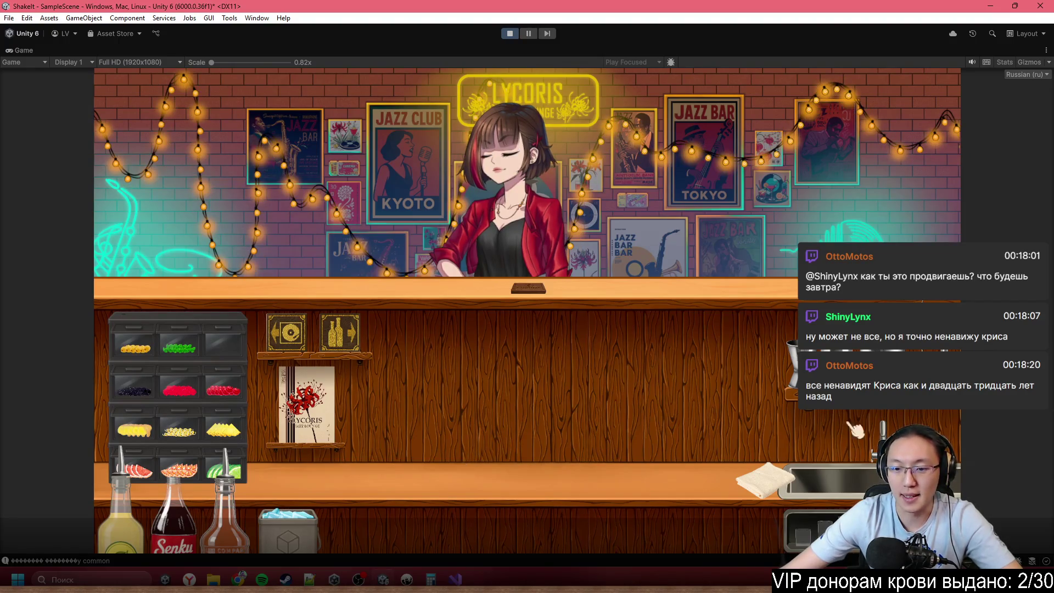
pyautogui.click(791, 368)
pyautogui.click(607, 343)
pyautogui.click(576, 329)
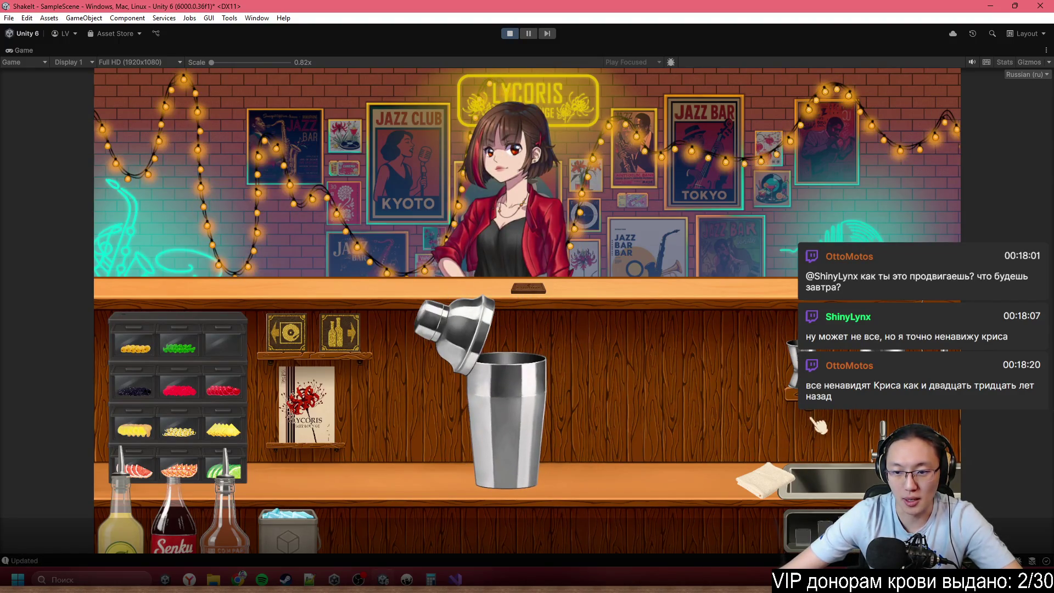
pyautogui.click(332, 337)
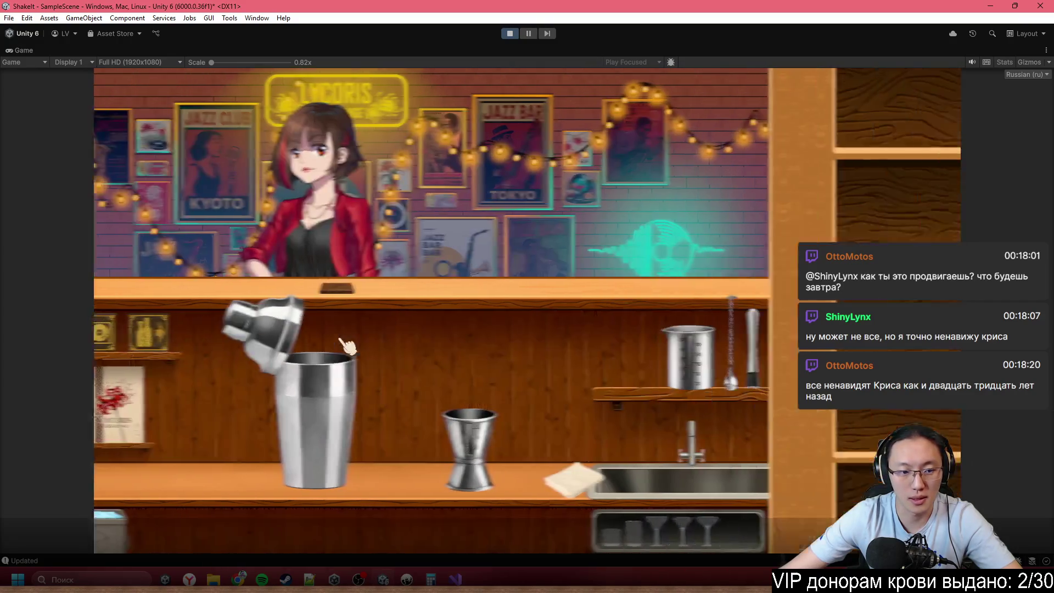
# - Swap the tray's cola for a liqueur, grapefruit juice and white rum, then return to the bar
pyautogui.click(571, 513)
pyautogui.click(643, 502)
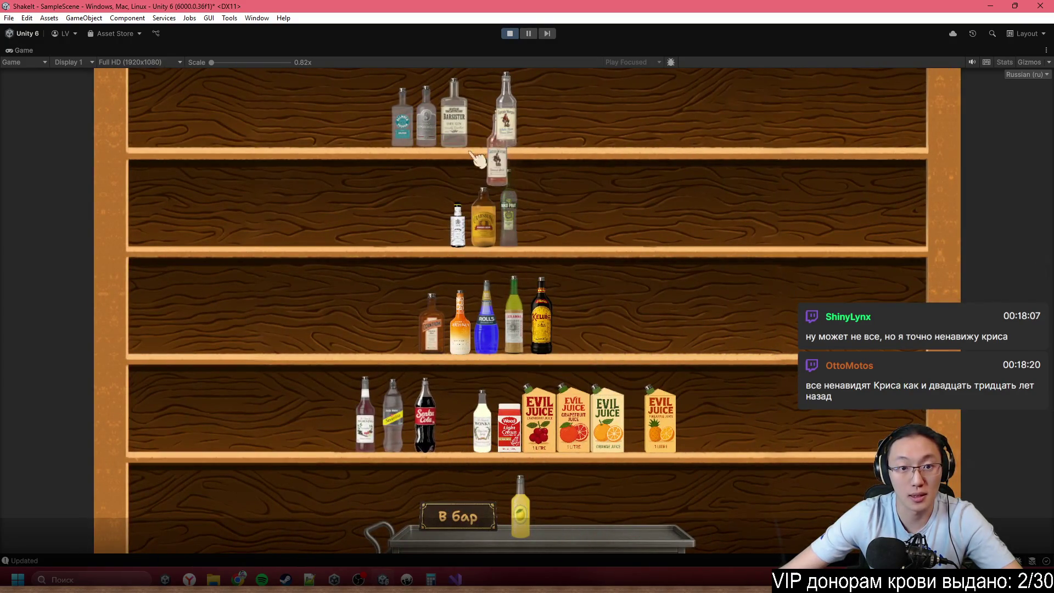
pyautogui.click(431, 329)
pyautogui.click(582, 496)
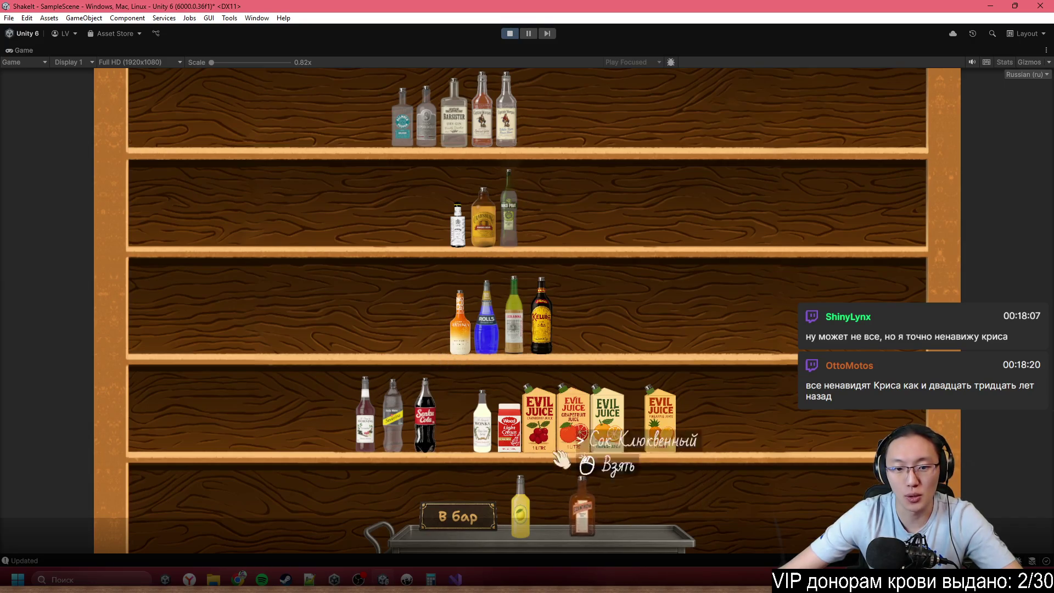
pyautogui.click(573, 420)
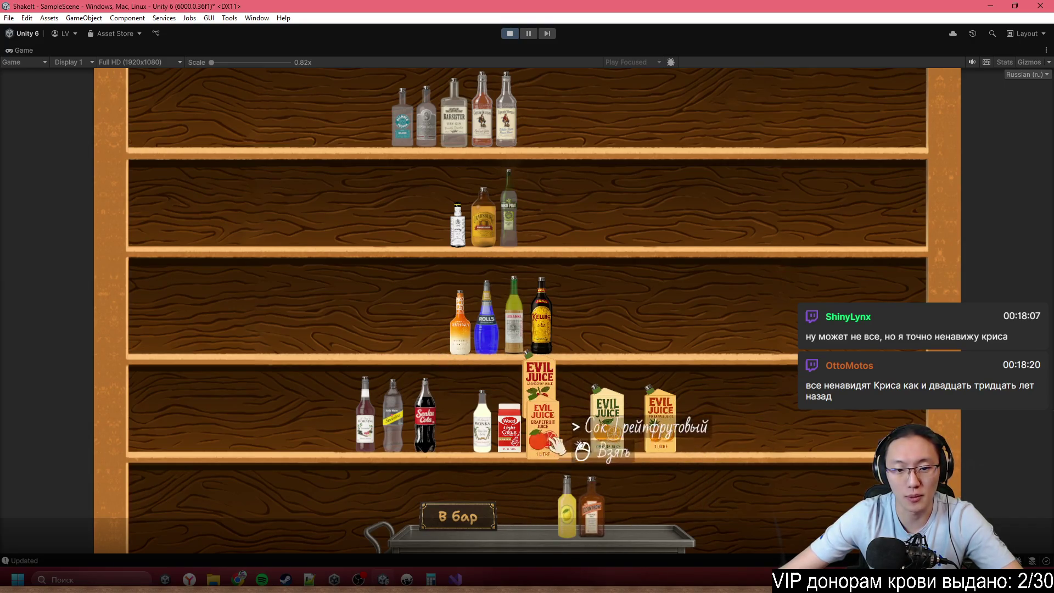
pyautogui.click(544, 489)
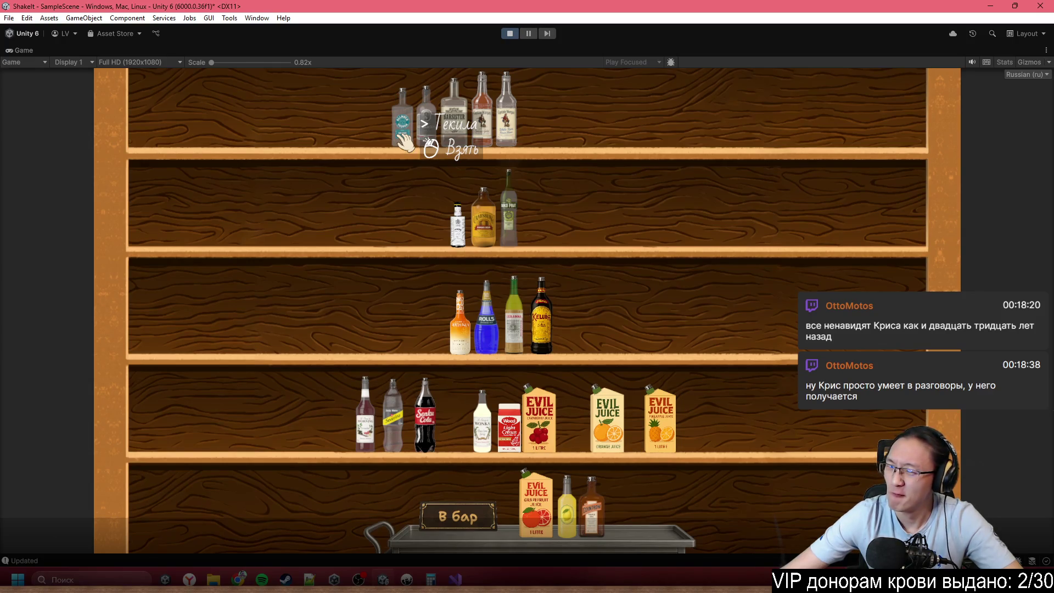
pyautogui.moveTo(505, 112)
pyautogui.mouseDown()
pyautogui.moveTo(483, 115)
pyautogui.moveTo(642, 472)
pyautogui.mouseUp()
pyautogui.click(453, 519)
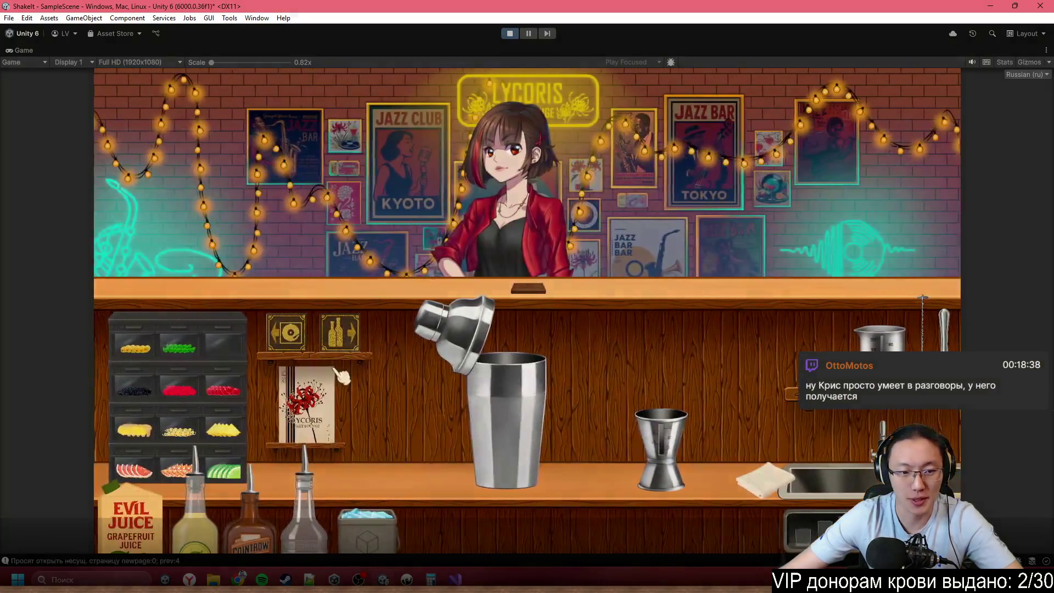
pyautogui.click(294, 388)
pyautogui.click(387, 199)
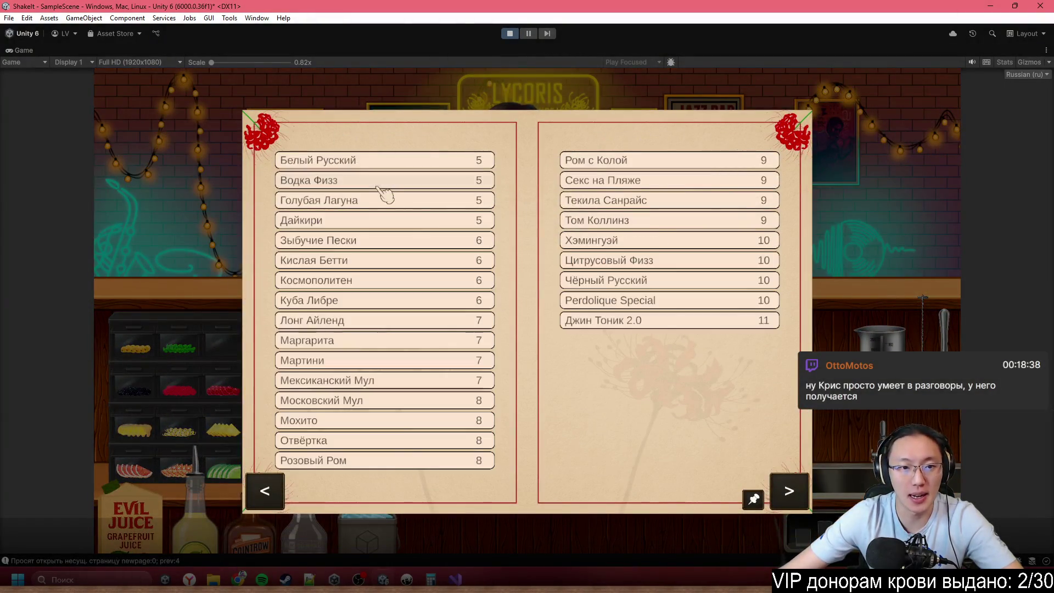
pyautogui.click(615, 259)
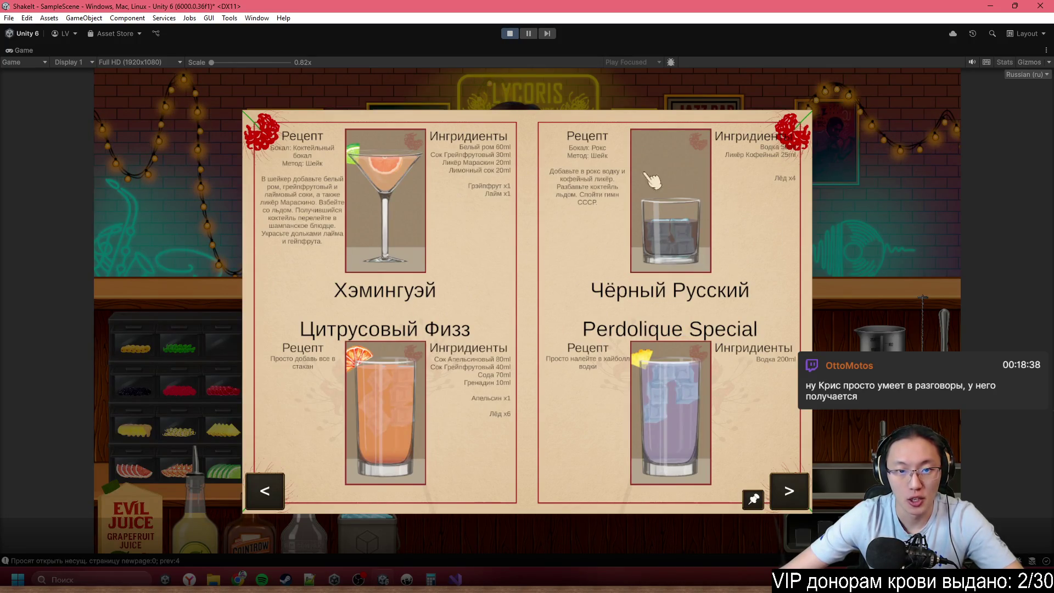
pyautogui.click(928, 299)
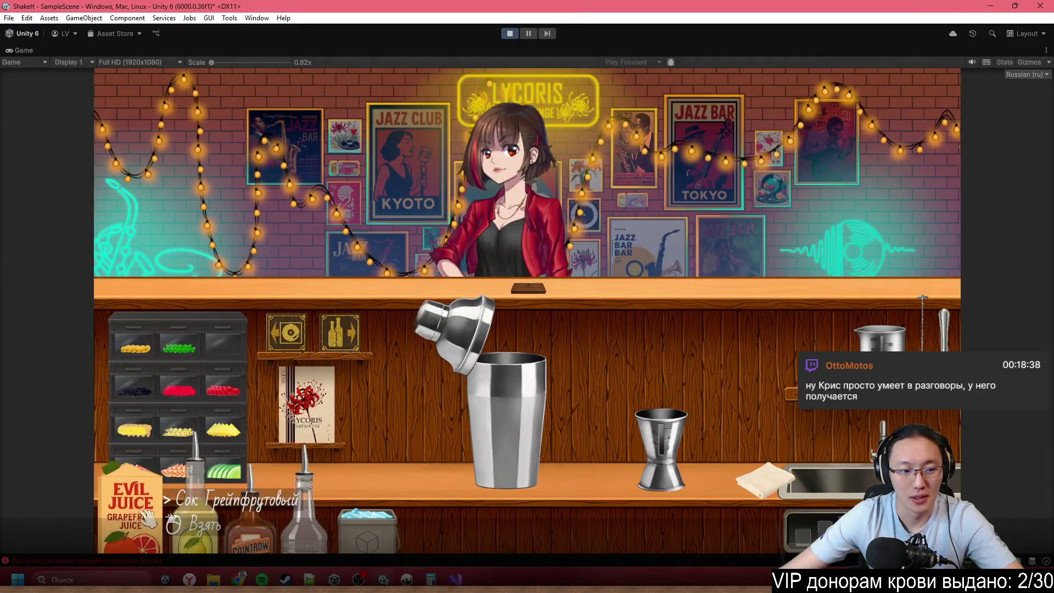
# - Measure white rum in the jigger and pour it into the shaker
pyautogui.click(304, 510)
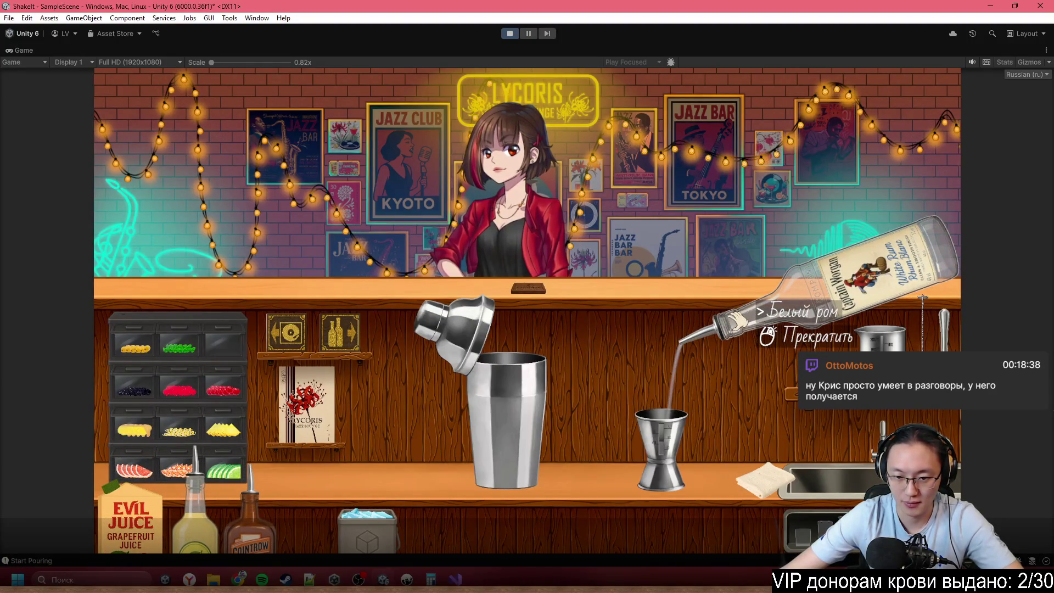
pyautogui.click(739, 318)
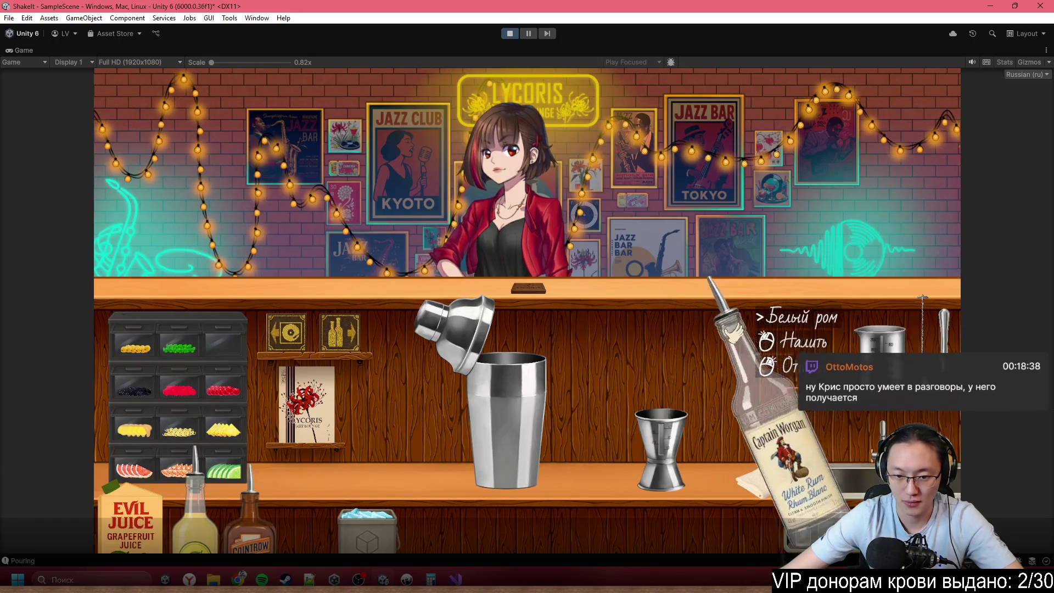
pyautogui.click(717, 400)
pyautogui.click(666, 439)
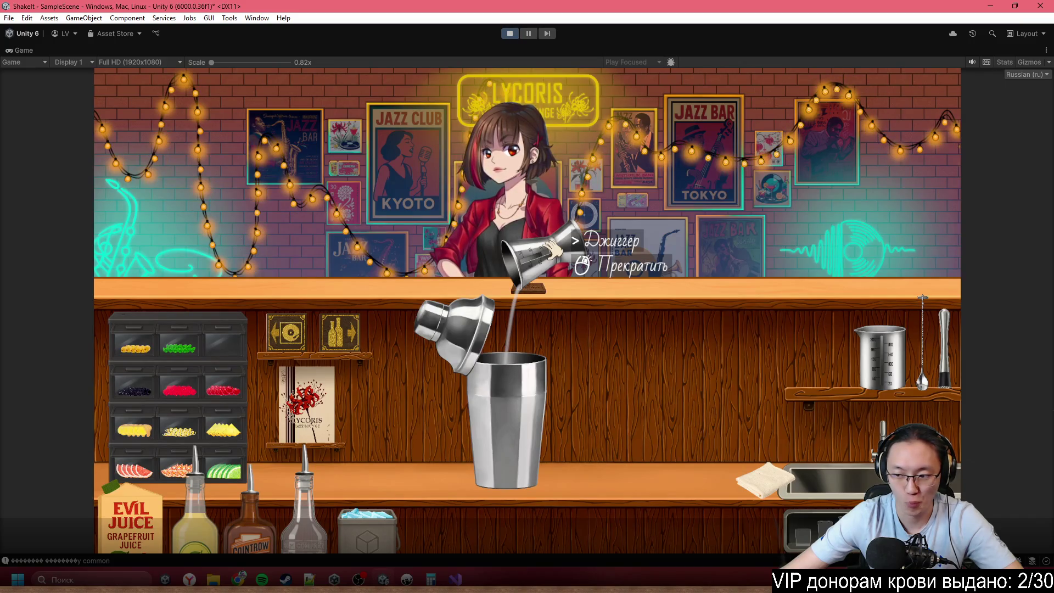
pyautogui.click(555, 251)
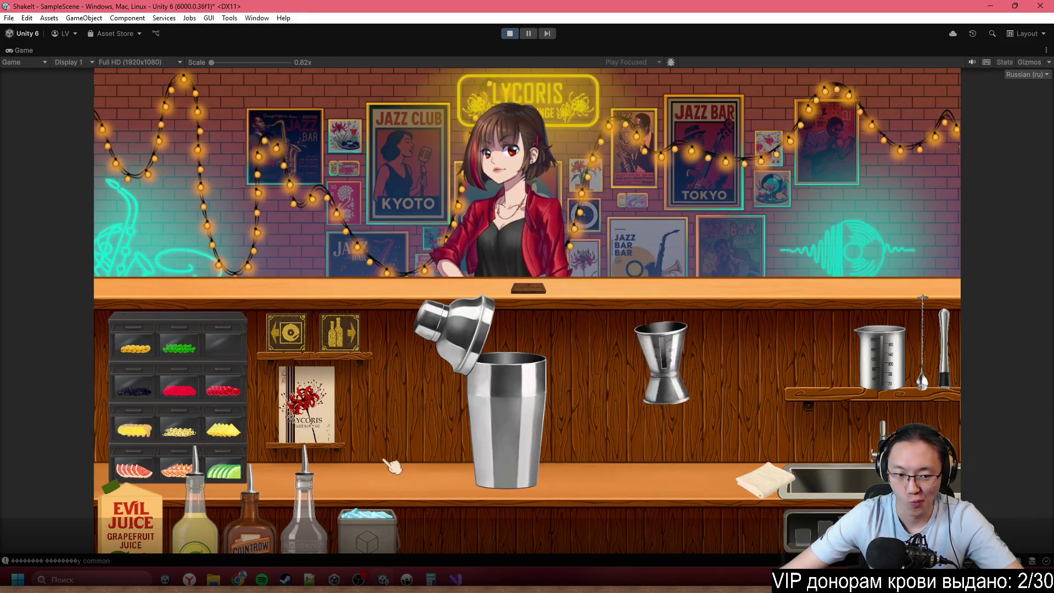
pyautogui.rightClick(662, 351)
# - Measure grapefruit juice in the jigger and empty it into the shaker
pyautogui.click(131, 516)
pyautogui.click(661, 332)
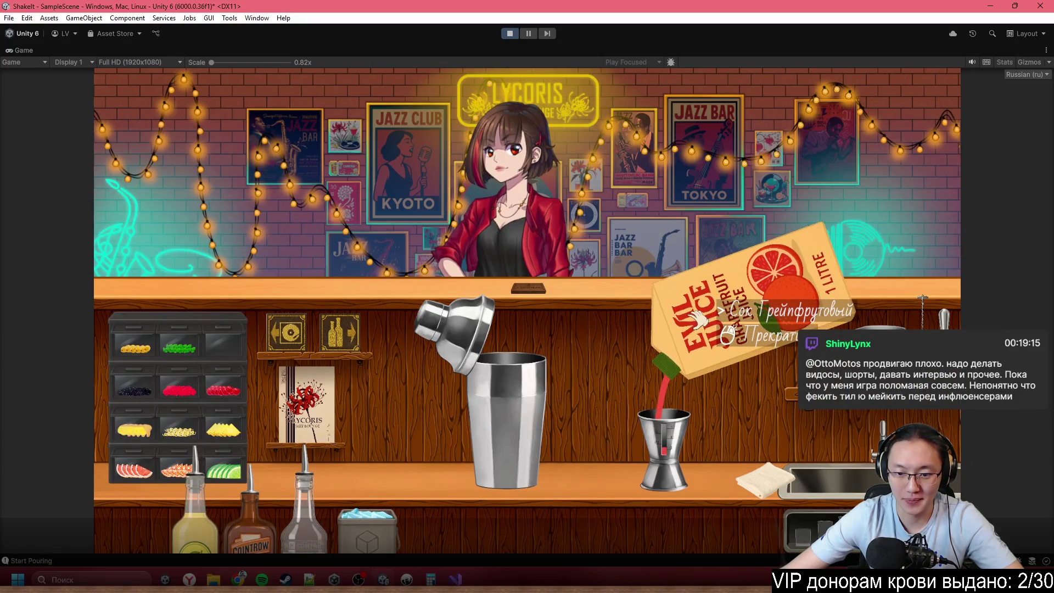
pyautogui.click(697, 319)
pyautogui.rightClick(699, 357)
pyautogui.click(676, 434)
pyautogui.click(541, 285)
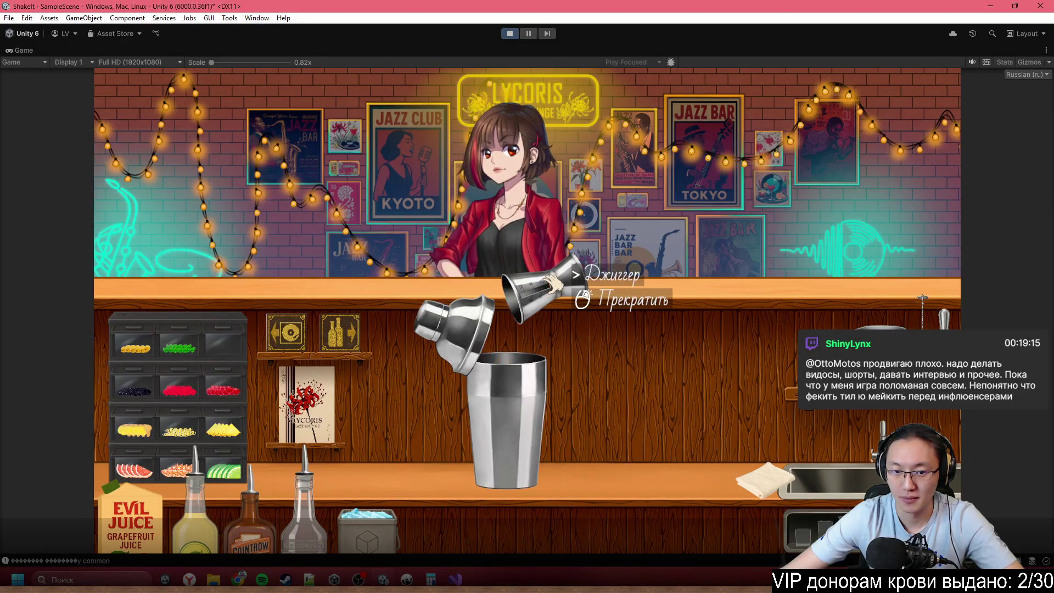
pyautogui.click(540, 281)
# - Measure triple sec and lemon juice in the jigger and add them to the shaker
pyautogui.click(287, 494)
pyautogui.click(686, 336)
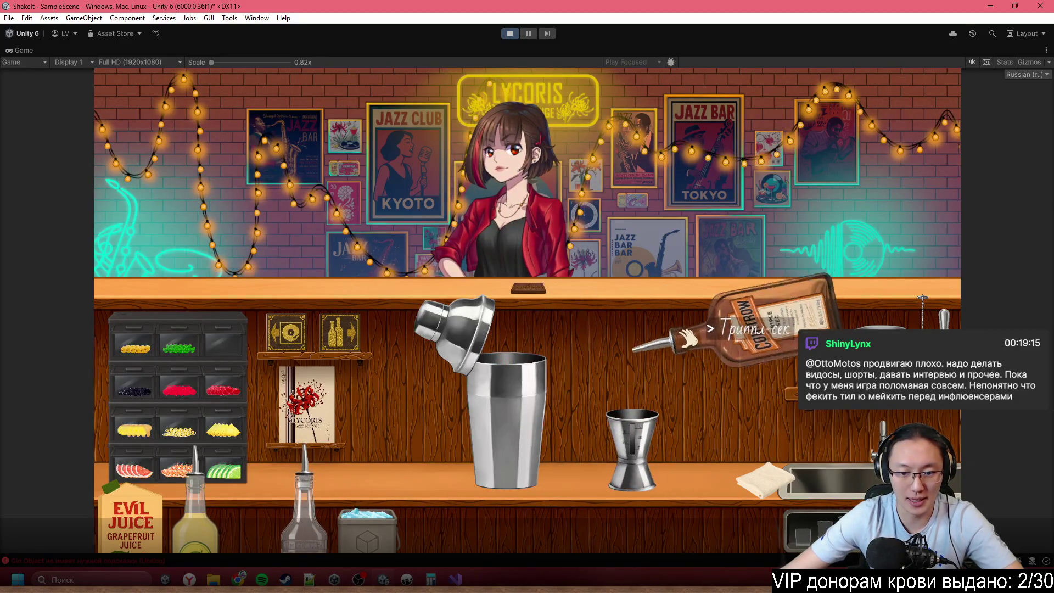
pyautogui.click(686, 336)
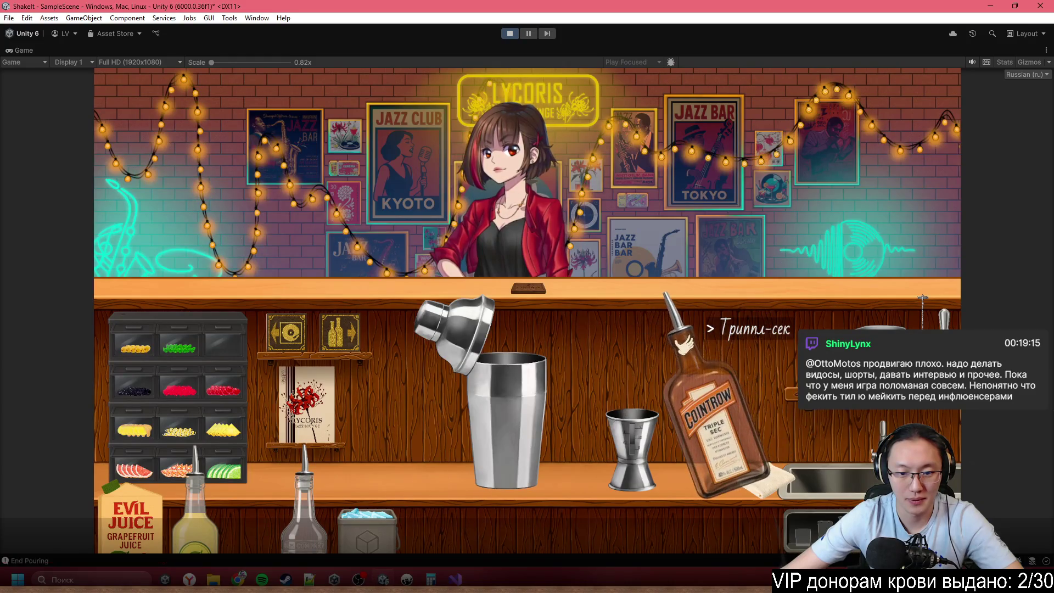
pyautogui.click(201, 508)
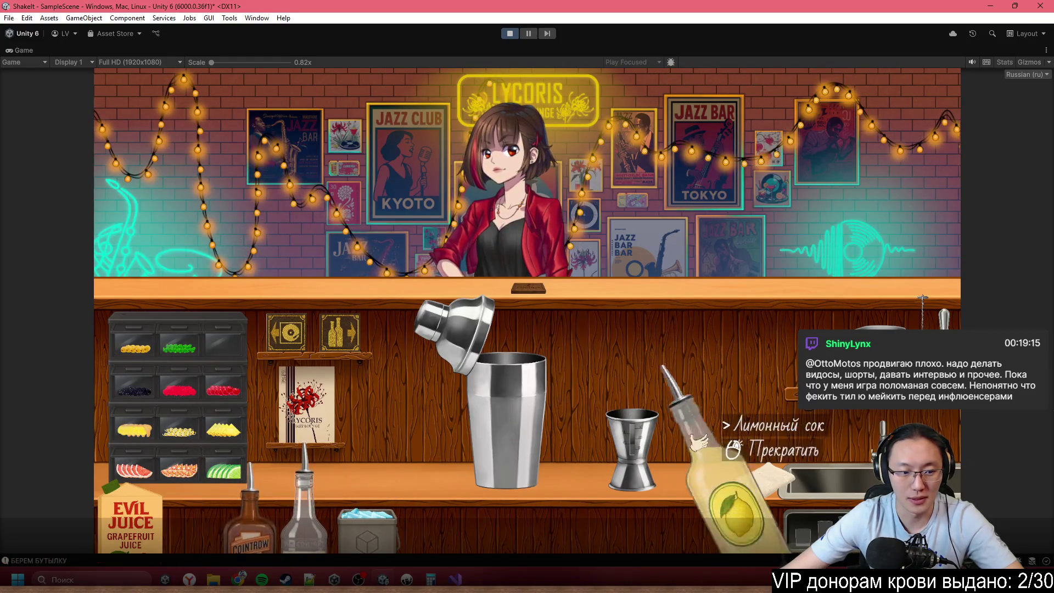
pyautogui.click(727, 354)
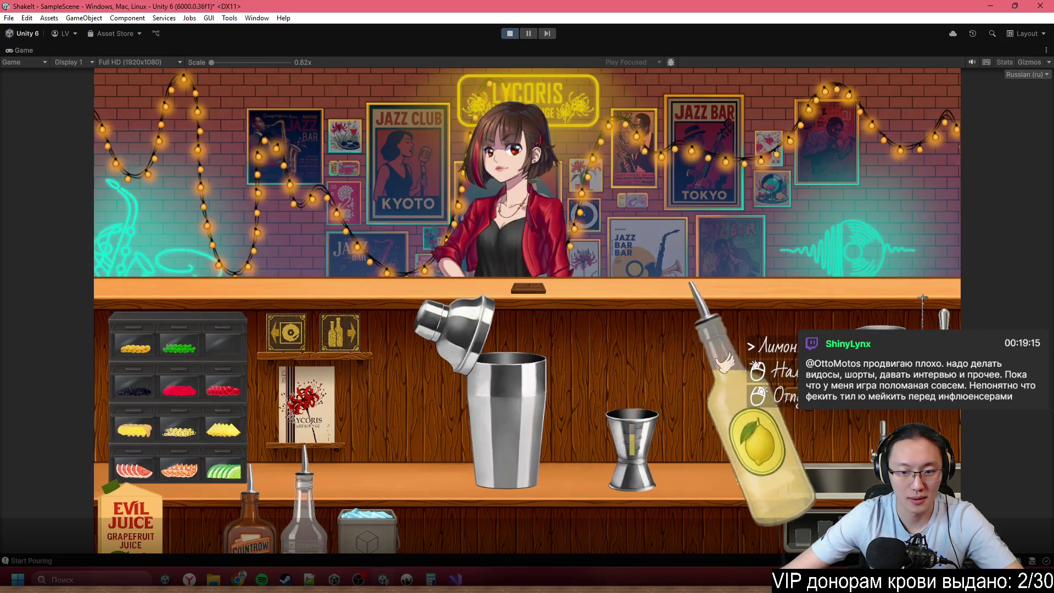
pyautogui.click(634, 447)
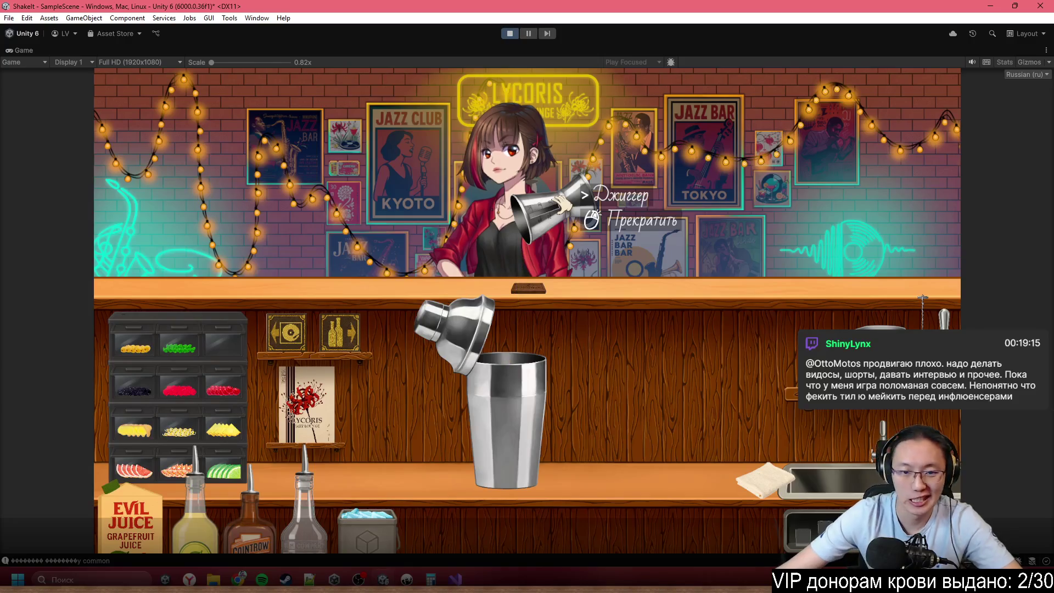
pyautogui.click(561, 207)
pyautogui.click(725, 387)
# - Cap and shake the shaker, then pour the Hemingway into a cocktail glass
pyautogui.click(505, 417)
pyautogui.click(702, 401)
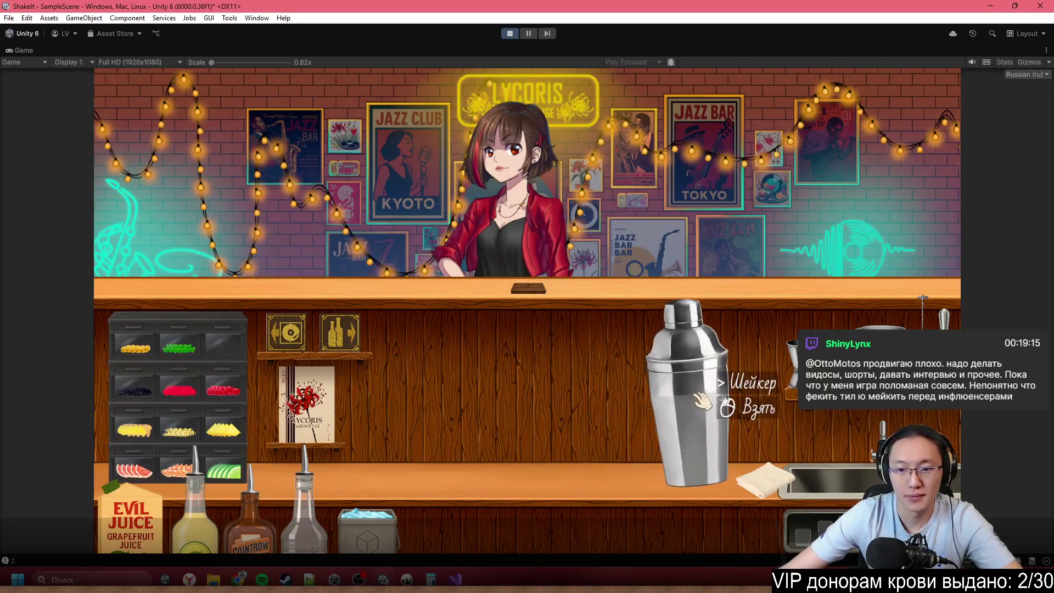
pyautogui.click(702, 401)
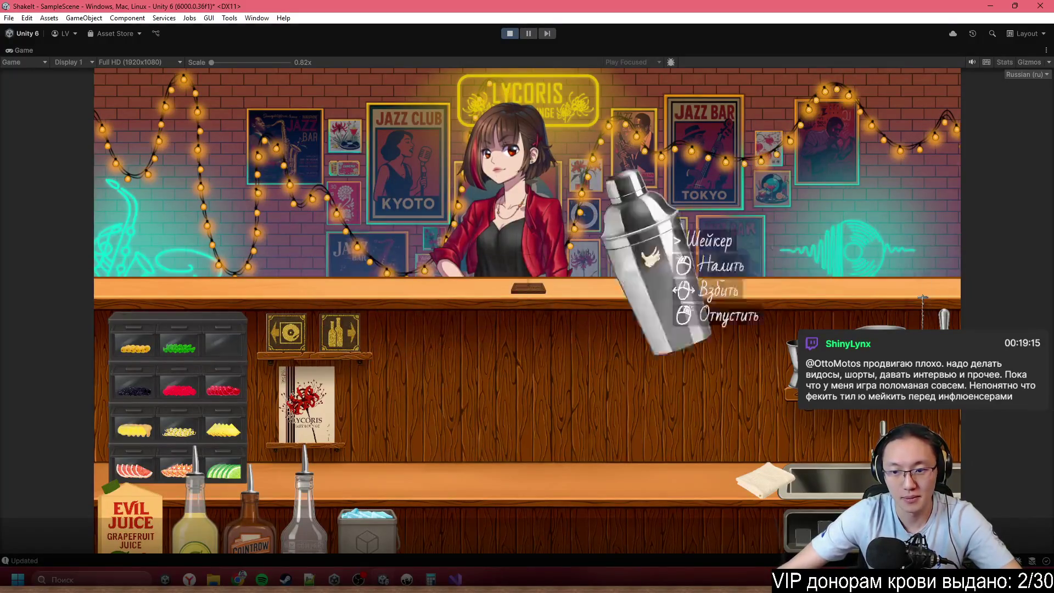
pyautogui.click(683, 360)
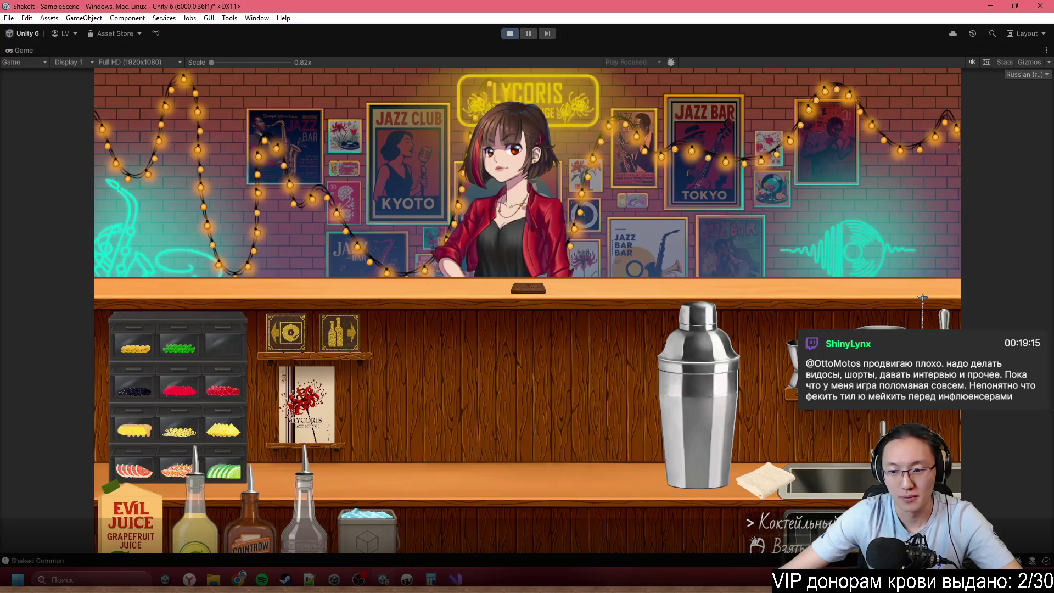
pyautogui.click(735, 526)
pyautogui.click(518, 384)
pyautogui.click(725, 439)
pyautogui.rightClick(639, 216)
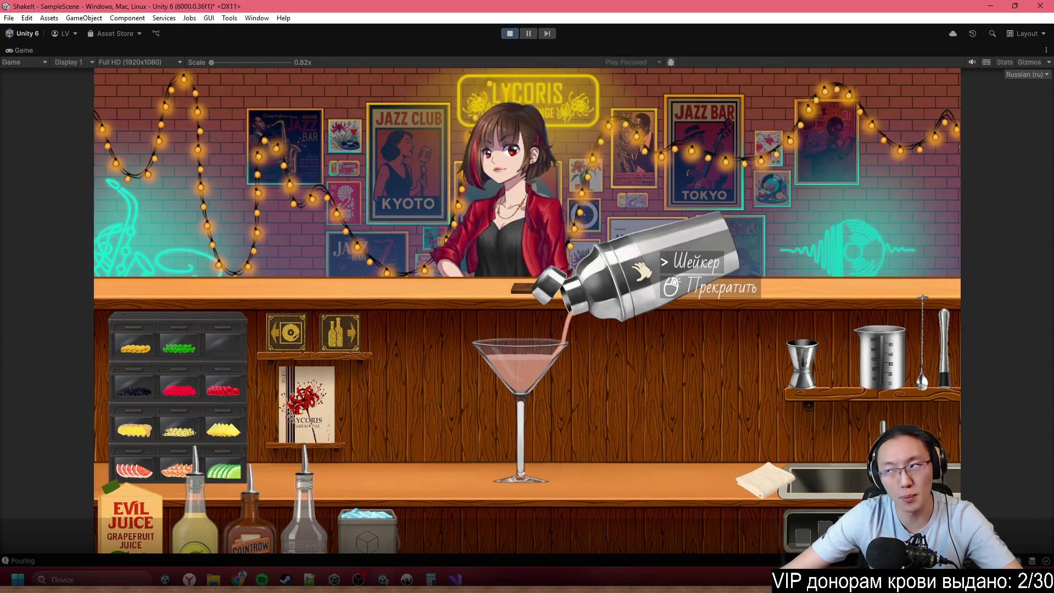
# - Garnish the cocktail with lime and grapefruit slices, serve it to the customer, and open the Console
pyautogui.click(641, 269)
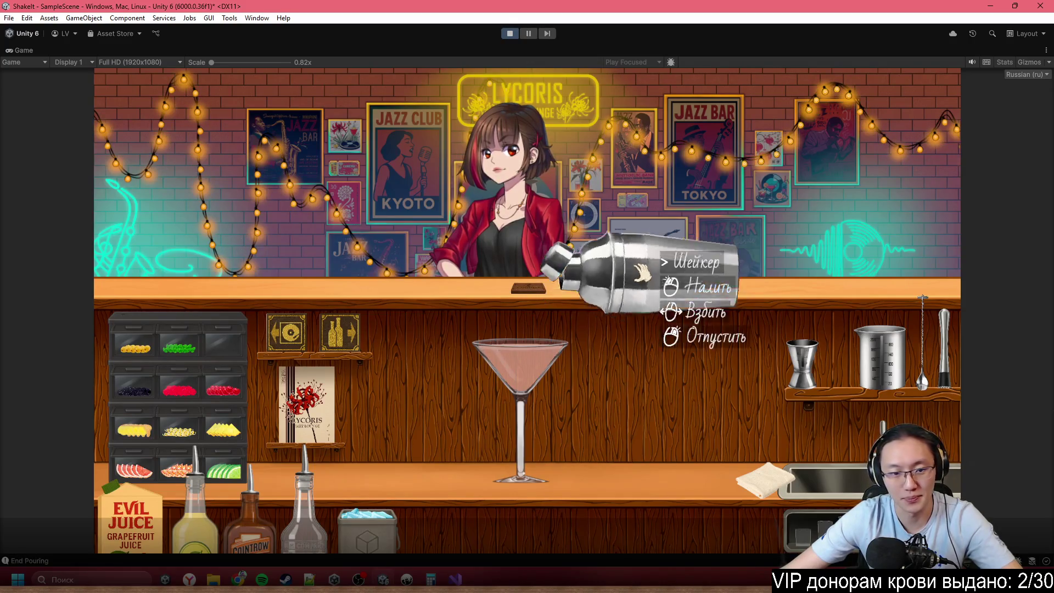
pyautogui.click(241, 476)
pyautogui.click(519, 330)
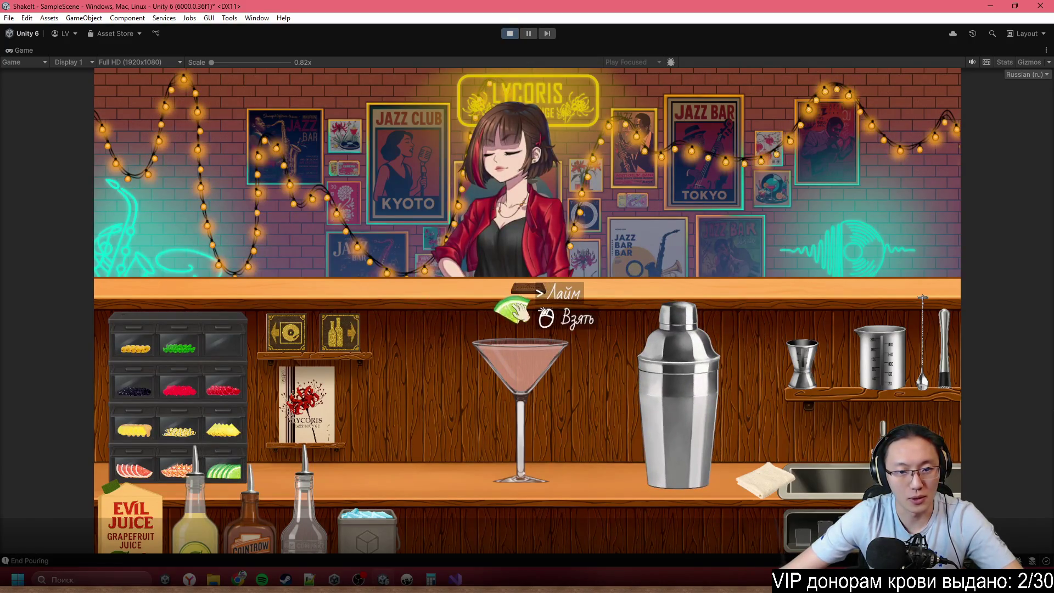
pyautogui.click(181, 466)
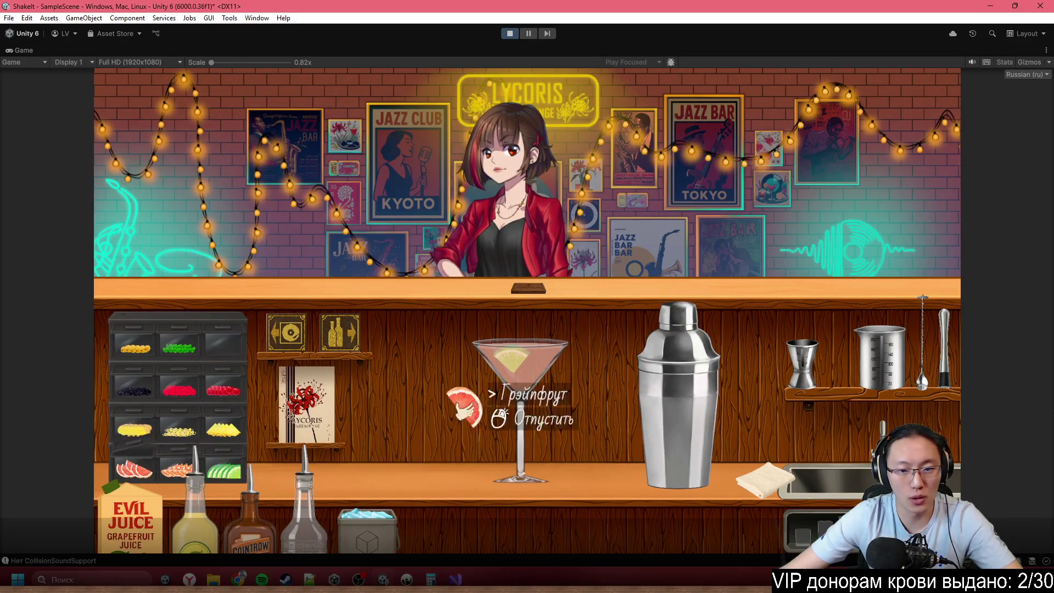
pyautogui.click(519, 395)
pyautogui.click(521, 409)
pyautogui.click(511, 269)
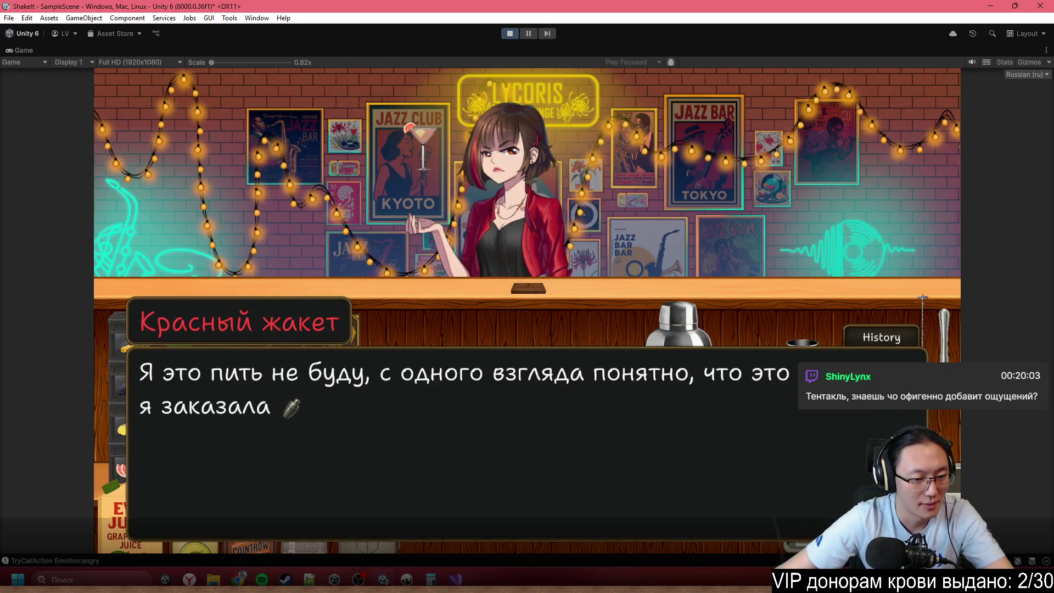
pyautogui.click(63, 558)
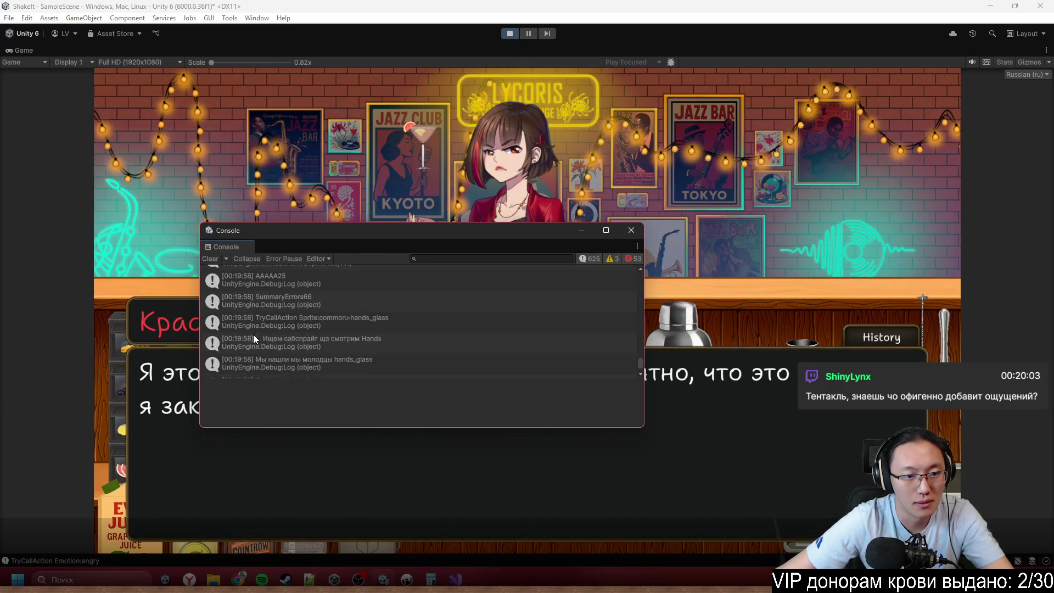
# - Review the Console logs, close them, skip the refusal dialogue, and check Hemingway in the recipe book
pyautogui.scroll(5, 252, 334)
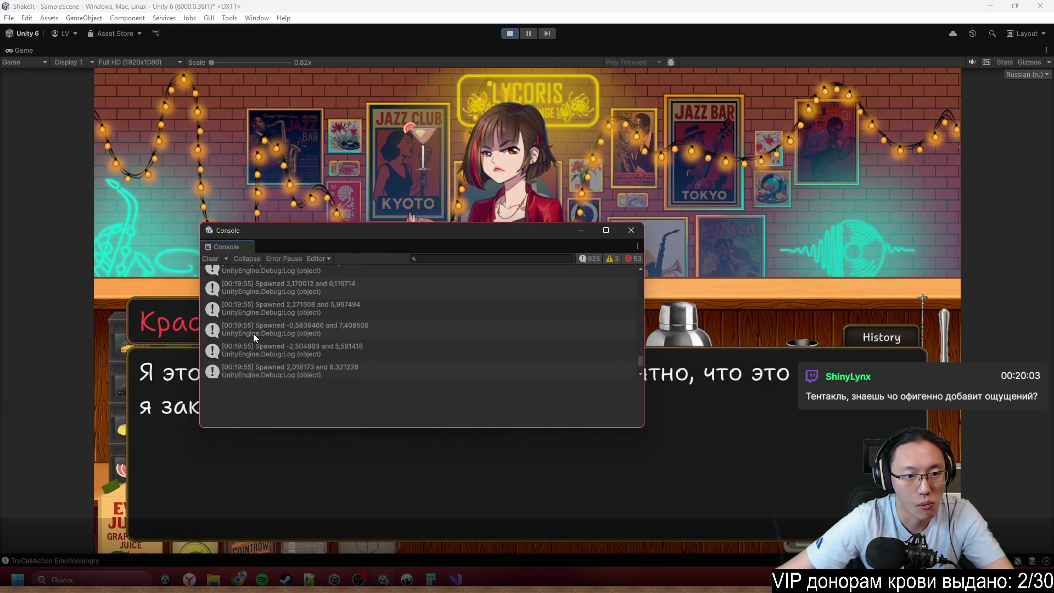
pyautogui.scroll(-5, 252, 334)
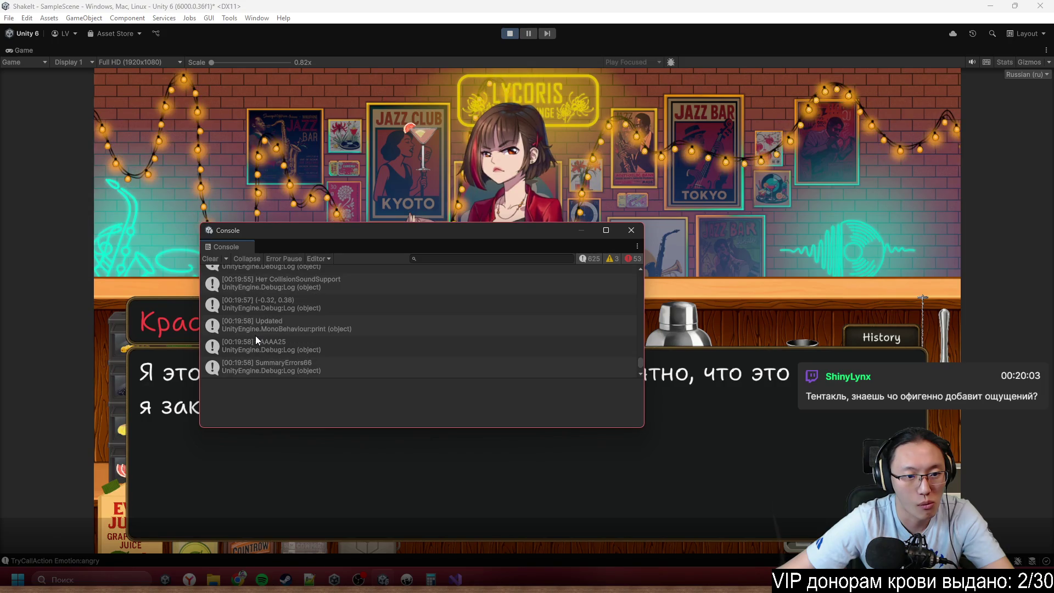
pyautogui.scroll(-2, 275, 371)
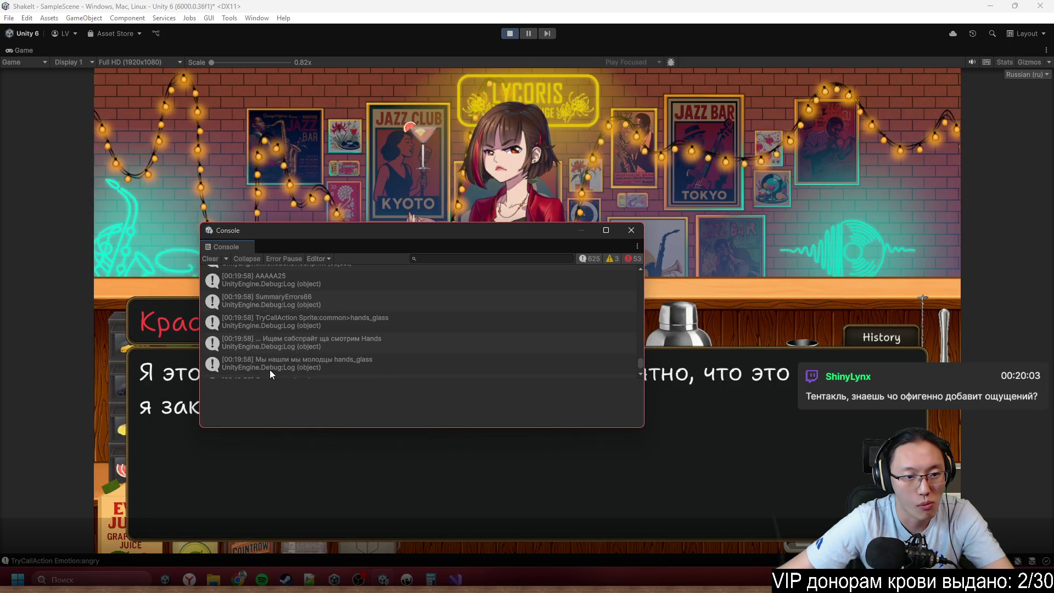
pyautogui.click(631, 233)
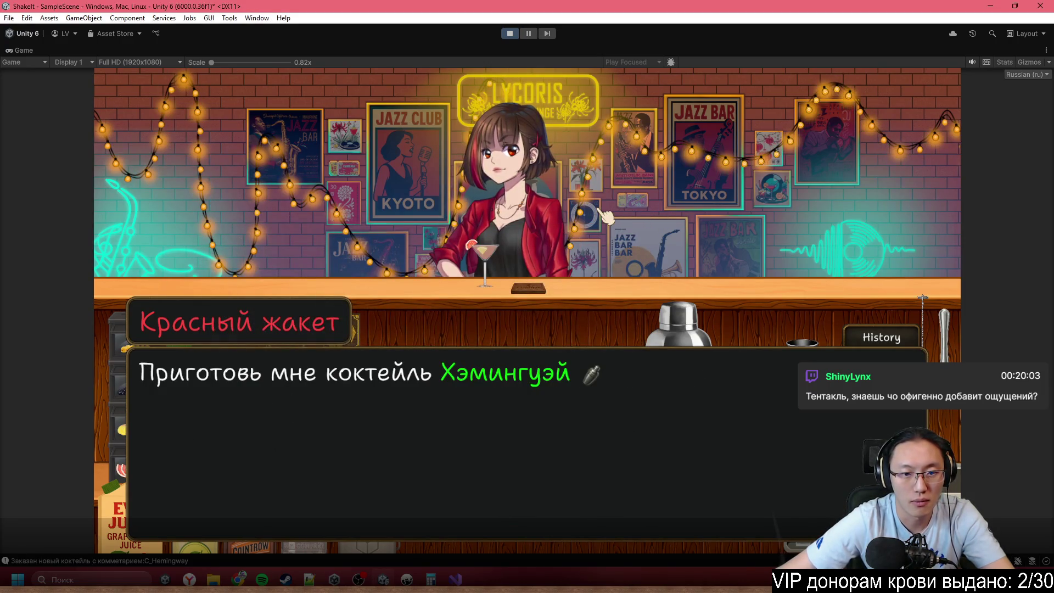
pyautogui.click(606, 215)
pyautogui.click(528, 288)
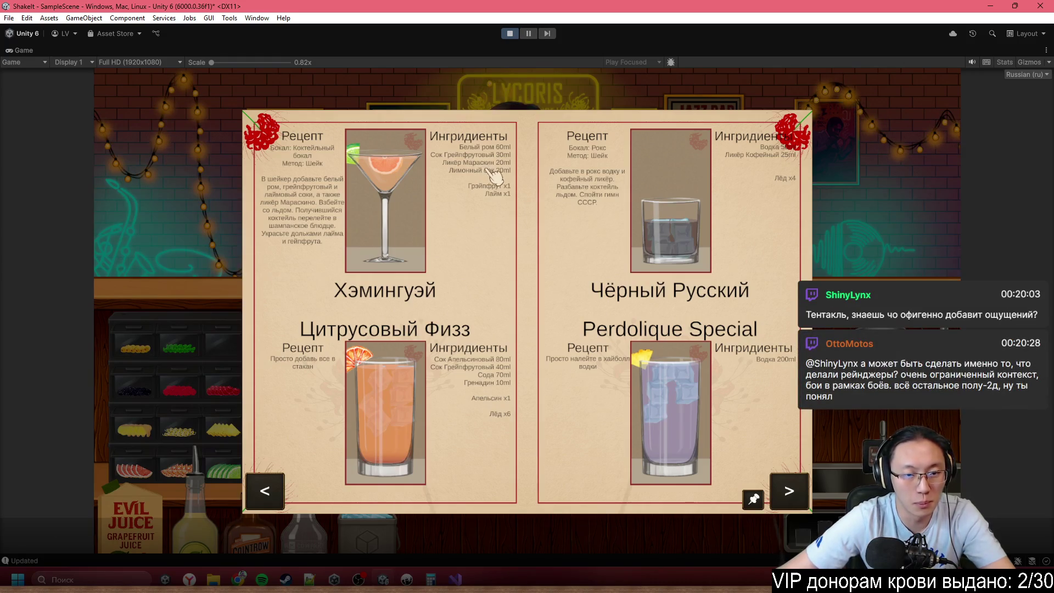
pyautogui.click(878, 208)
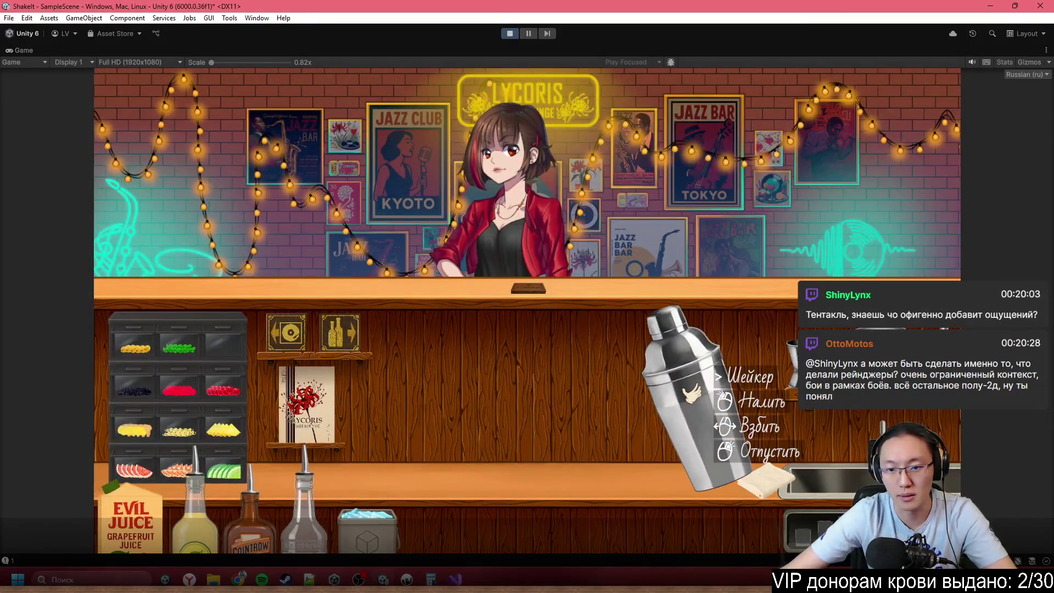
# - Reposition the shaker and jigger, then add white rum to the shaker
pyautogui.rightClick(801, 417)
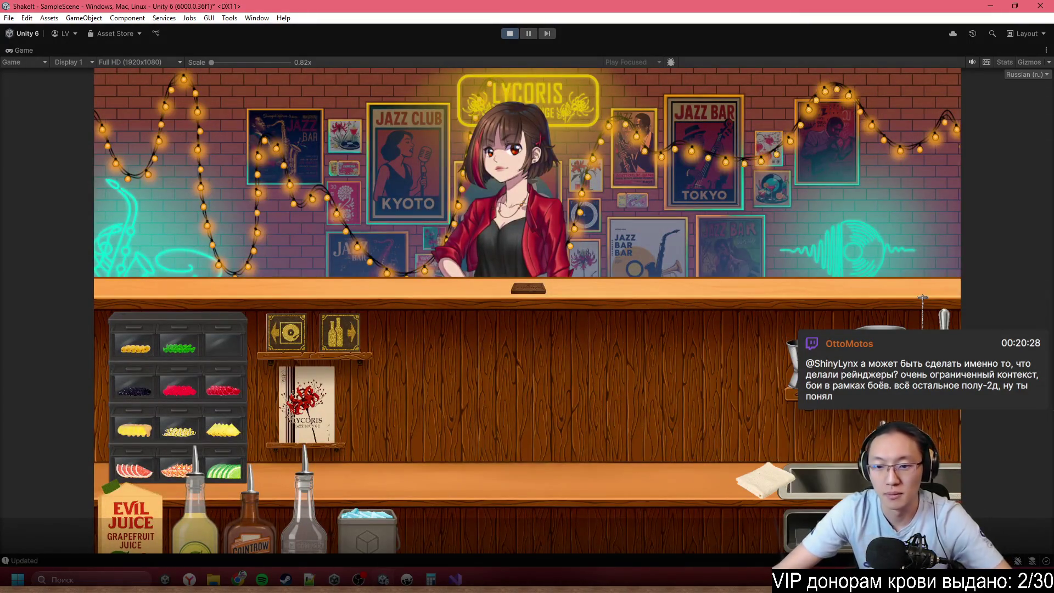
pyautogui.click(878, 324)
pyautogui.click(653, 395)
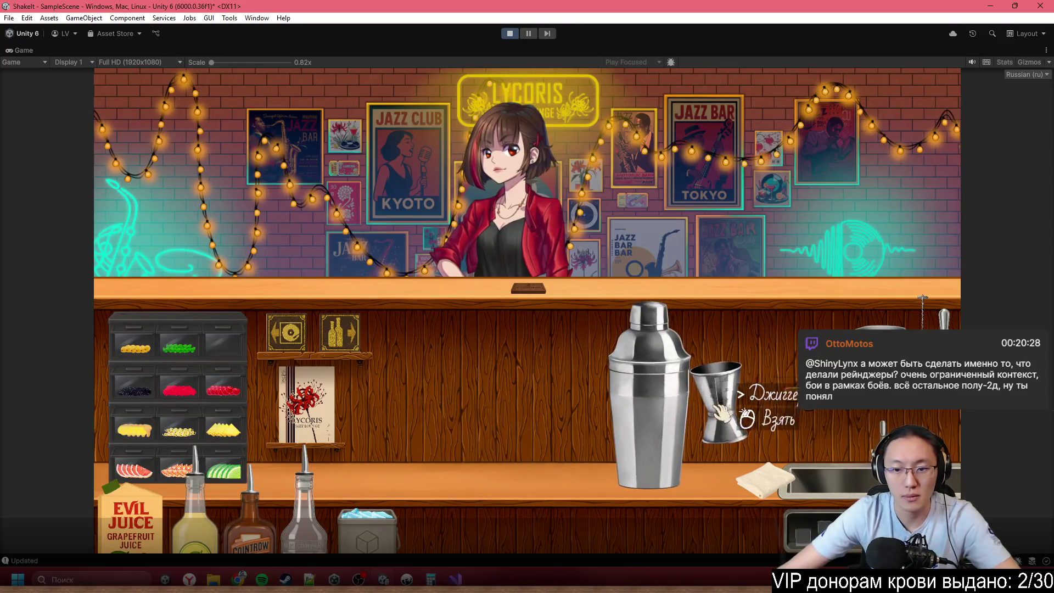
pyautogui.rightClick(723, 407)
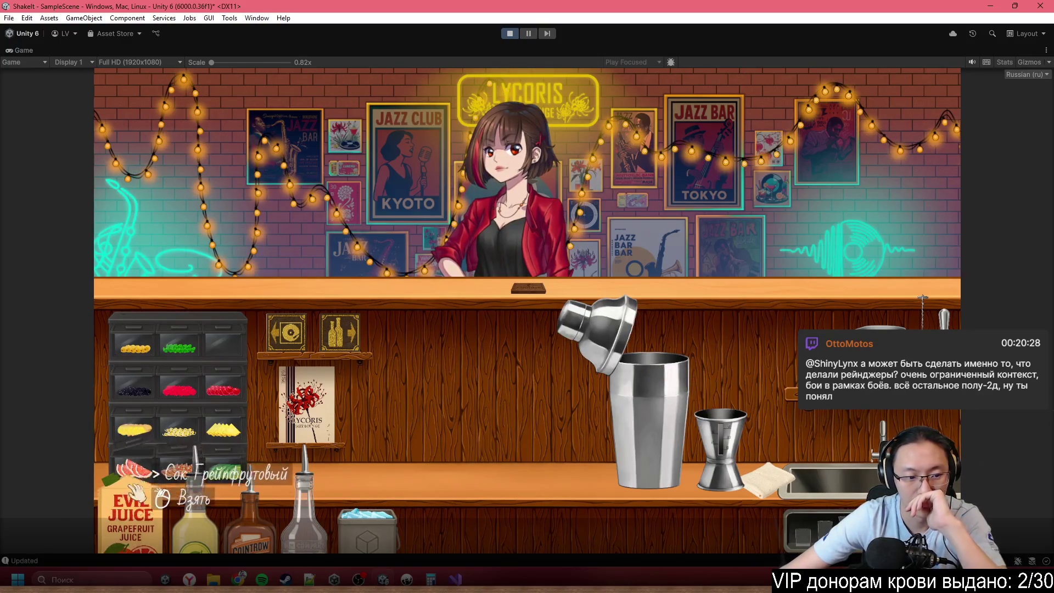
pyautogui.click(305, 494)
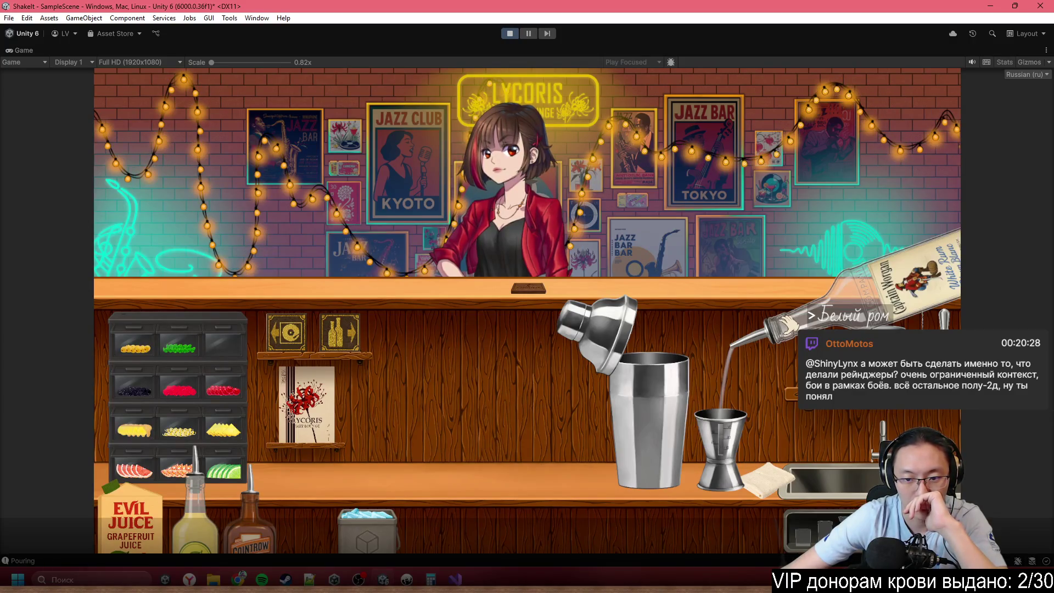
pyautogui.click(719, 428)
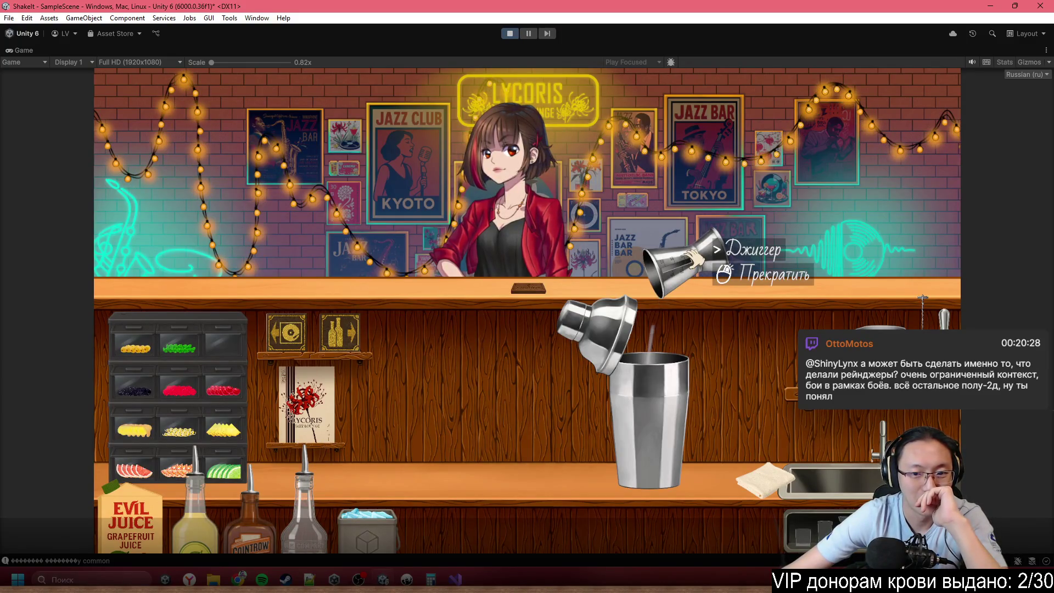
pyautogui.click(696, 258)
pyautogui.rightClick(705, 258)
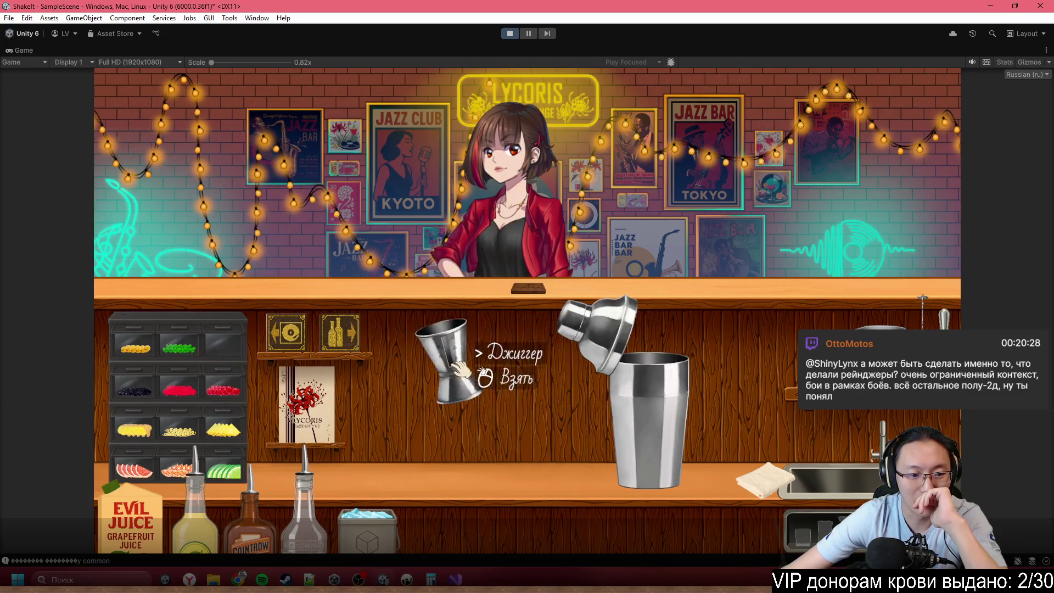
# - Measure triple sec in the jigger and empty it into the shaker
pyautogui.click(243, 513)
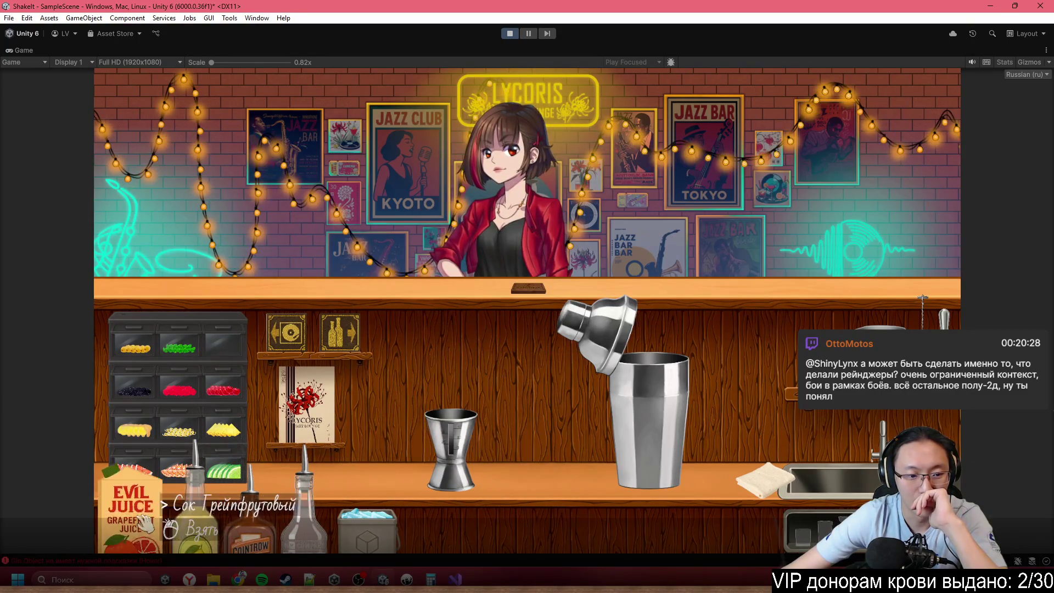
pyautogui.click(146, 522)
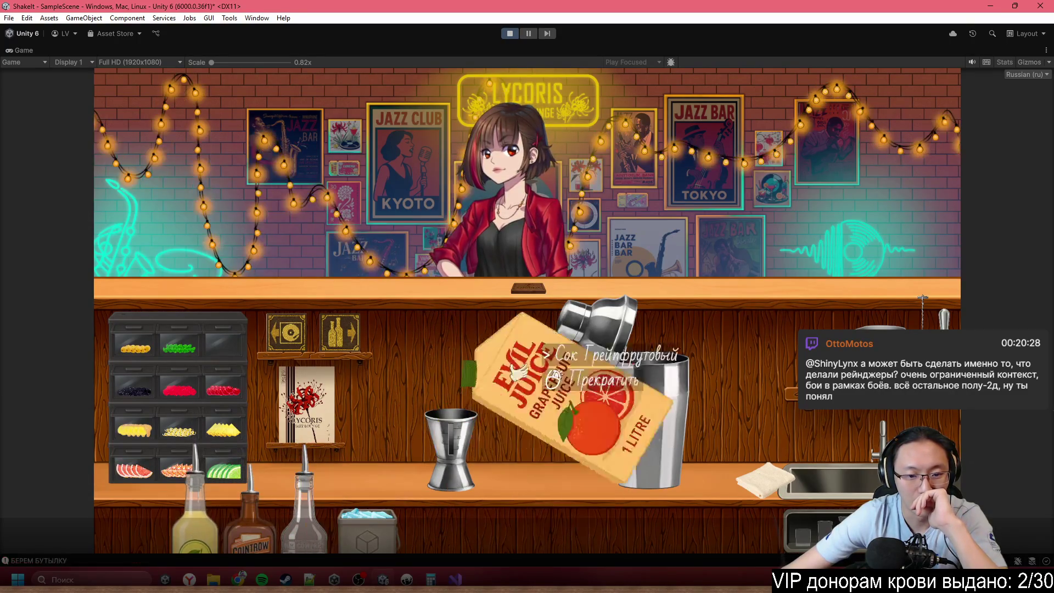
pyautogui.rightClick(505, 329)
pyautogui.click(447, 434)
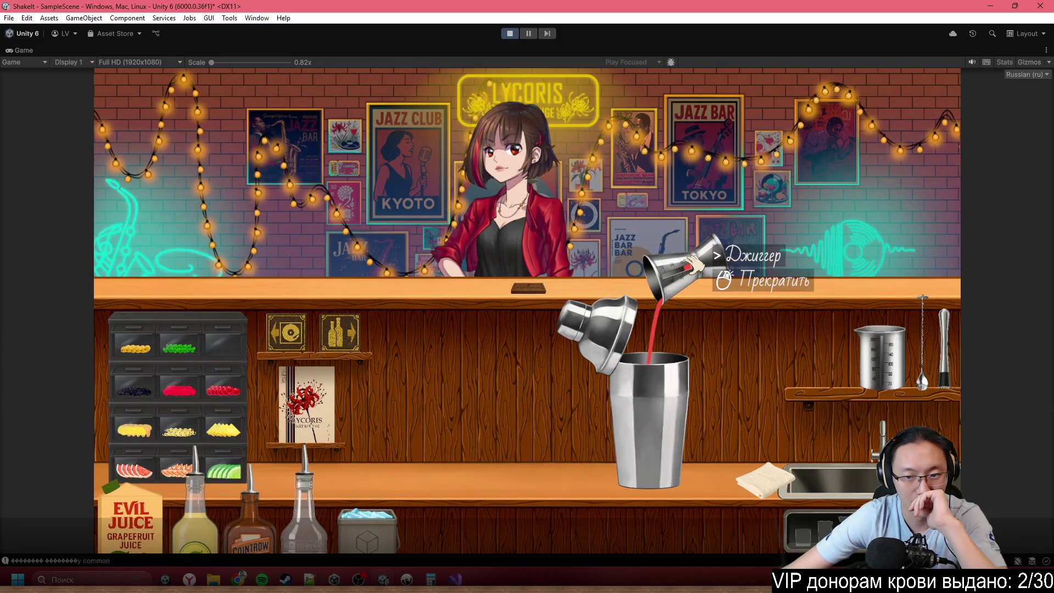
pyautogui.click(694, 265)
pyautogui.rightClick(439, 434)
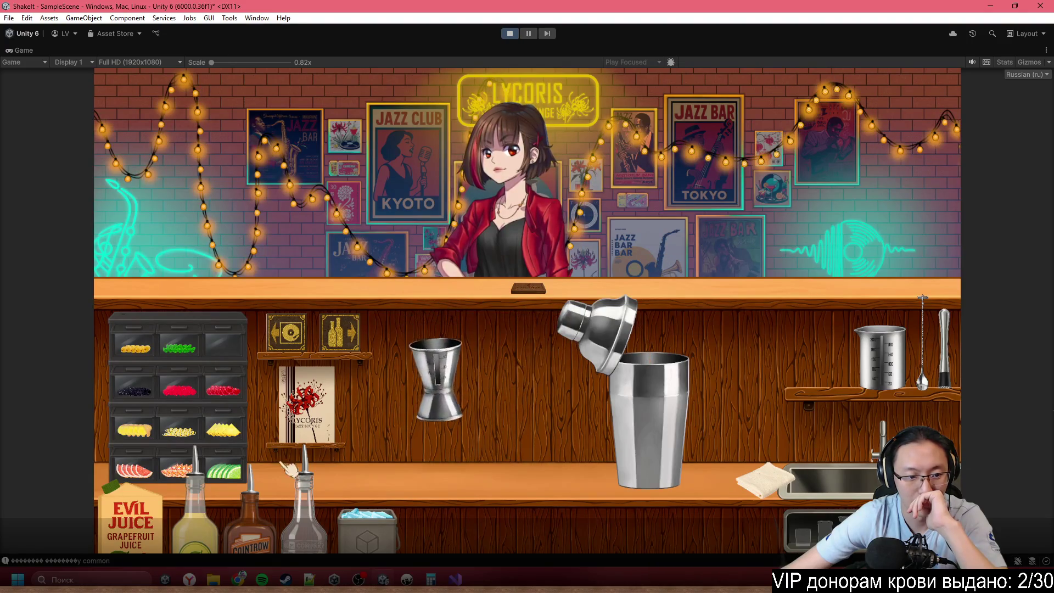
# - Measure lemon juice and triple sec in the jigger and pour them into the shaker
pyautogui.click(195, 510)
pyautogui.click(530, 344)
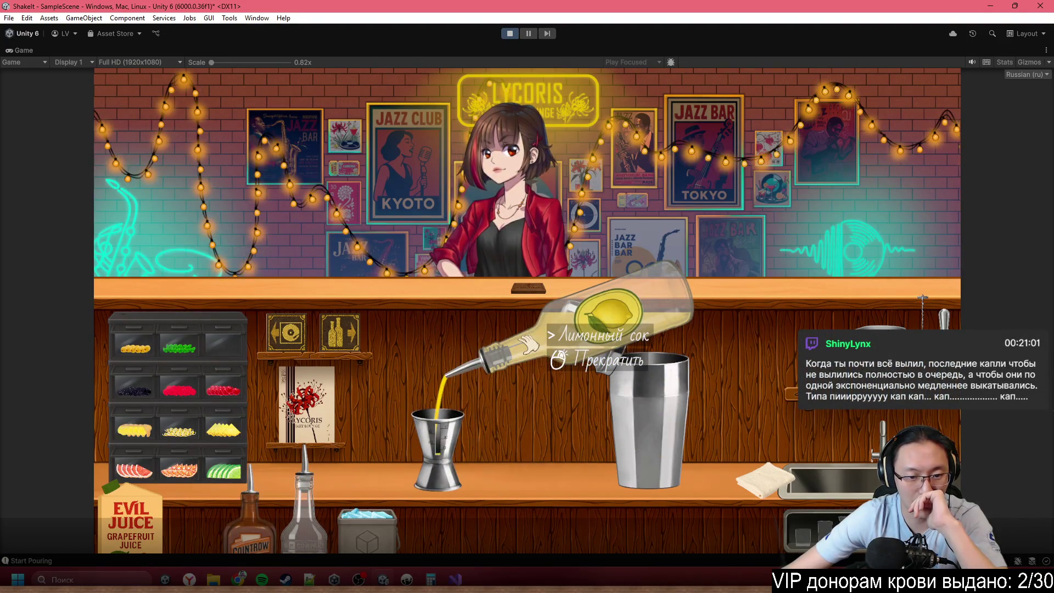
pyautogui.rightClick(529, 344)
pyautogui.click(249, 521)
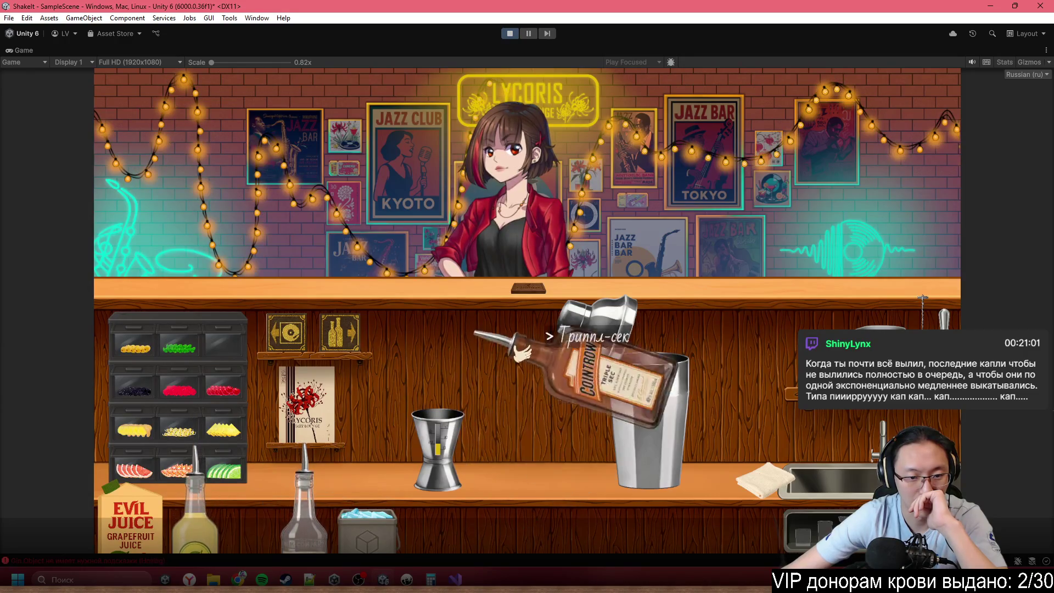
pyautogui.click(521, 352)
pyautogui.rightClick(507, 329)
pyautogui.click(438, 447)
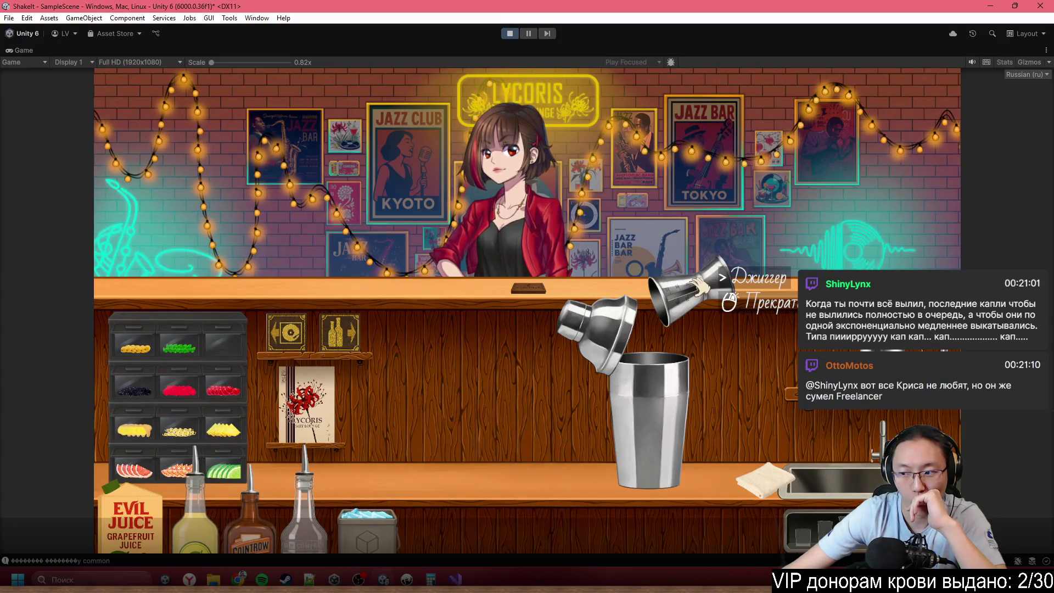
pyautogui.moveTo(698, 285); pyautogui.dragTo(792, 307)
# - Add ice to the shaker, fit the lid, shake it, and open the log to check the error
pyautogui.moveTo(367, 518); pyautogui.dragTo(341, 521)
pyautogui.moveTo(610, 280)
pyautogui.mouseDown()
pyautogui.moveTo(631, 231)
pyautogui.moveTo(639, 143)
pyautogui.mouseUp()
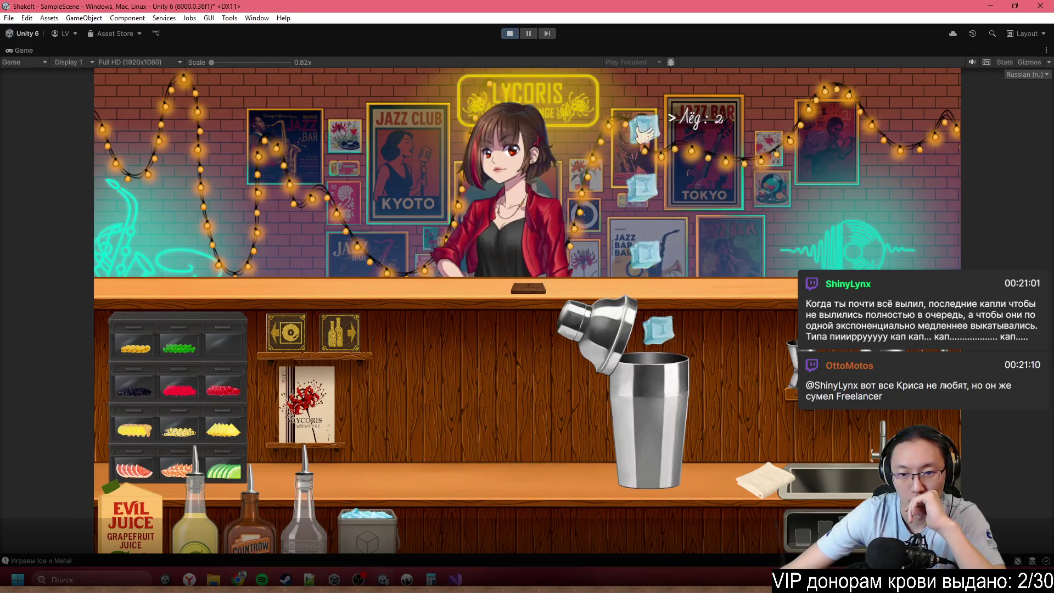
pyautogui.click(614, 314)
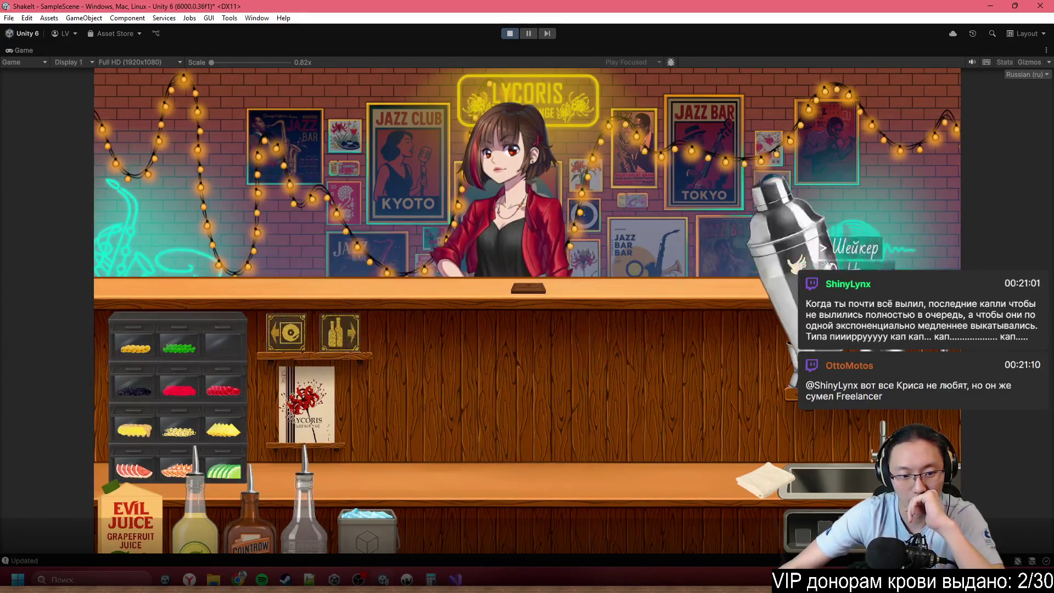
pyautogui.rightClick(686, 341)
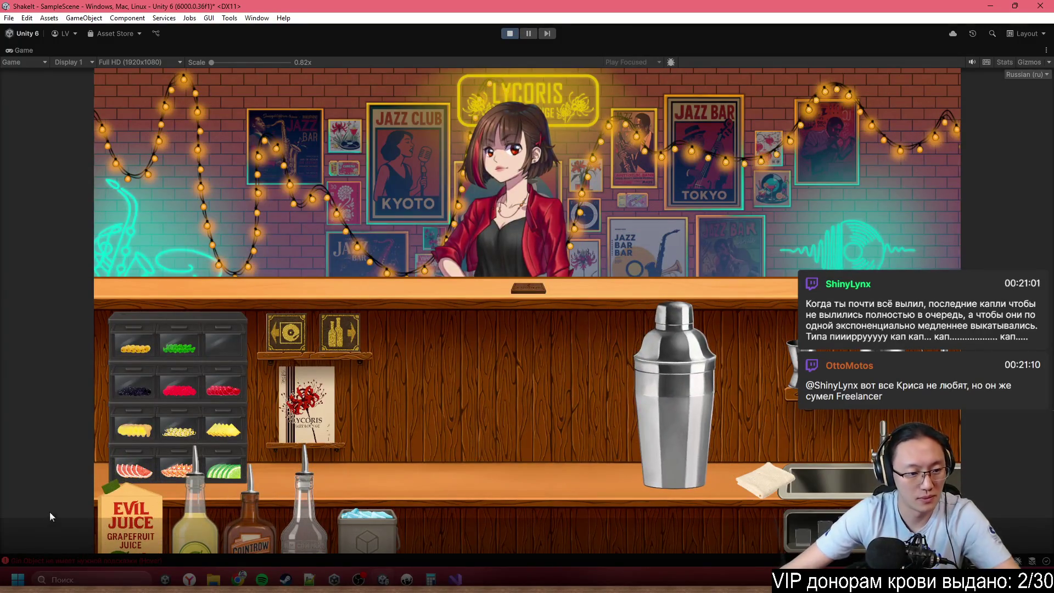
pyautogui.click(31, 560)
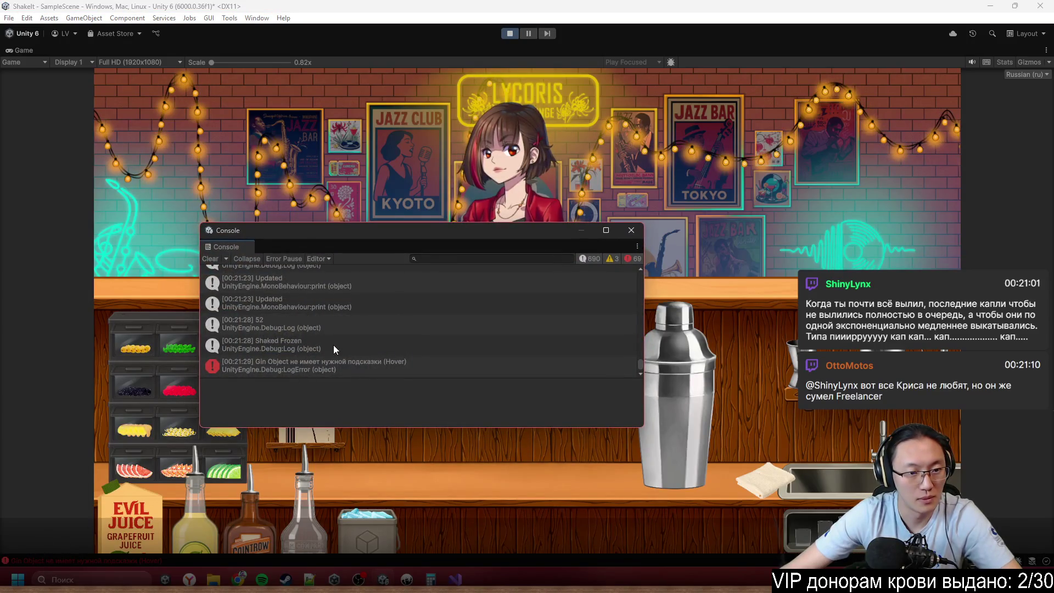
# - Close the log and pour the shaken drink into a cocktail glass
pyautogui.scroll(6, 333, 349)
pyautogui.scroll(5, 334, 344)
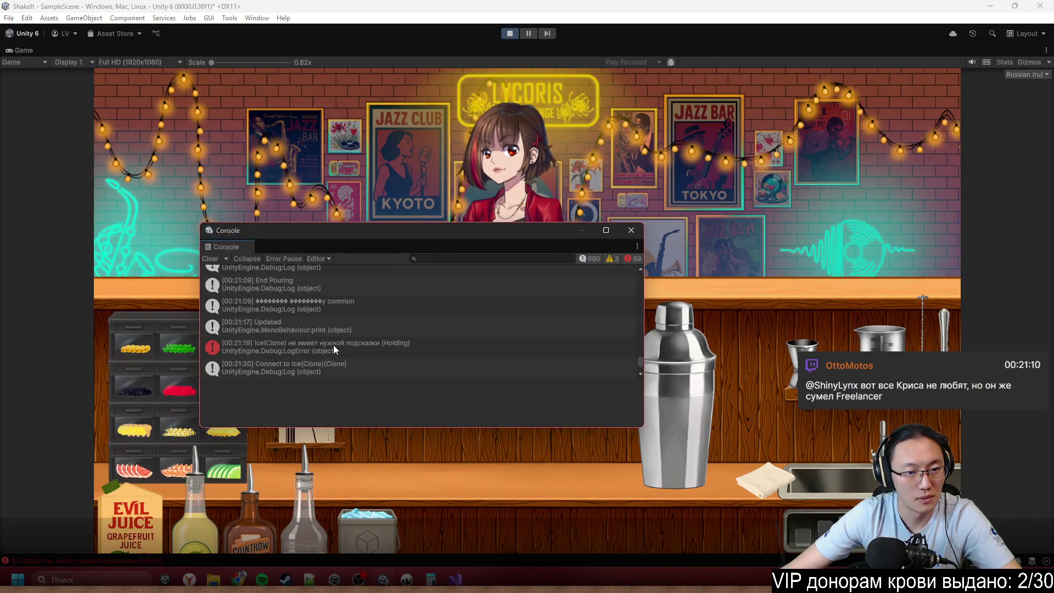
pyautogui.click(636, 235)
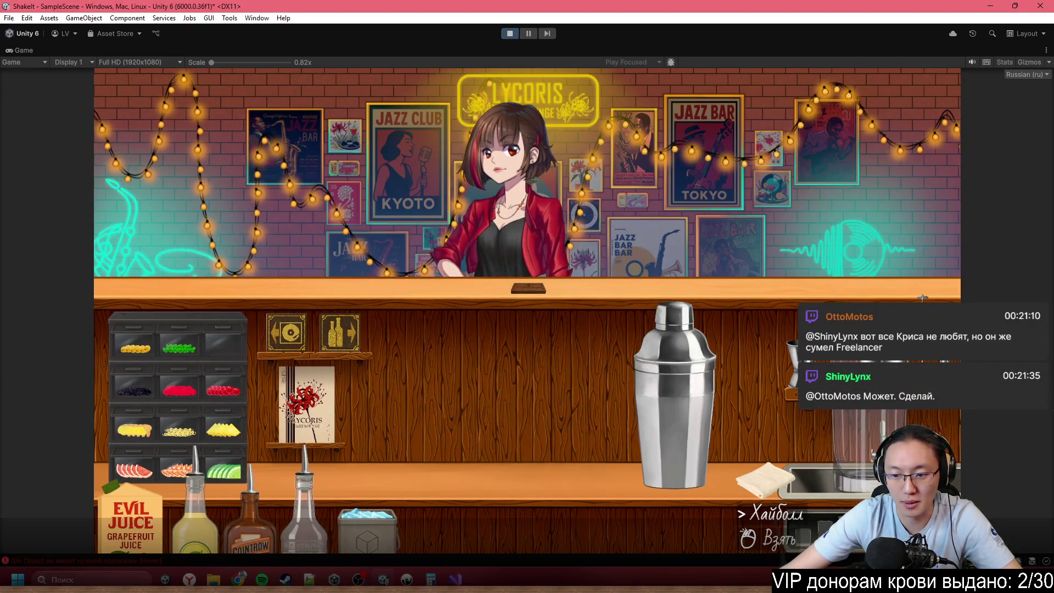
pyautogui.click(719, 519)
pyautogui.click(515, 395)
pyautogui.click(675, 395)
pyautogui.click(617, 274)
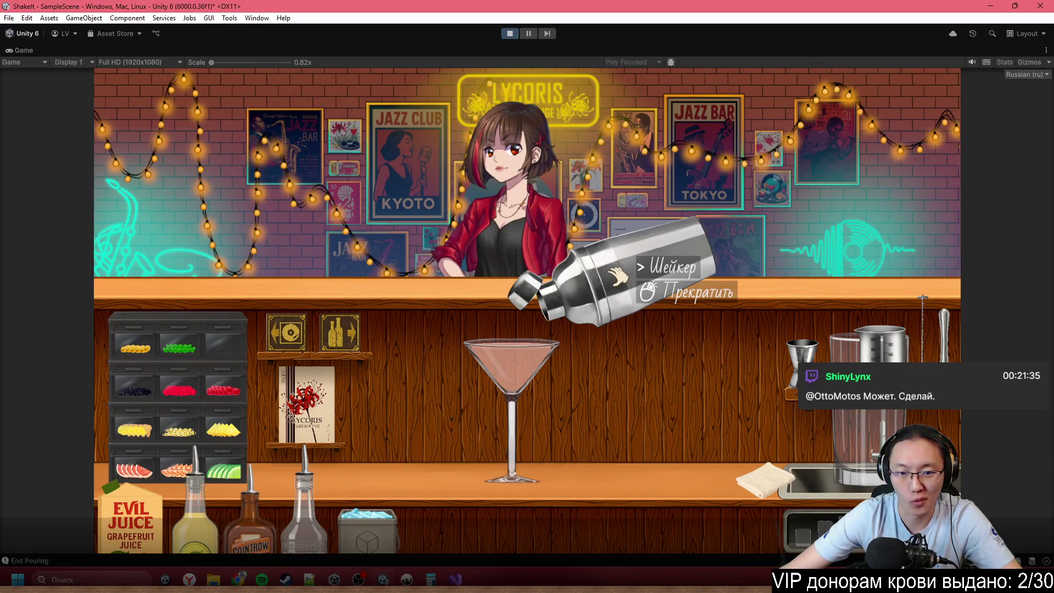
pyautogui.click(617, 274)
# - Garnish with grapefruit and lime, serve the cocktail, and stop Play mode
pyautogui.click(135, 469)
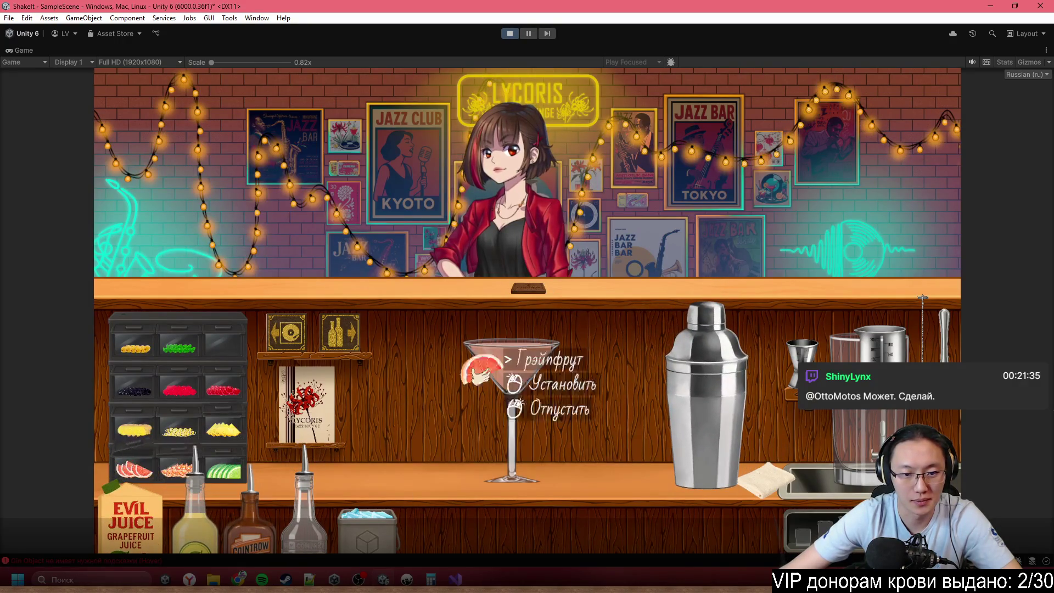
pyautogui.click(453, 378)
pyautogui.click(223, 470)
pyautogui.click(522, 272)
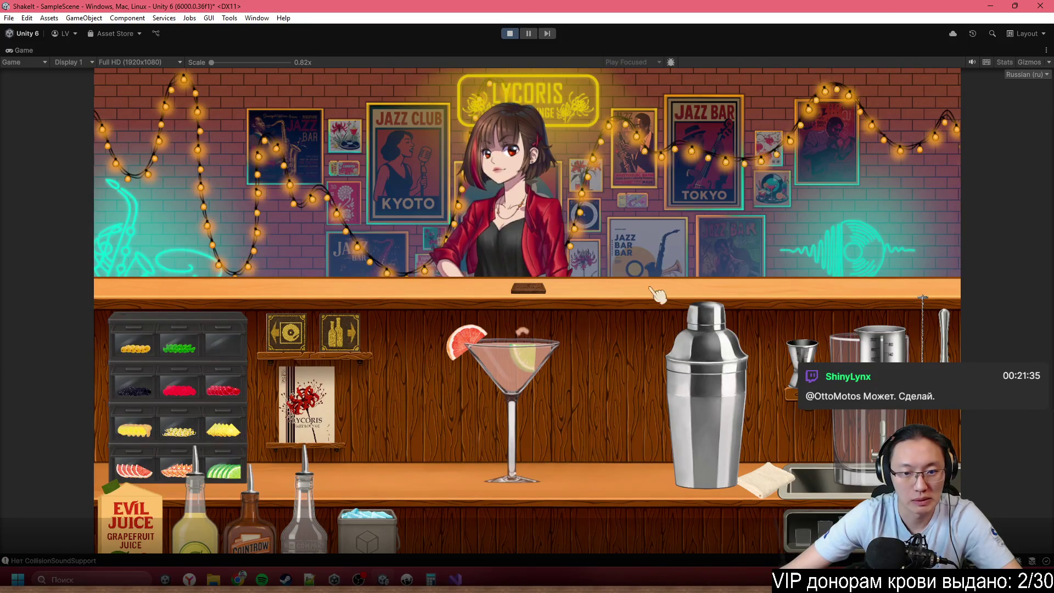
pyautogui.click(525, 373)
pyautogui.click(528, 241)
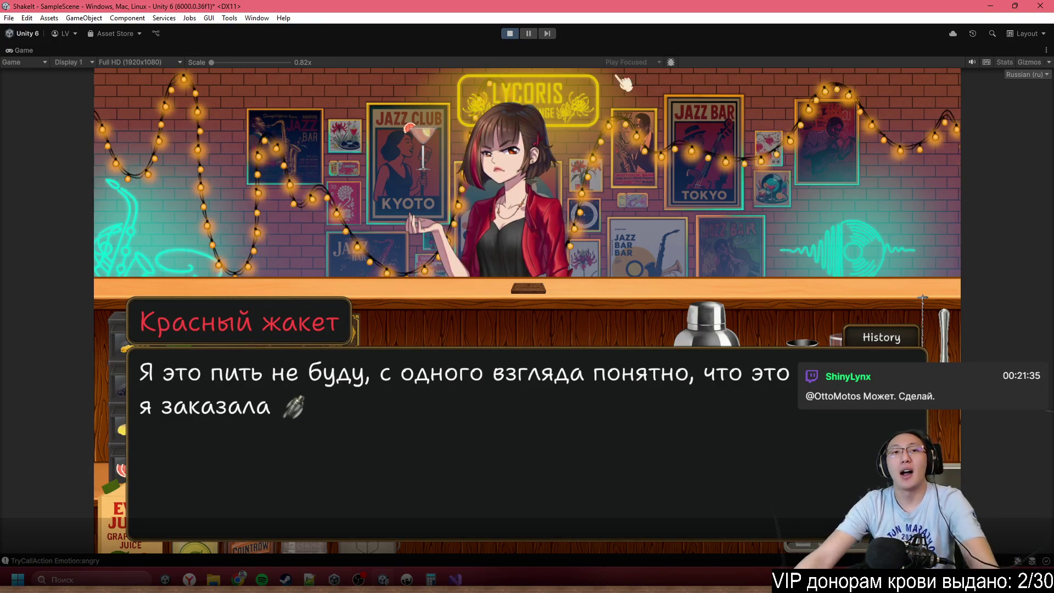
pyautogui.click(509, 33)
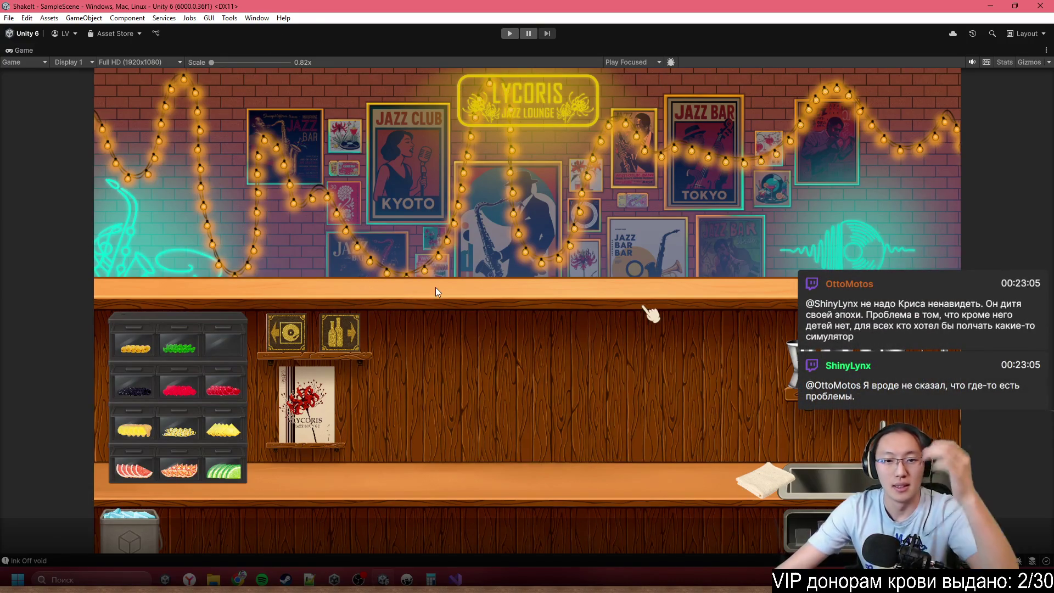
# - Switch to Inky and jump to the check2_0 and then check2 knots in Demo1.ink
pyautogui.hotkey('alt', 'Tab')
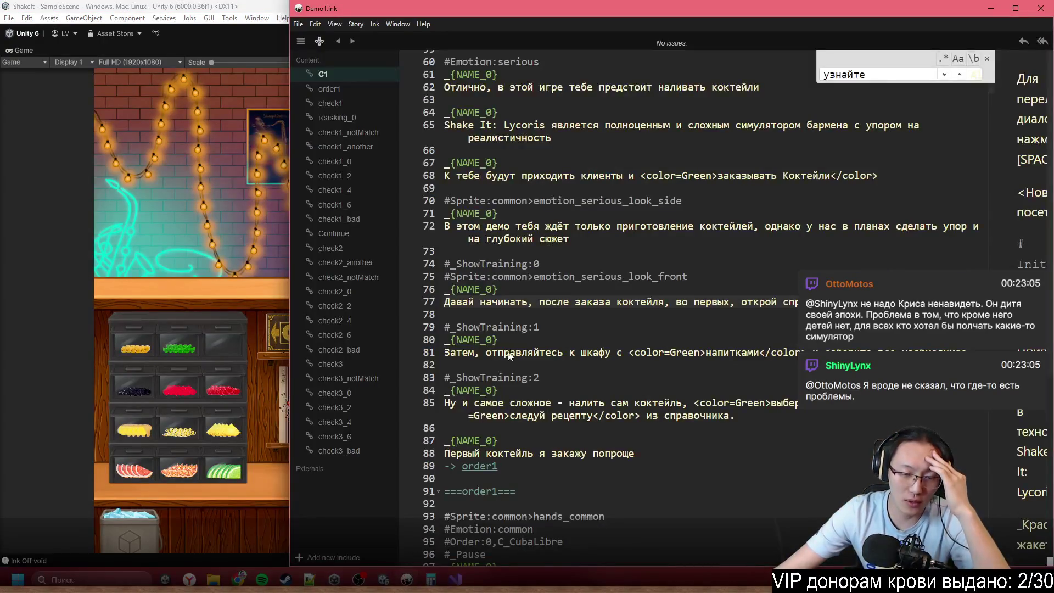
pyautogui.scroll(8, 580, 304)
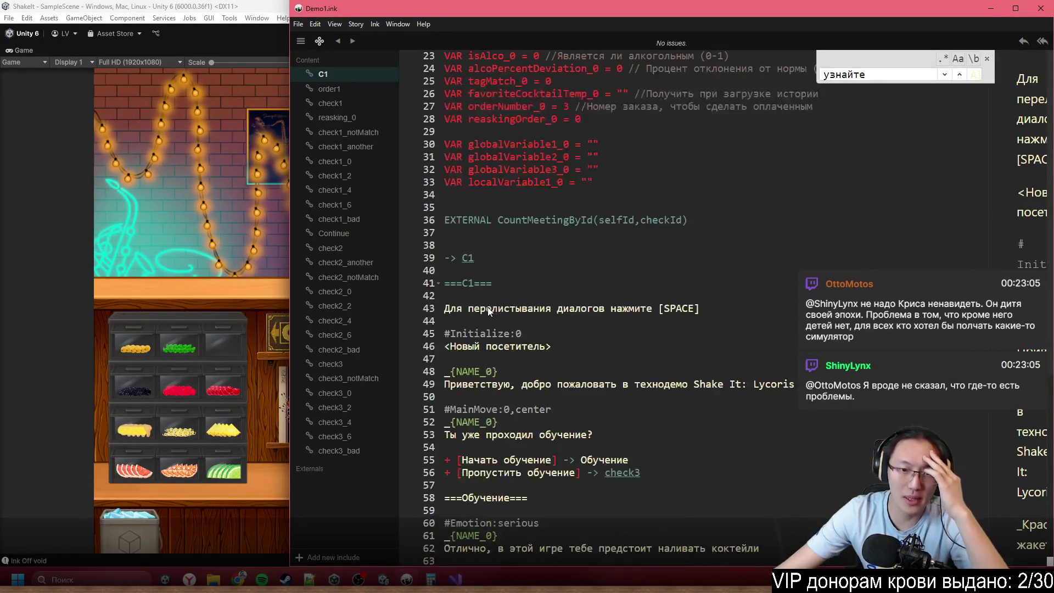
pyautogui.scroll(8, 505, 303)
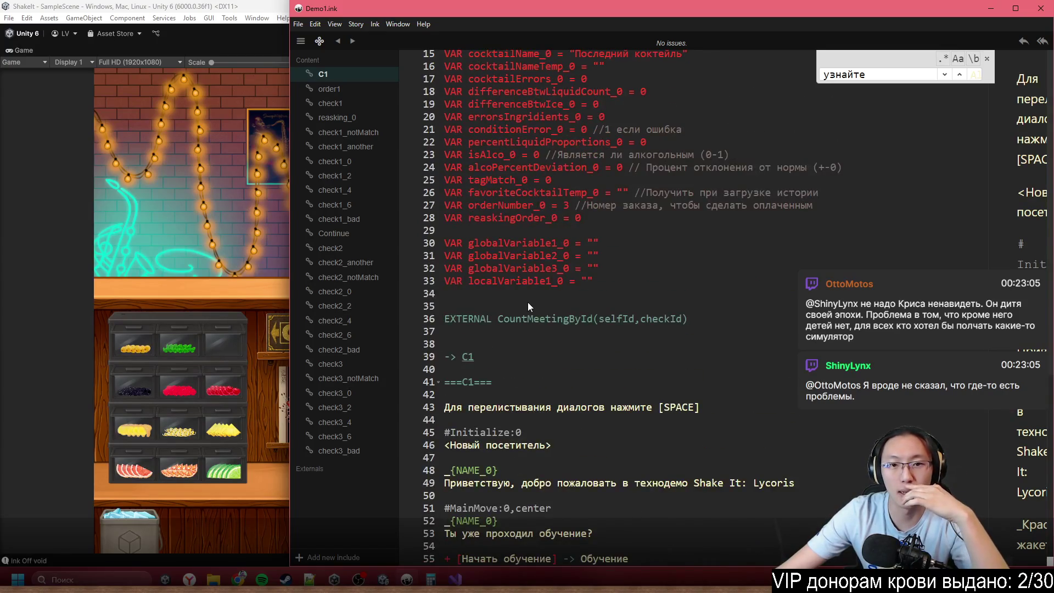
pyautogui.scroll(-7, 526, 362)
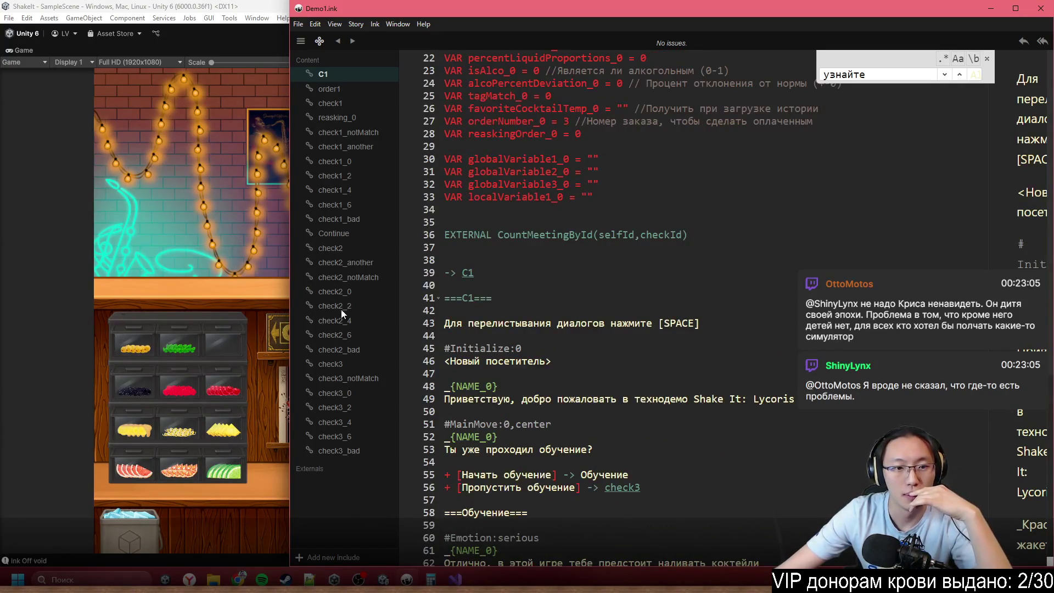
pyautogui.click(360, 293)
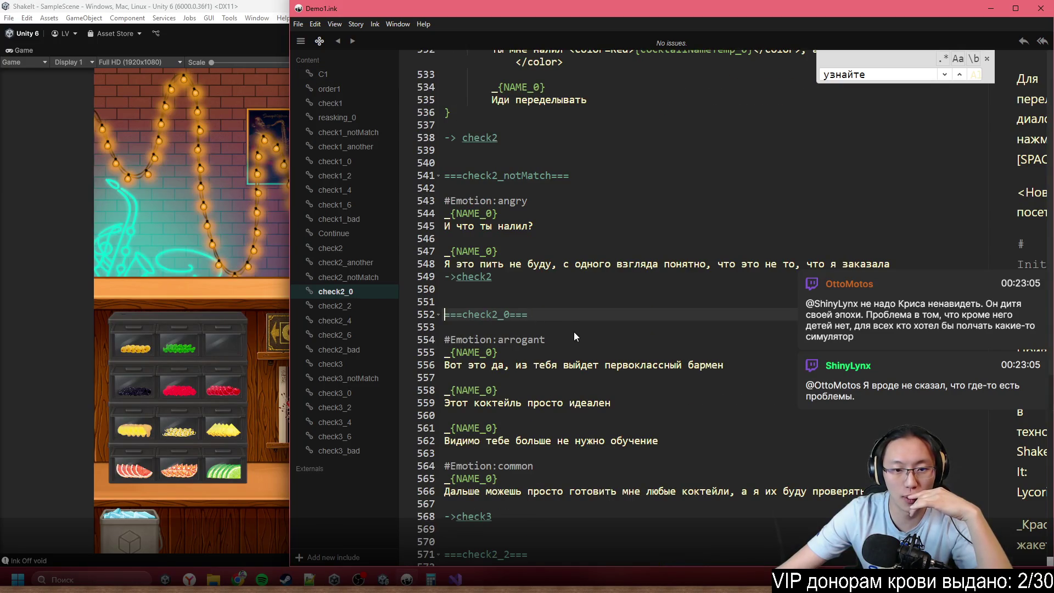
pyautogui.scroll(12, 574, 332)
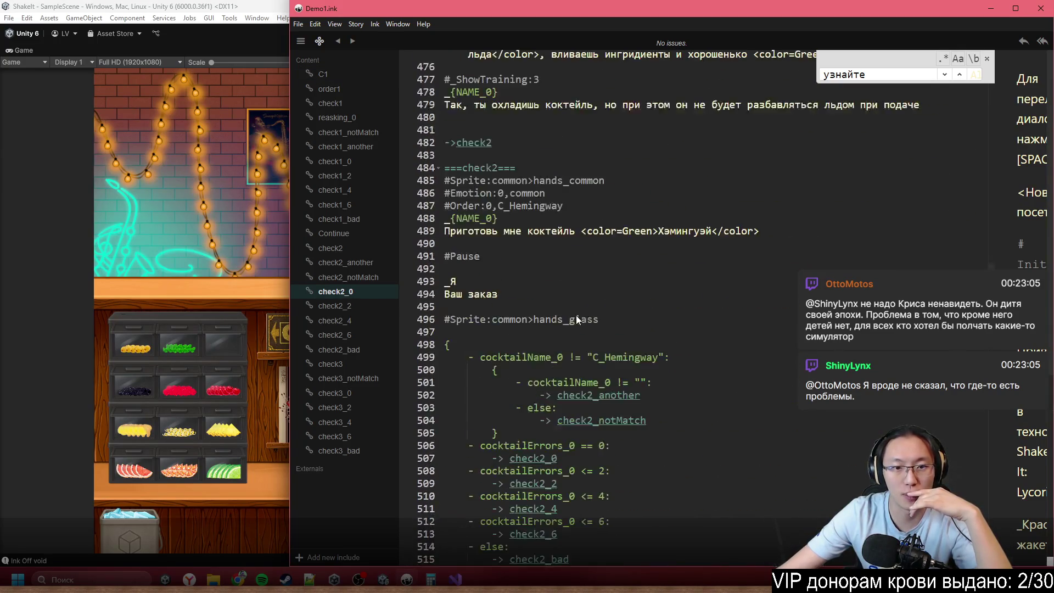
pyautogui.click(351, 251)
pyautogui.scroll(2, 567, 262)
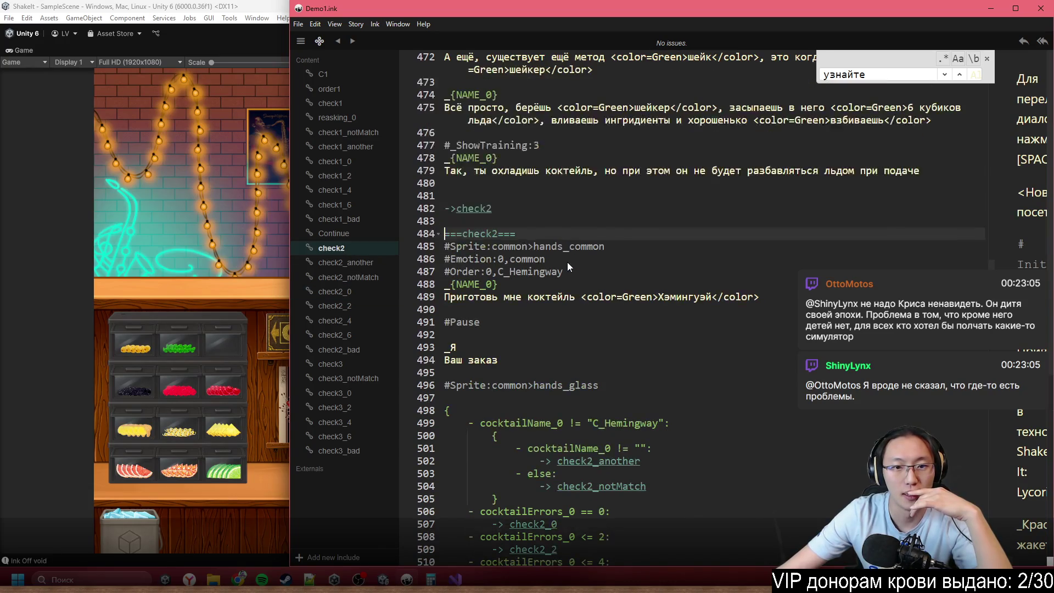
# - Read check2's lines 485–496, including «Ваш заказ» and the hands_glass tag, then close Inky
pyautogui.click(615, 249)
pyautogui.click(470, 367)
pyautogui.click(476, 348)
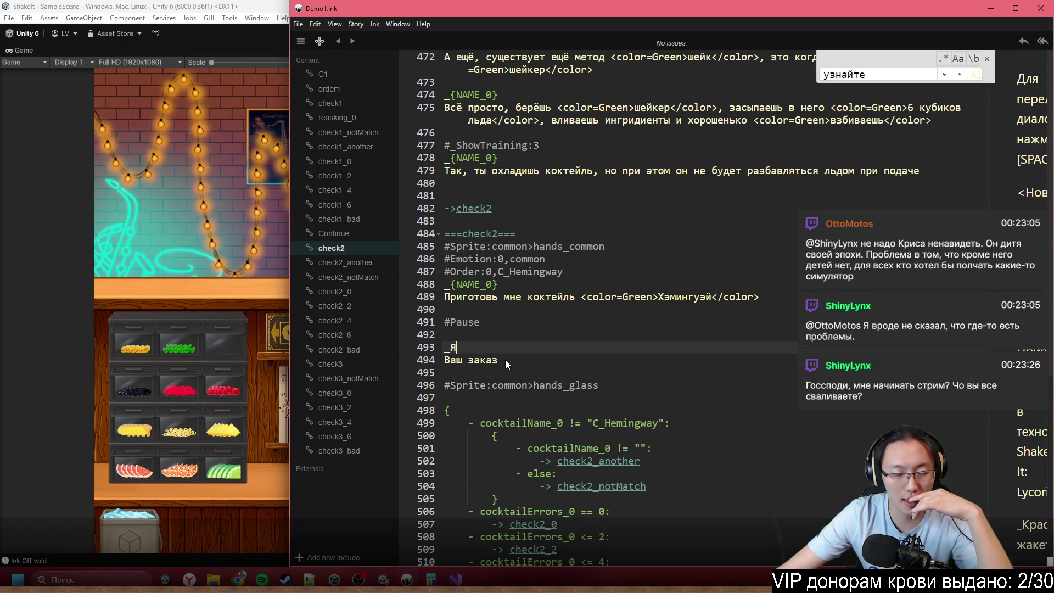
pyautogui.click(506, 358)
pyautogui.click(585, 387)
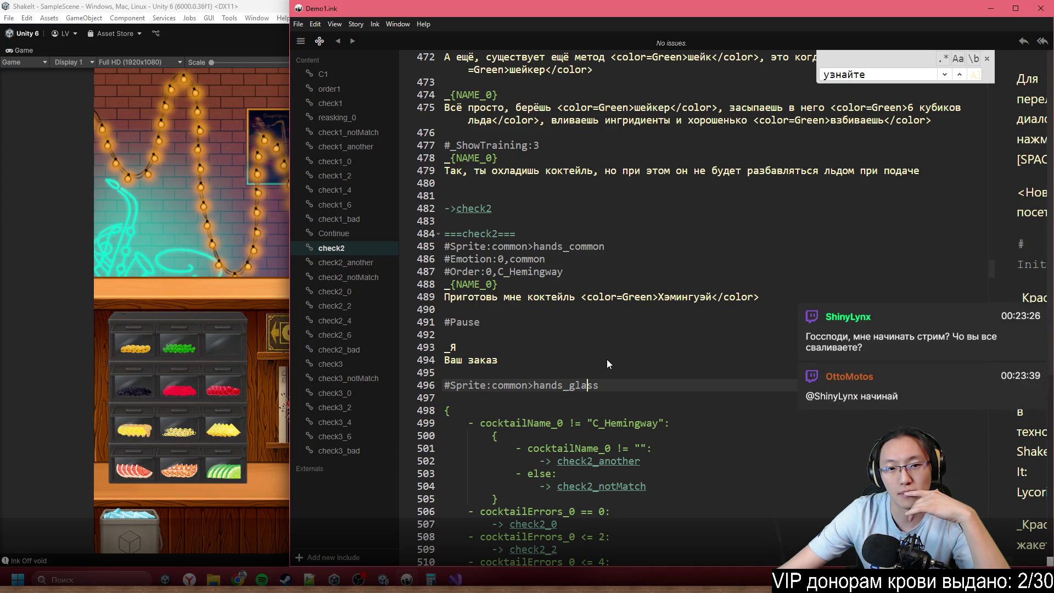
pyautogui.moveTo(521, 234); pyautogui.dragTo(549, 374)
pyautogui.scroll(-5, 630, 389)
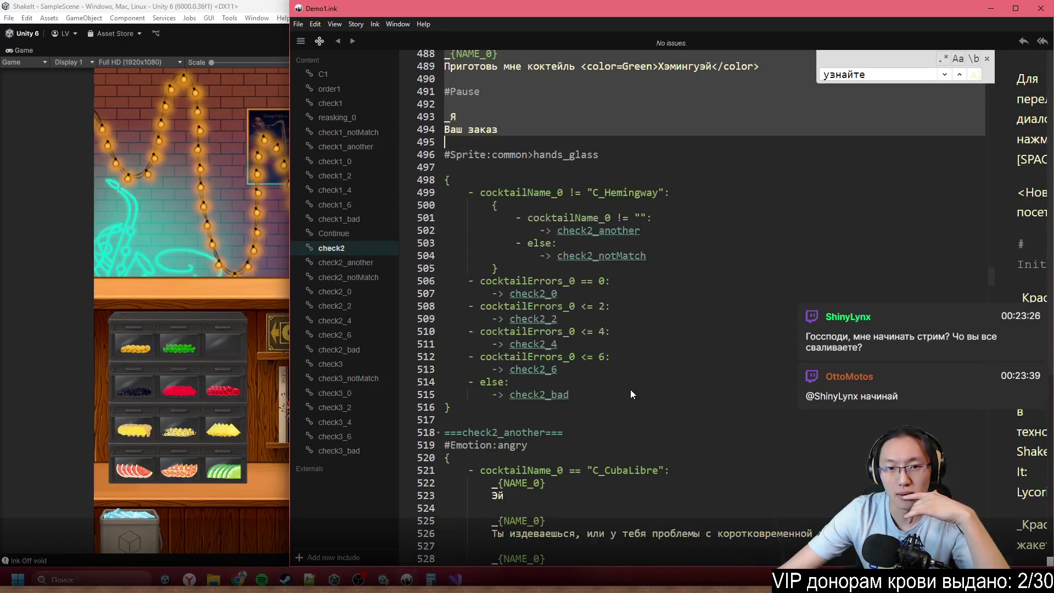
pyautogui.click(1040, 8)
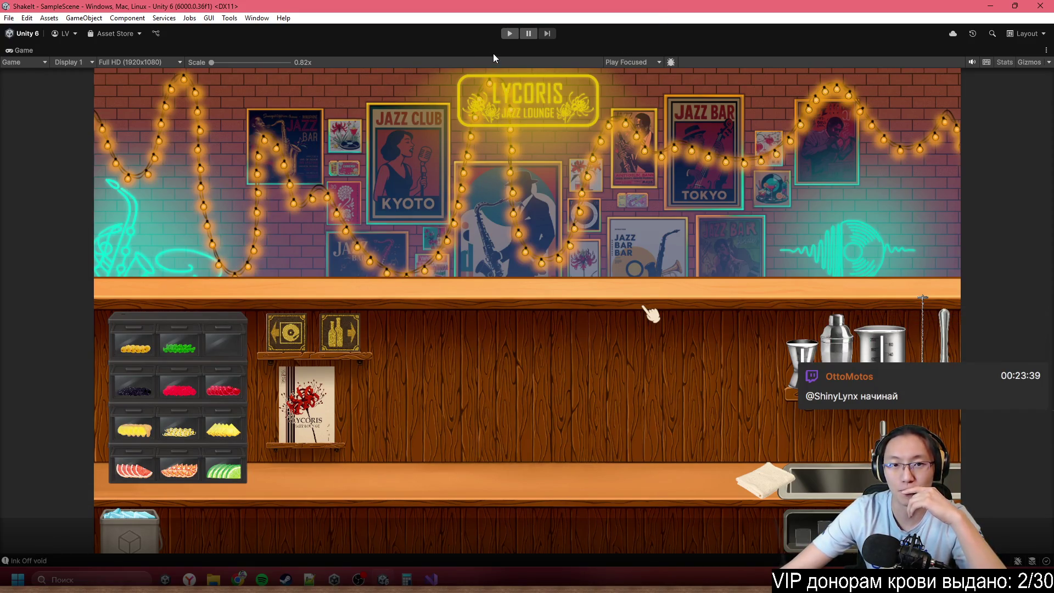
# - Un-maximize the Game view with Shift+Space to restore Hierarchy, Scene, Inspector and Project panels
pyautogui.hotkey('shift', 'space')
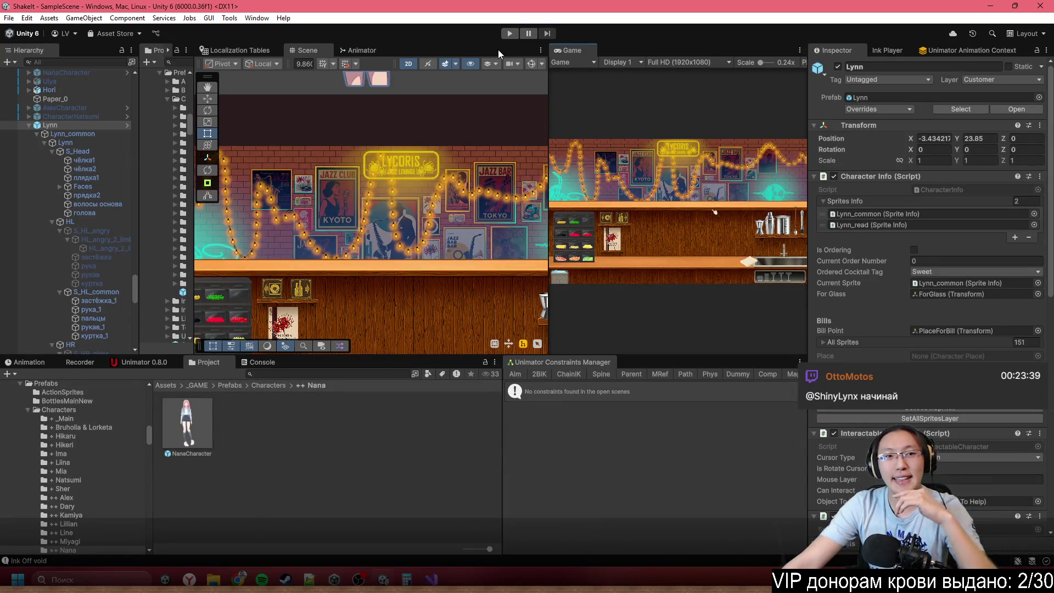
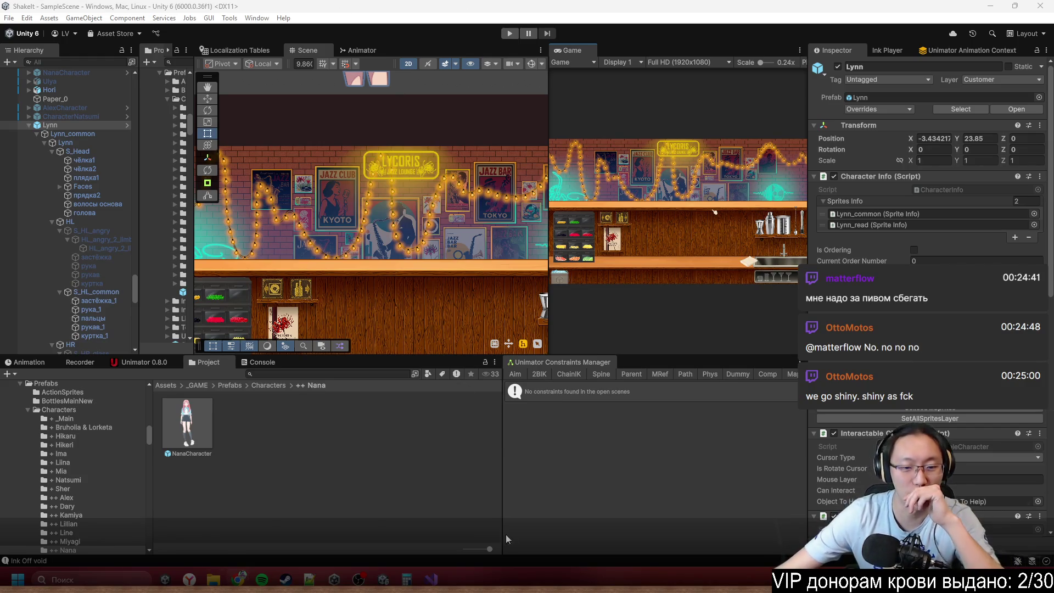
# - Widen the Game view and start the game in Play mode
pyautogui.moveTo(333, 579)
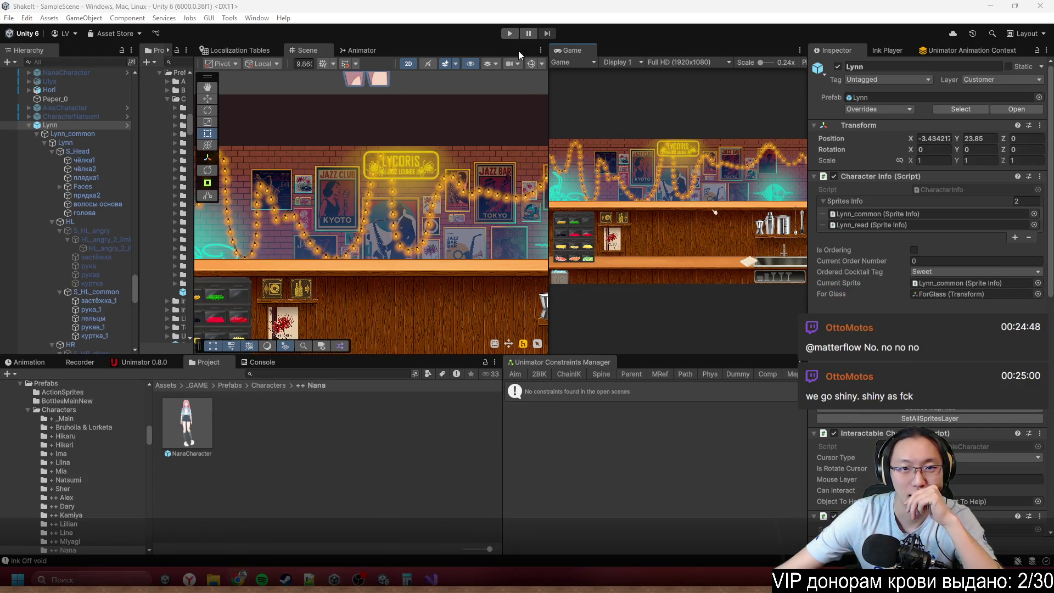
pyautogui.moveTo(547, 76); pyautogui.dragTo(311, 109)
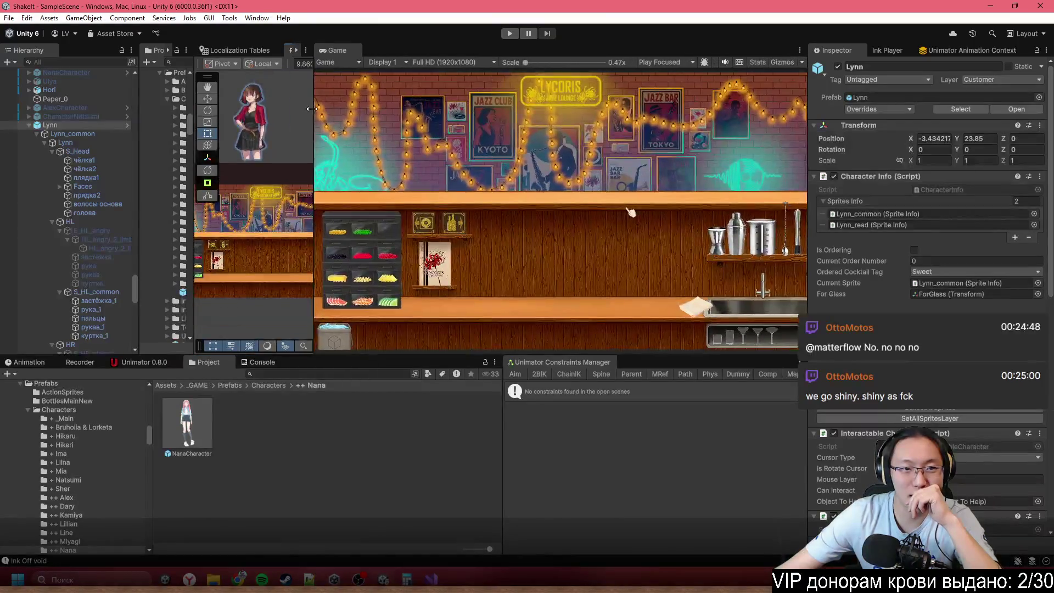
pyautogui.click(511, 34)
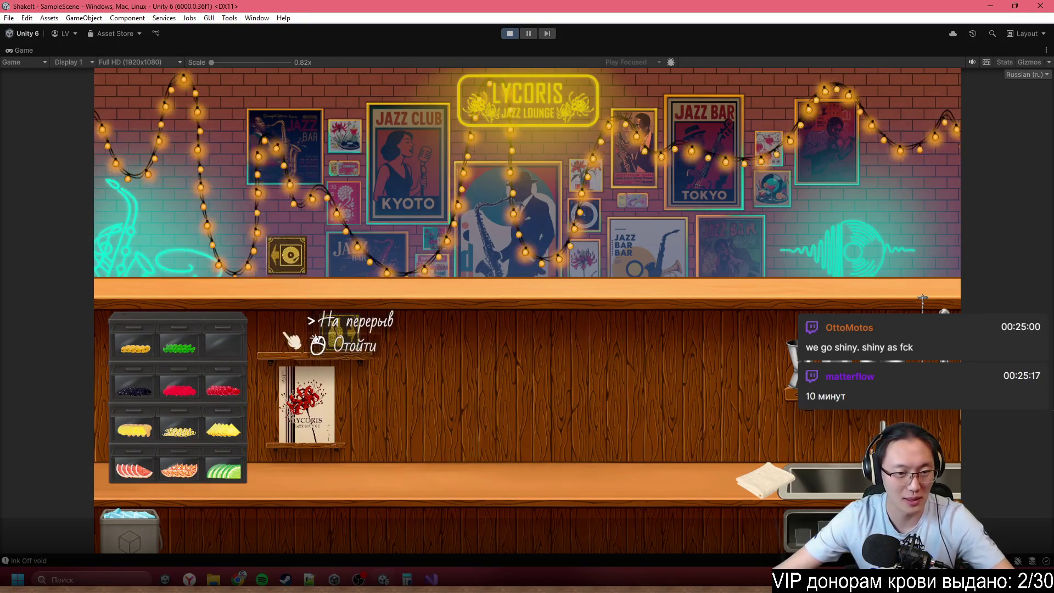
# - Open the Demo notebook, choose 'Начать обучение', dismiss the controls tutorial and go to the bottle shelves
pyautogui.click(286, 332)
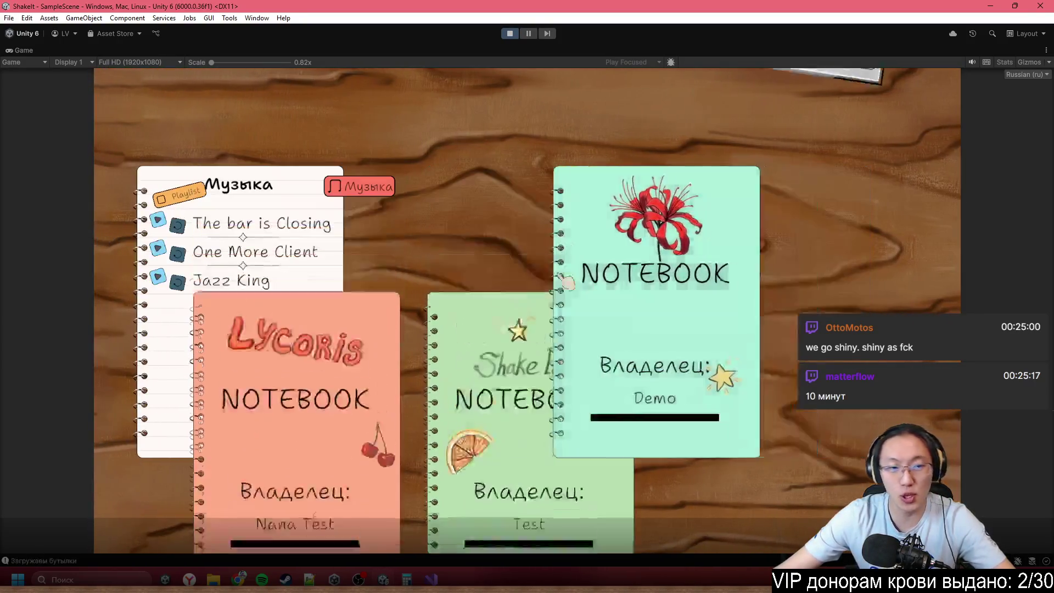
pyautogui.click(565, 282)
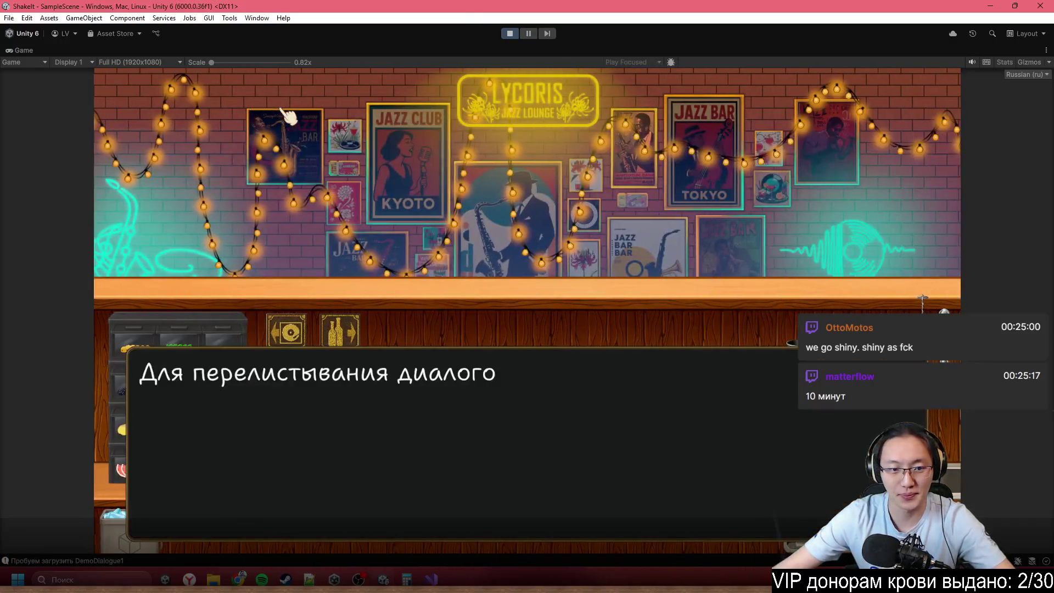
pyautogui.click(329, 121)
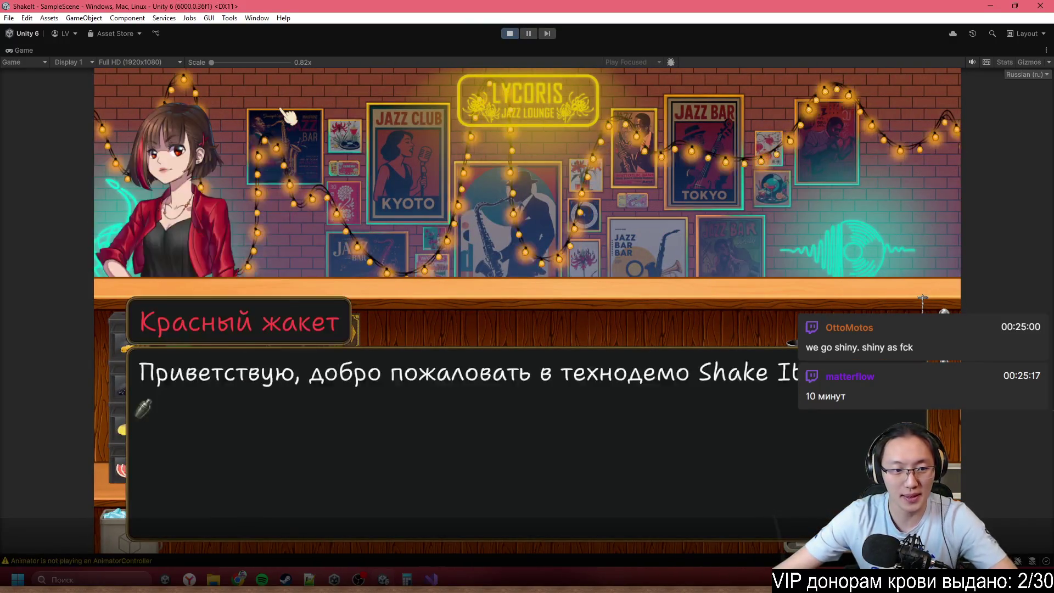
pyautogui.click(494, 143)
pyautogui.click(591, 171)
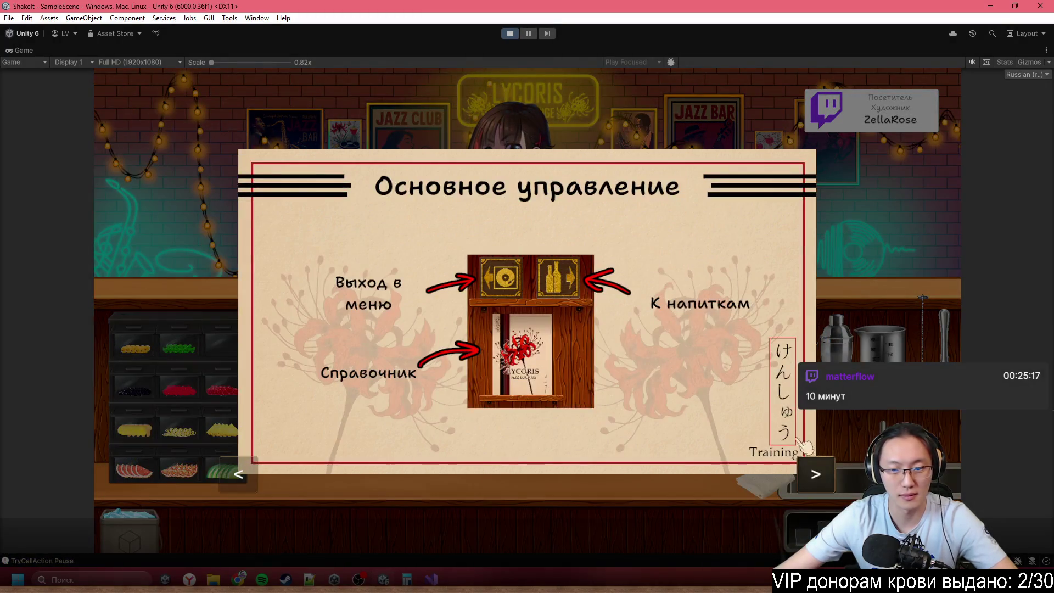
pyautogui.click(816, 473)
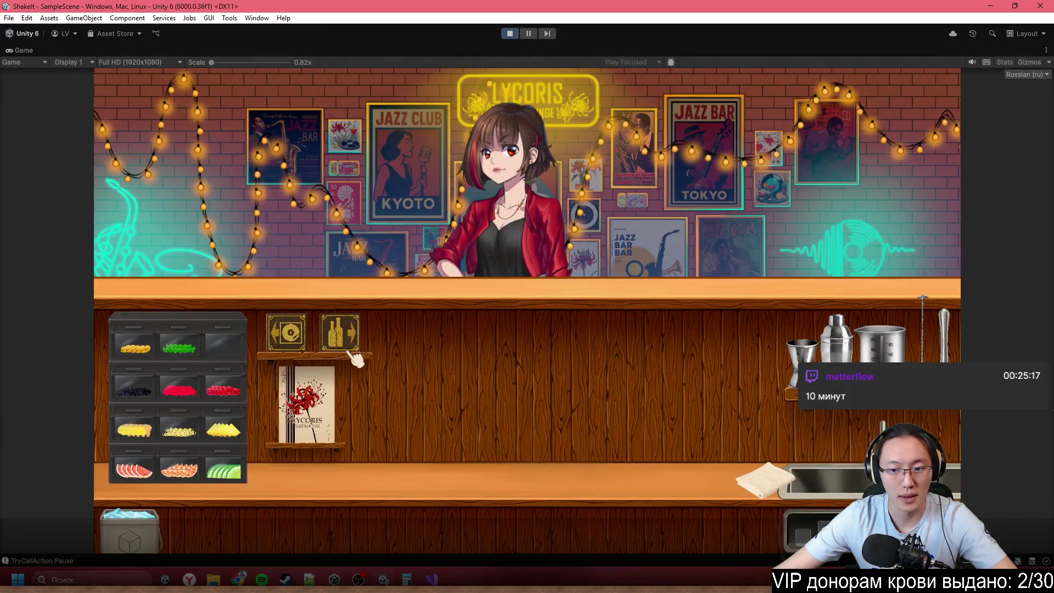
pyautogui.click(348, 351)
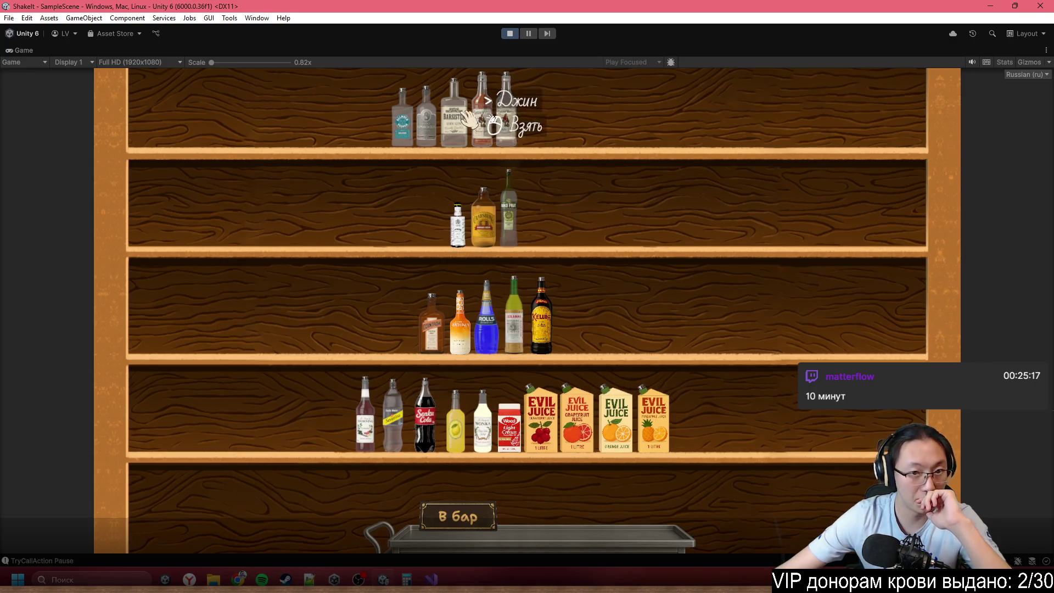
# - Put the rum, lemon juice and cola bottles on the tray and return to the bar
pyautogui.click(482, 112)
pyautogui.click(620, 494)
pyautogui.click(471, 425)
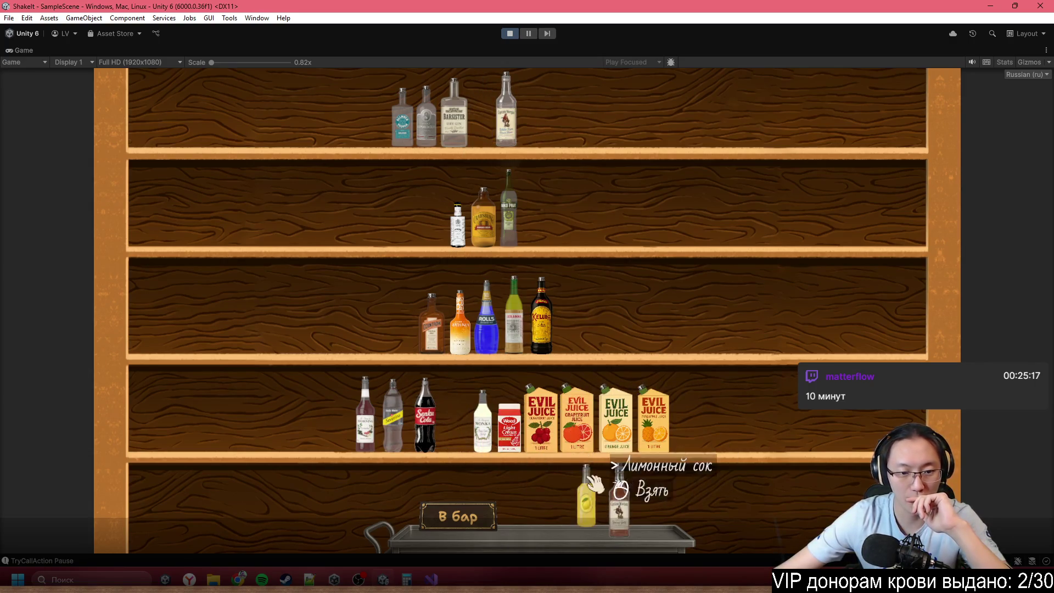
pyautogui.click(592, 483)
pyautogui.click(425, 417)
pyautogui.click(531, 494)
pyautogui.click(458, 516)
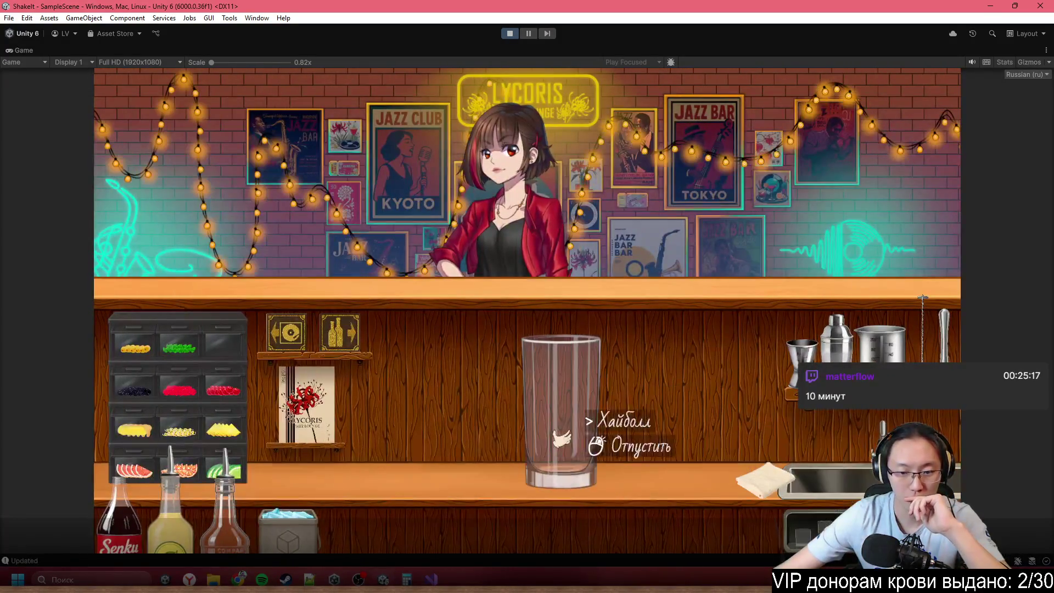
# - Pour gold rum, lemon juice and cola into the glass and serve it to the customer
pyautogui.click(251, 494)
pyautogui.click(736, 148)
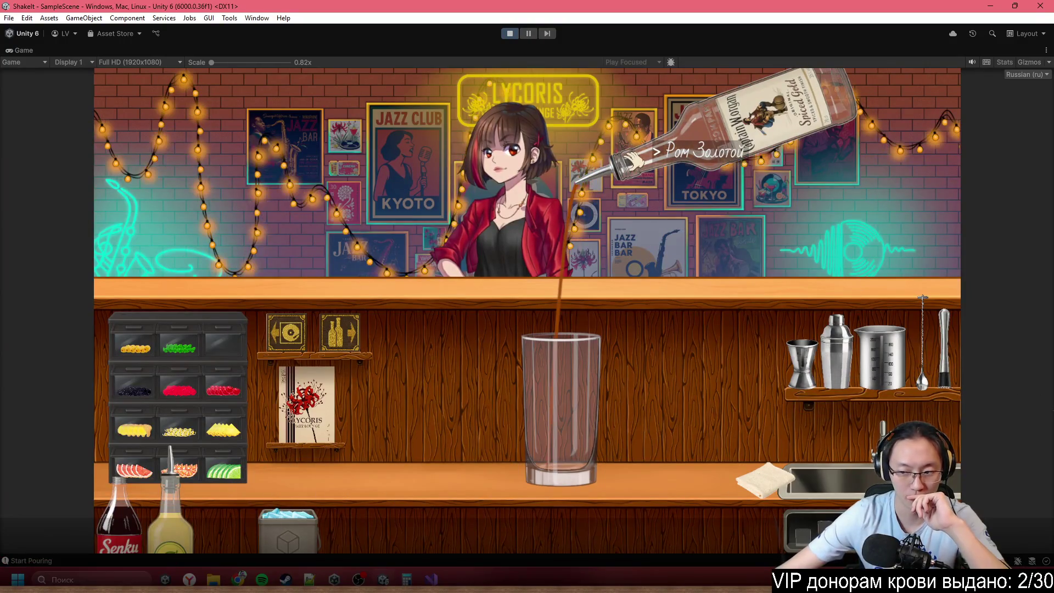
pyautogui.click(637, 159)
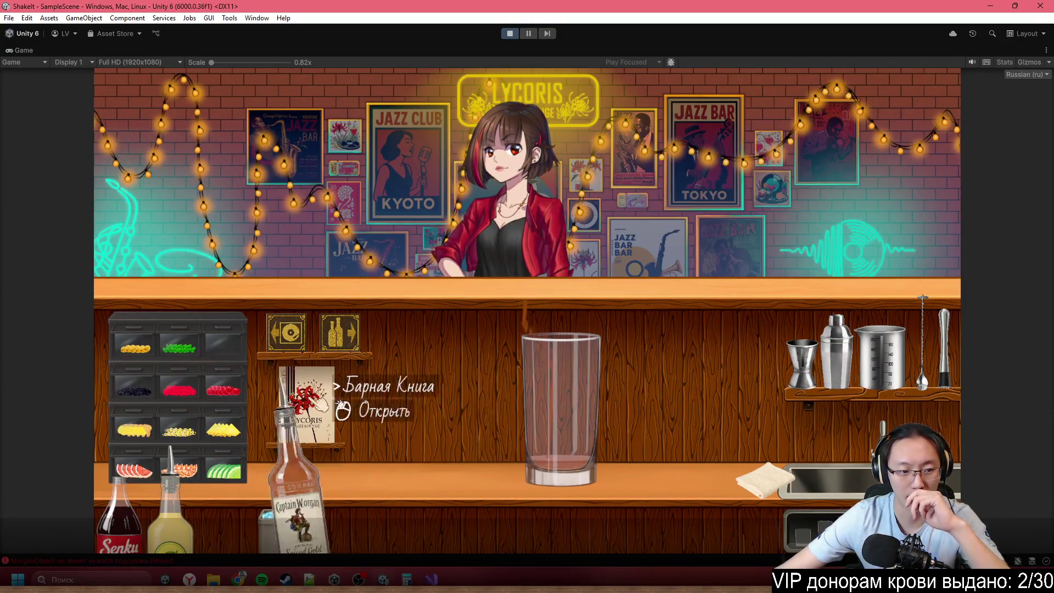
pyautogui.click(171, 511)
pyautogui.click(674, 177)
pyautogui.click(674, 177)
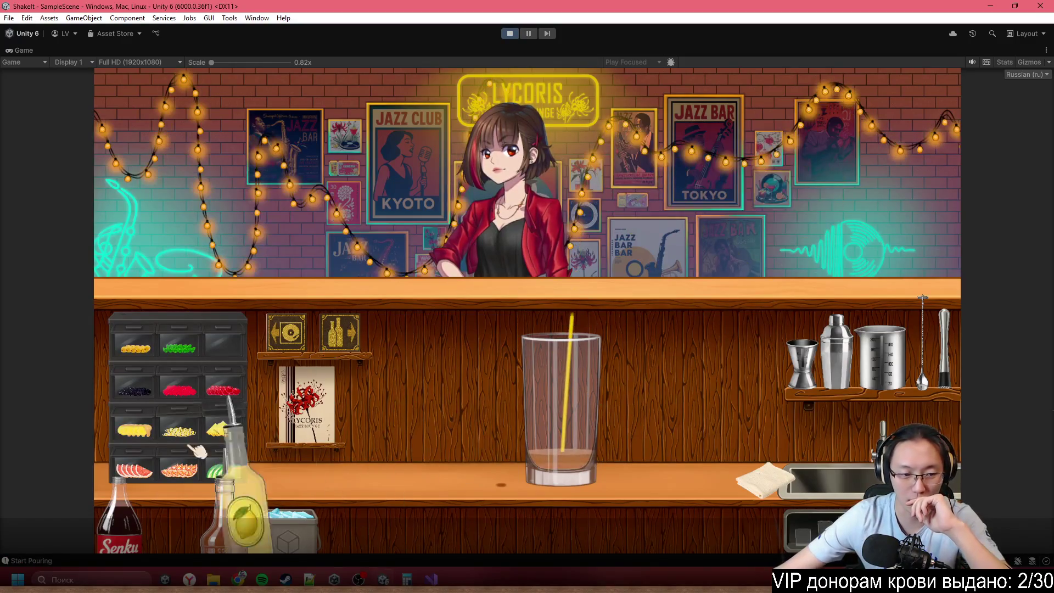
pyautogui.click(162, 516)
pyautogui.click(669, 250)
pyautogui.click(670, 250)
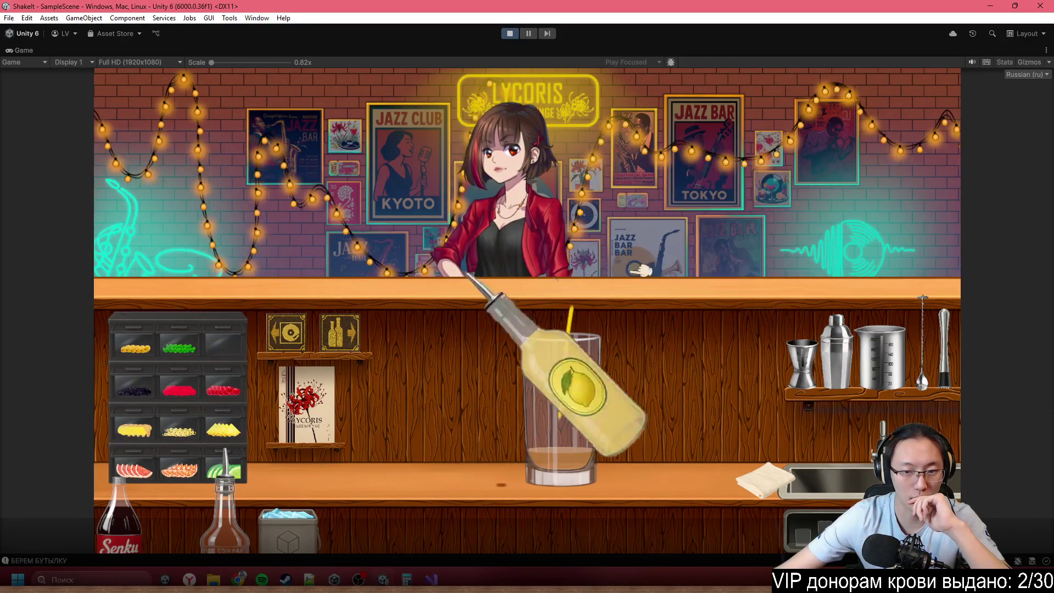
pyautogui.click(120, 522)
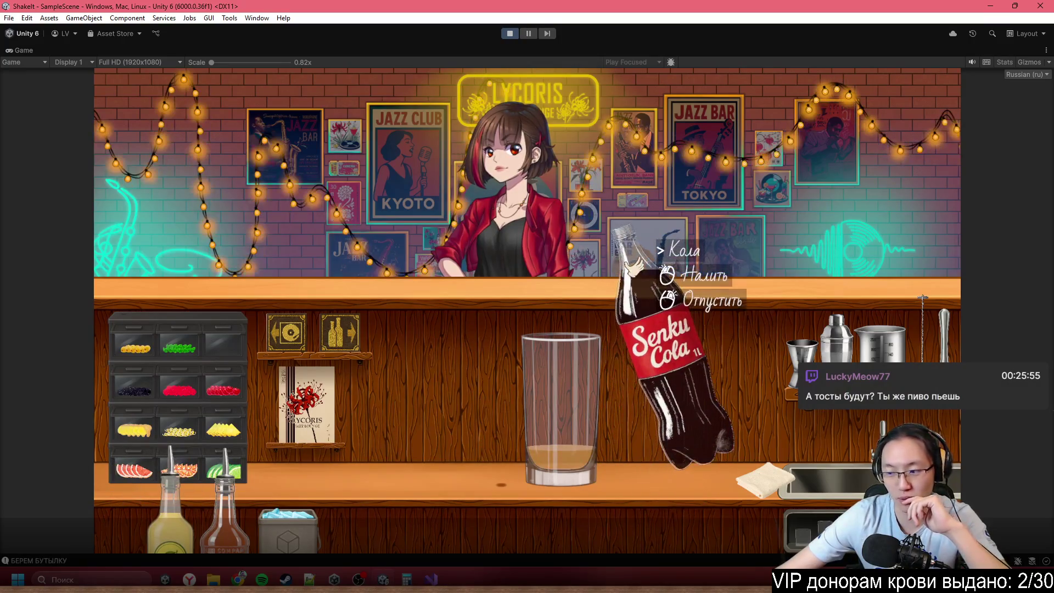
pyautogui.click(604, 238)
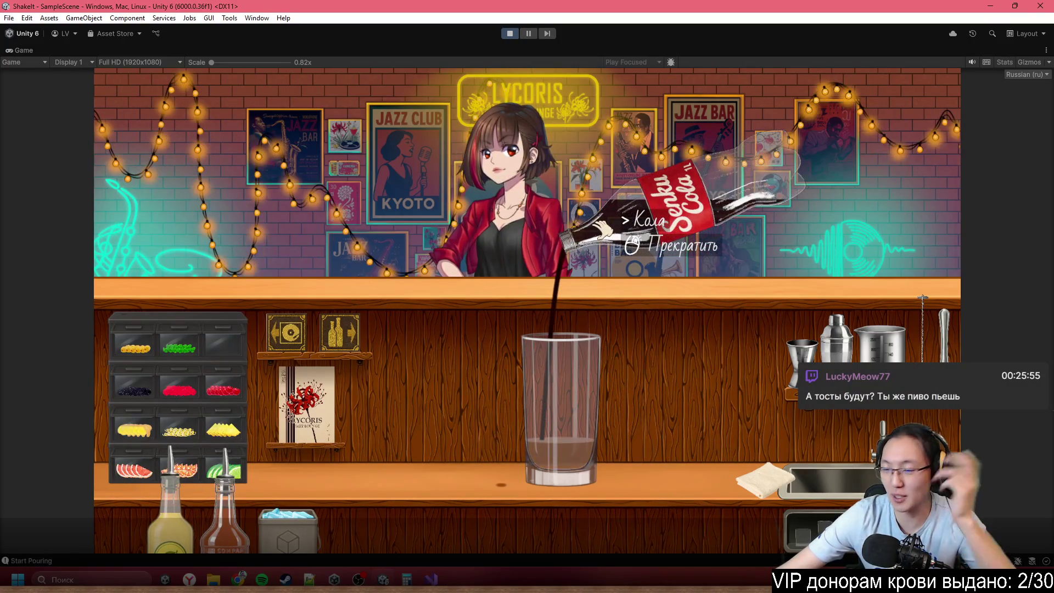
pyautogui.click(604, 225)
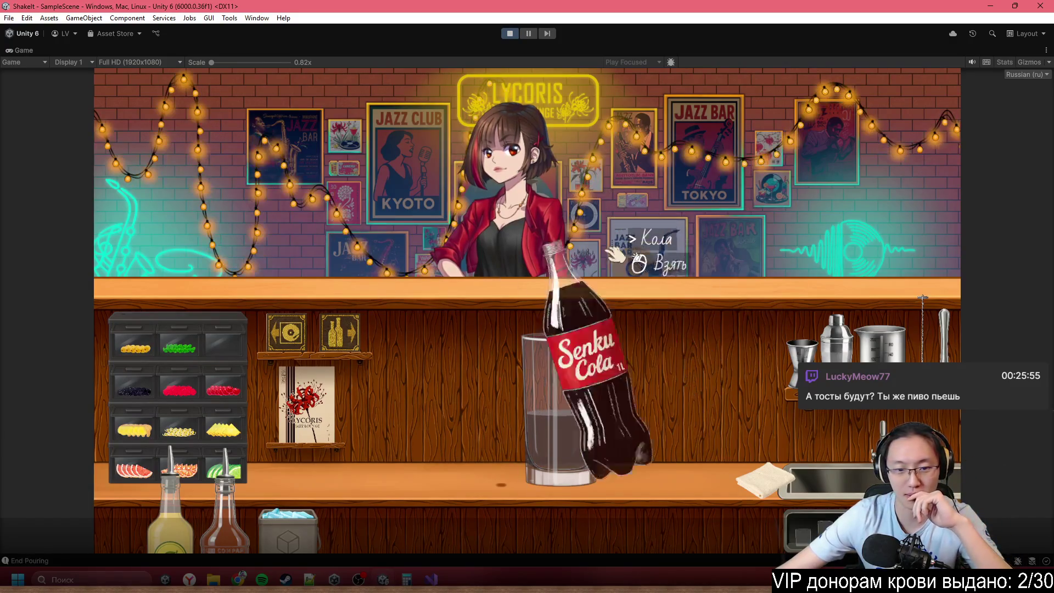
pyautogui.click(596, 409)
pyautogui.click(540, 258)
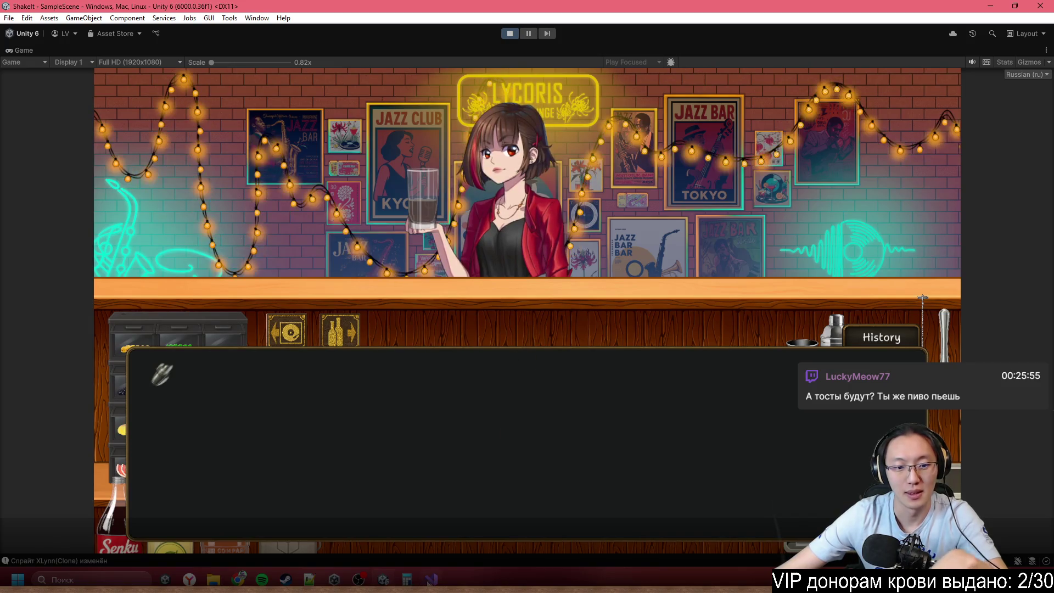
# - Check the Visual Studio window, then restore the full Unity editor layout
pyautogui.click(432, 579)
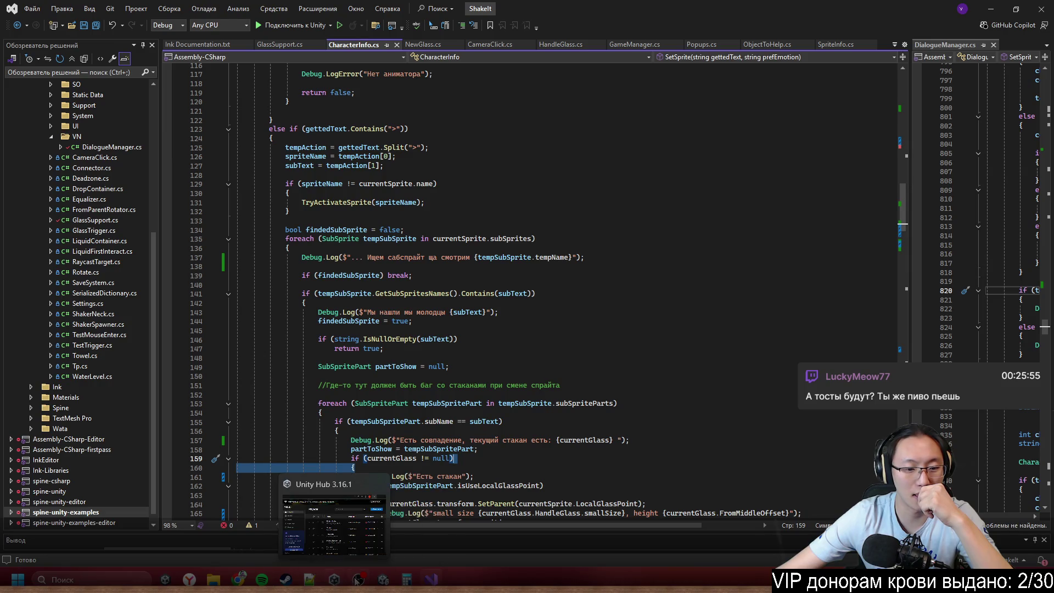
pyautogui.click(383, 579)
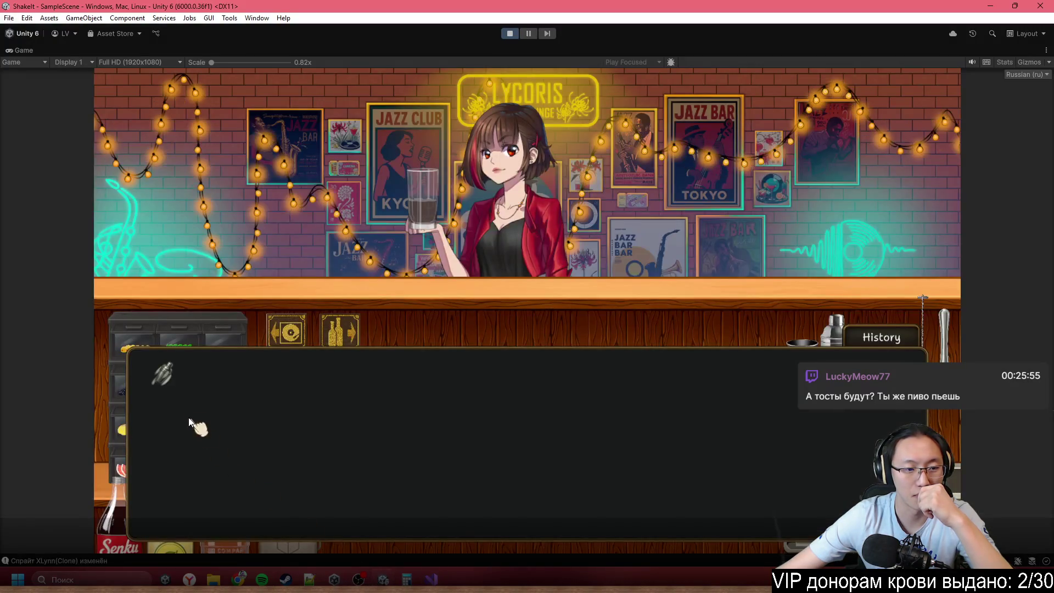
pyautogui.doubleClick(230, 51)
pyautogui.click(197, 386)
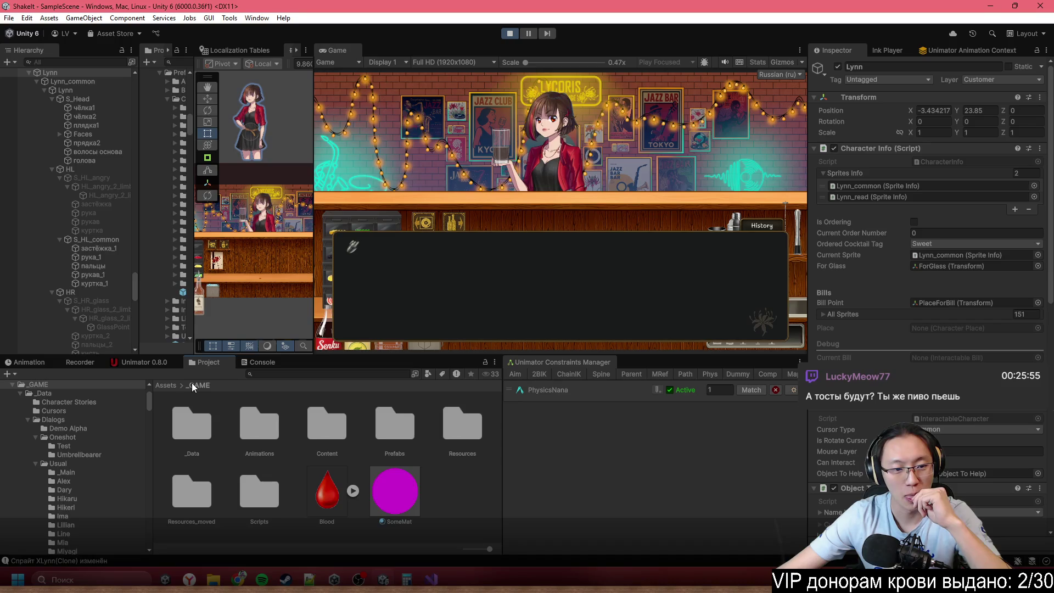
# - Browse _Data > Dialogs > Usual > _Main and select TestMain.ink to preview it
pyautogui.doubleClick(206, 437)
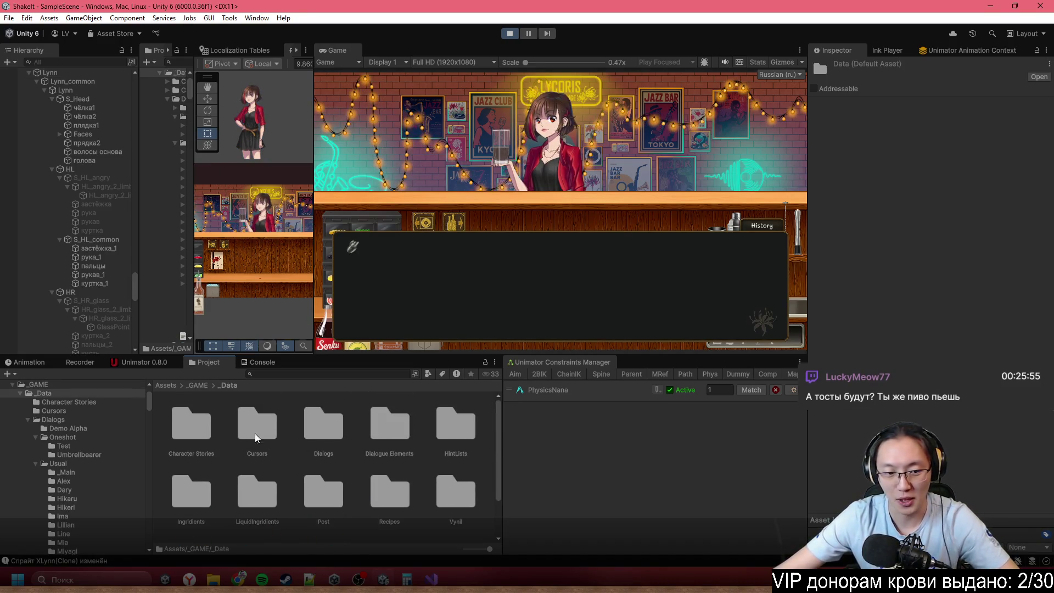
pyautogui.doubleClick(323, 431)
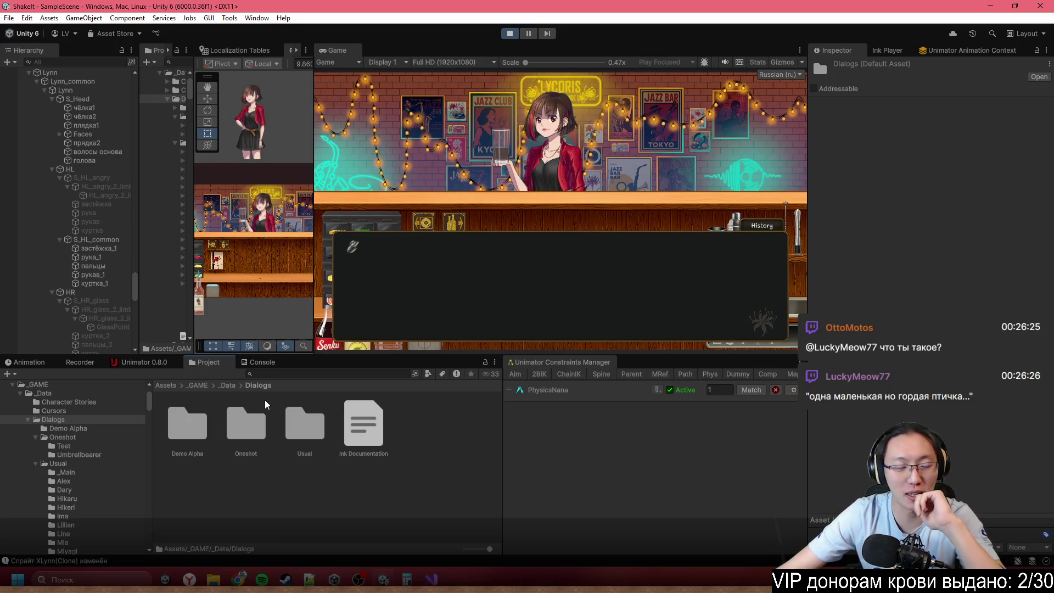
pyautogui.click(323, 428)
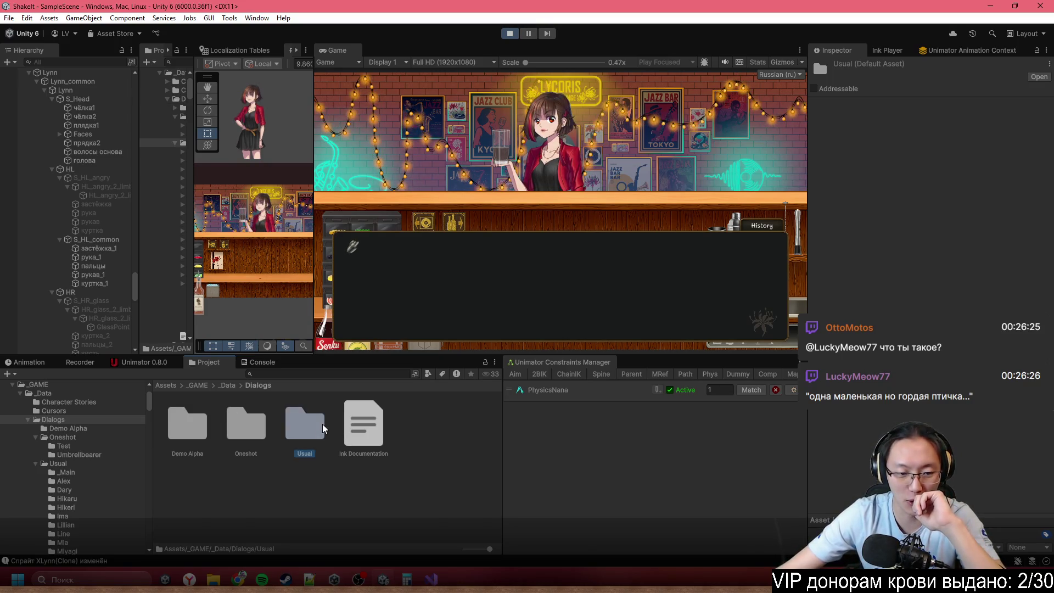
pyautogui.doubleClick(323, 428)
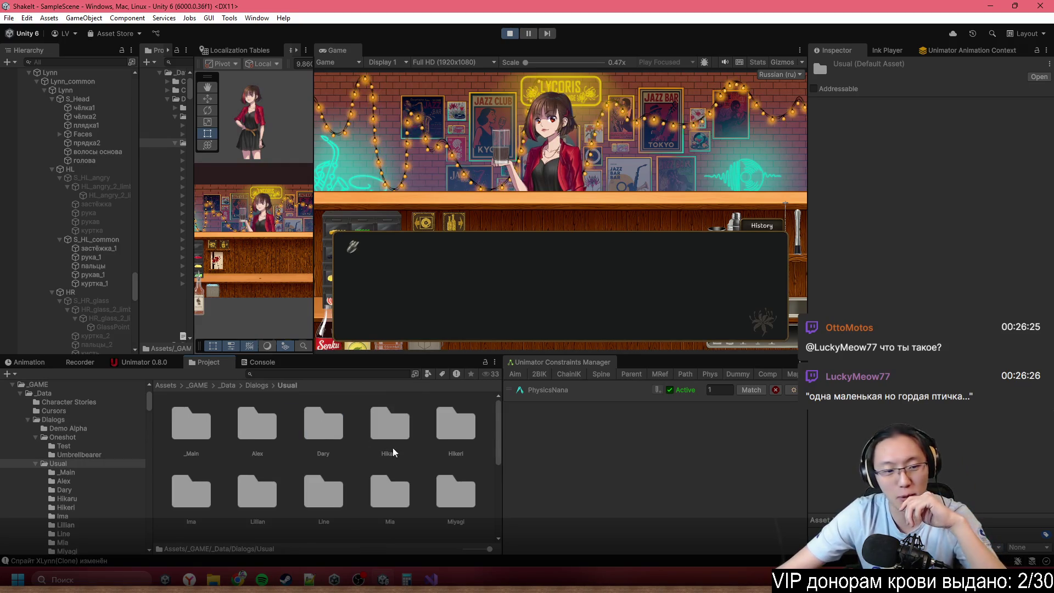
pyautogui.scroll(-3, 316, 456)
pyautogui.scroll(3, 313, 456)
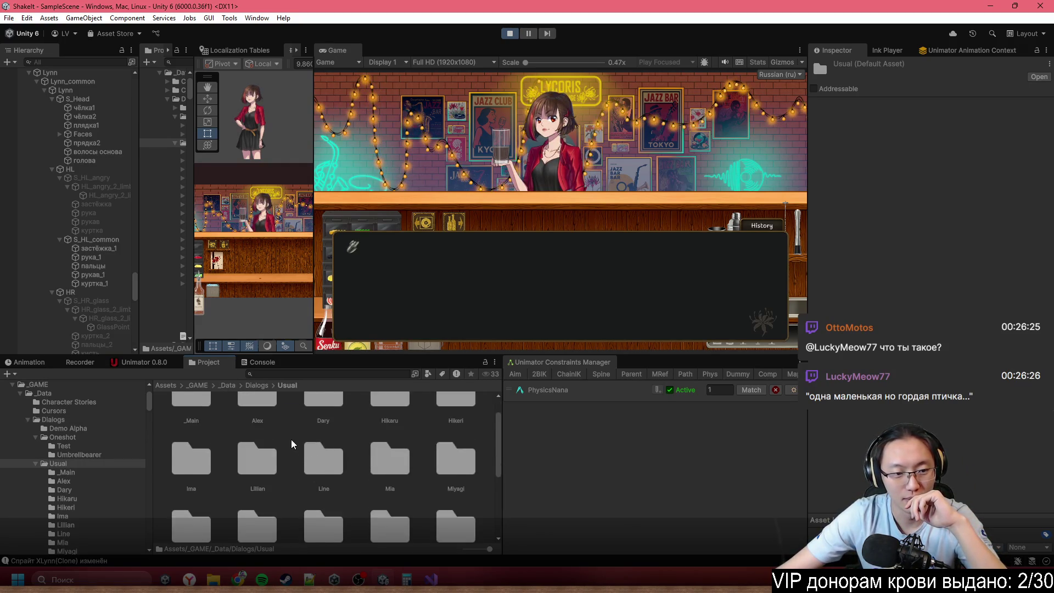
pyautogui.doubleClick(206, 431)
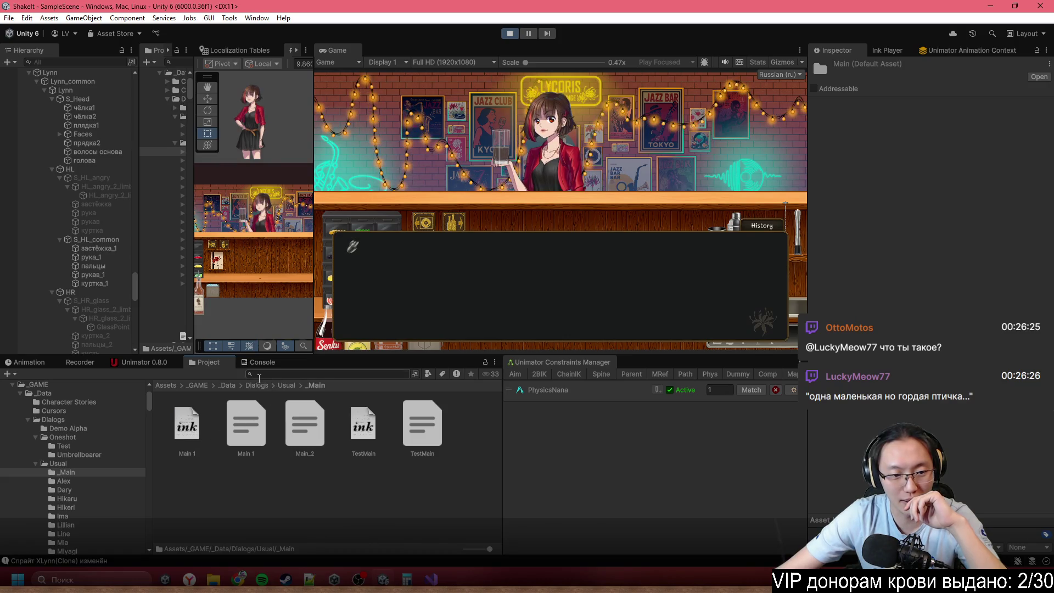
pyautogui.click(360, 430)
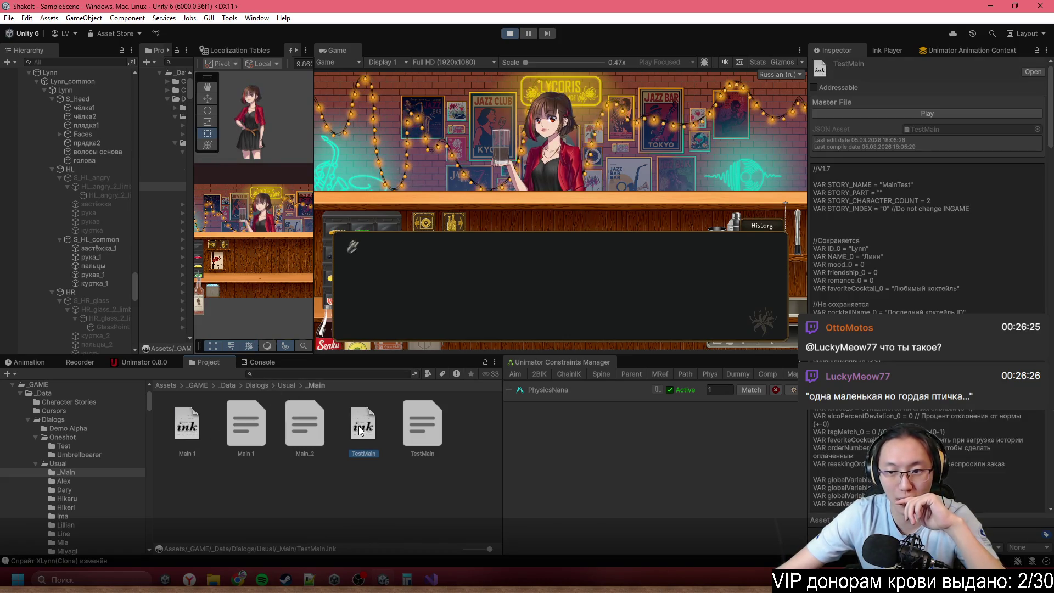
# - Open TestMain.ink in Inky, look it over, and close it
pyautogui.doubleClick(360, 430)
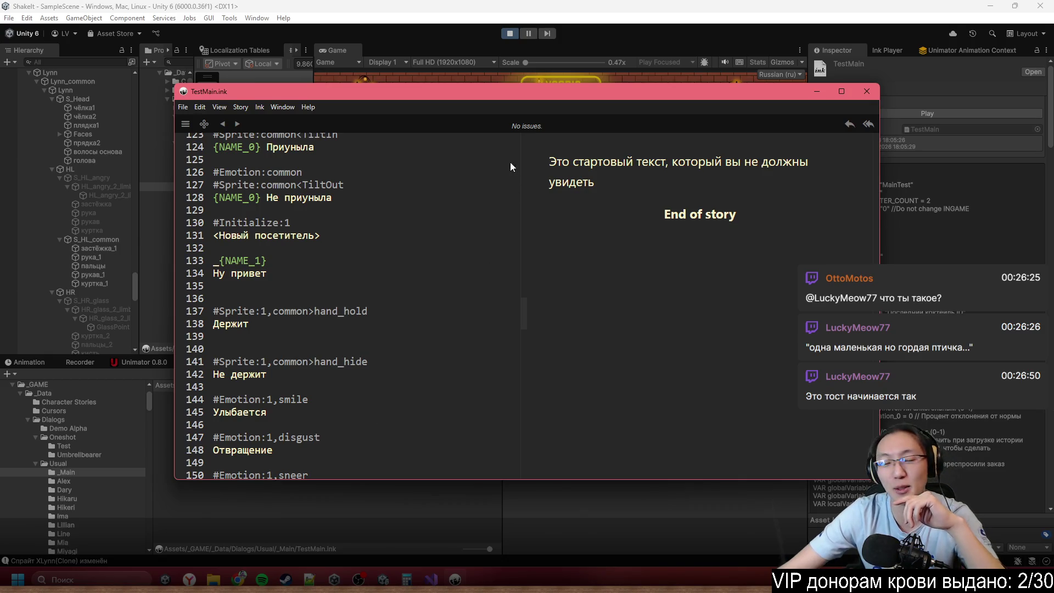
pyautogui.scroll(10, 429, 262)
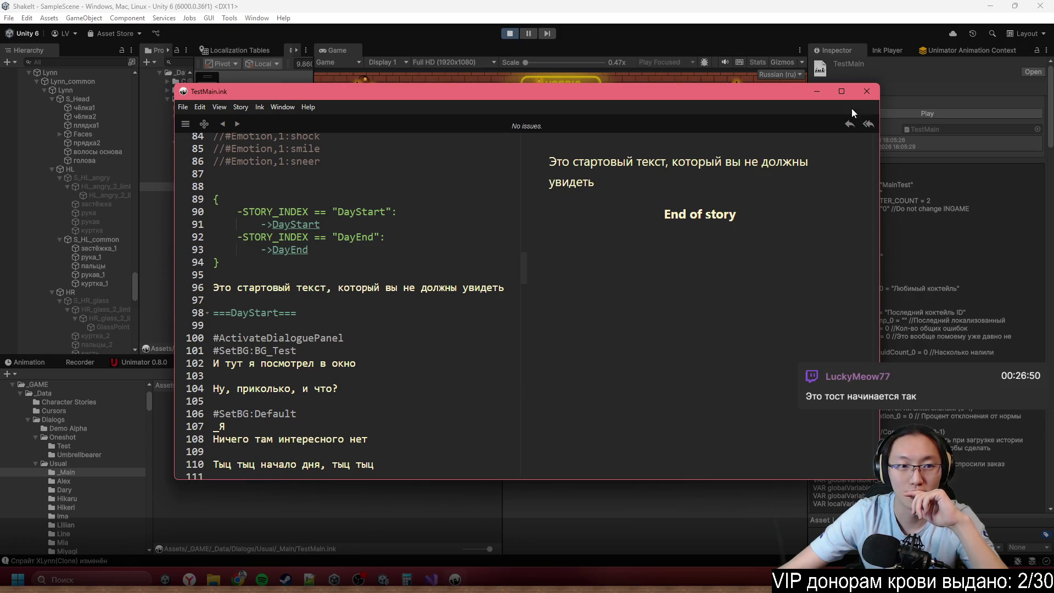
pyautogui.click(867, 92)
# - Go back to Dialogs, enter Demo Alpha and open Demo1.ink in Inky
pyautogui.click(280, 388)
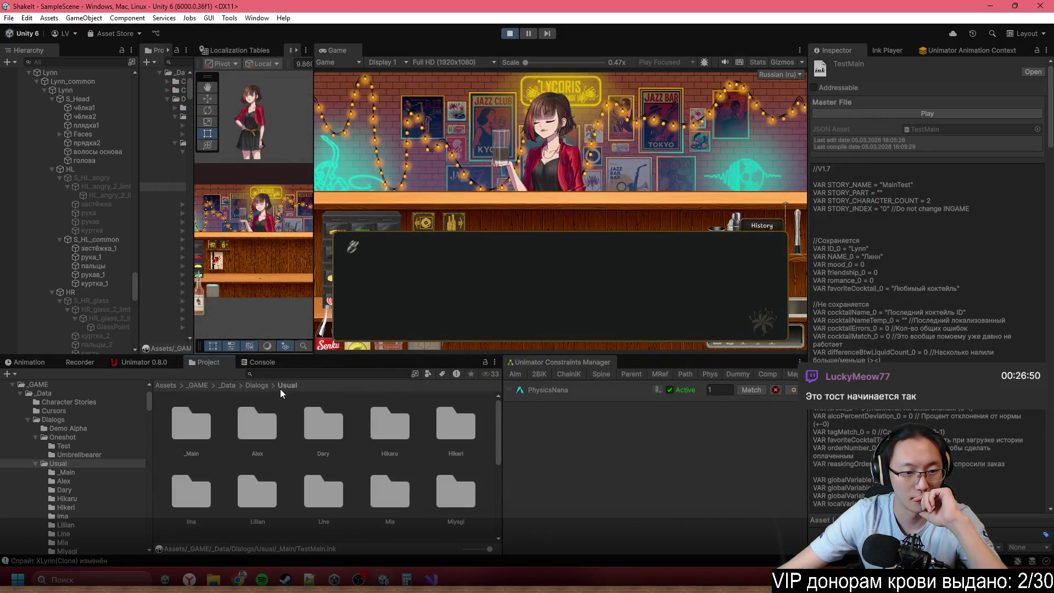
pyautogui.click(259, 385)
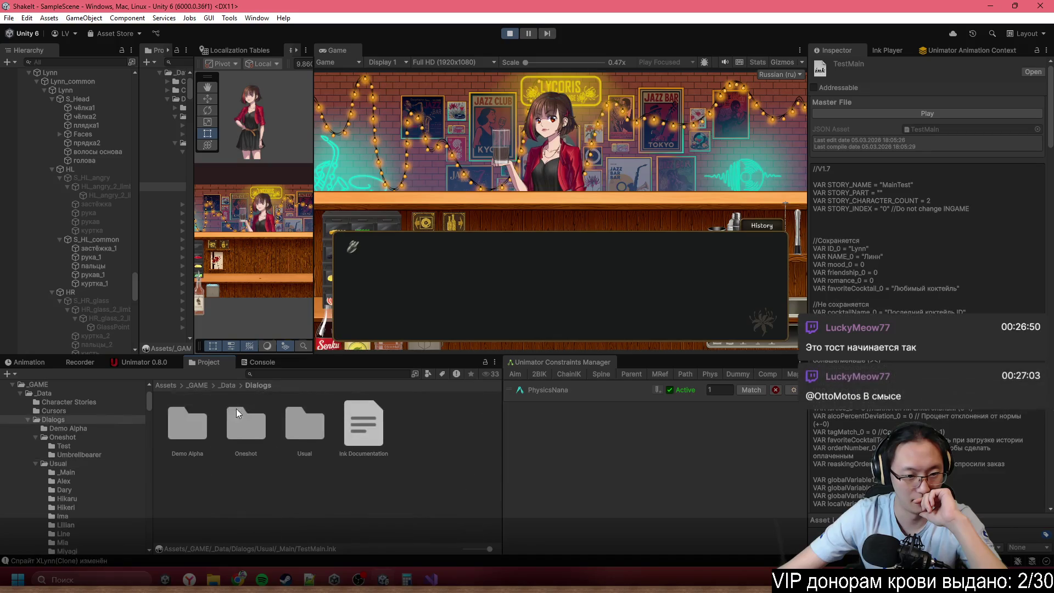
pyautogui.doubleClick(187, 424)
pyautogui.click(190, 428)
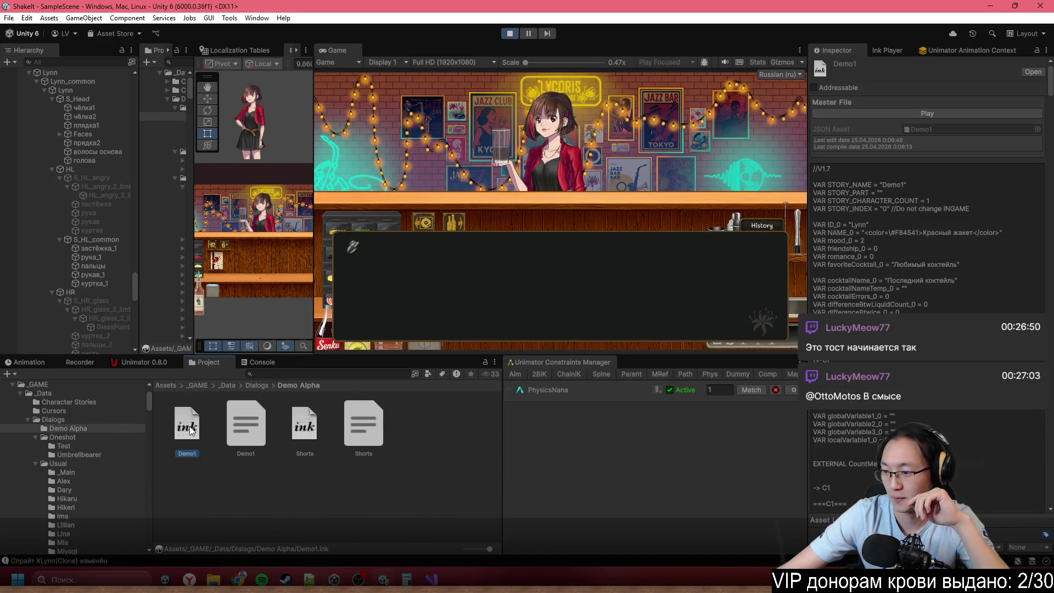
pyautogui.doubleClick(189, 429)
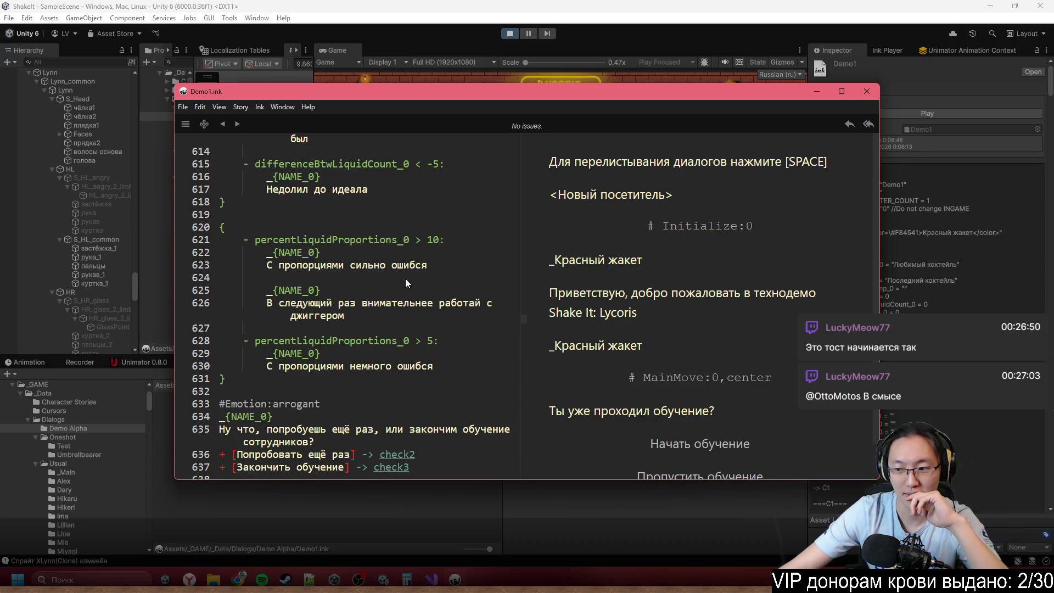
# - Scroll through the Demo1 script in Inky to review its contents
pyautogui.scroll(1, 444, 295)
pyautogui.scroll(4, 459, 318)
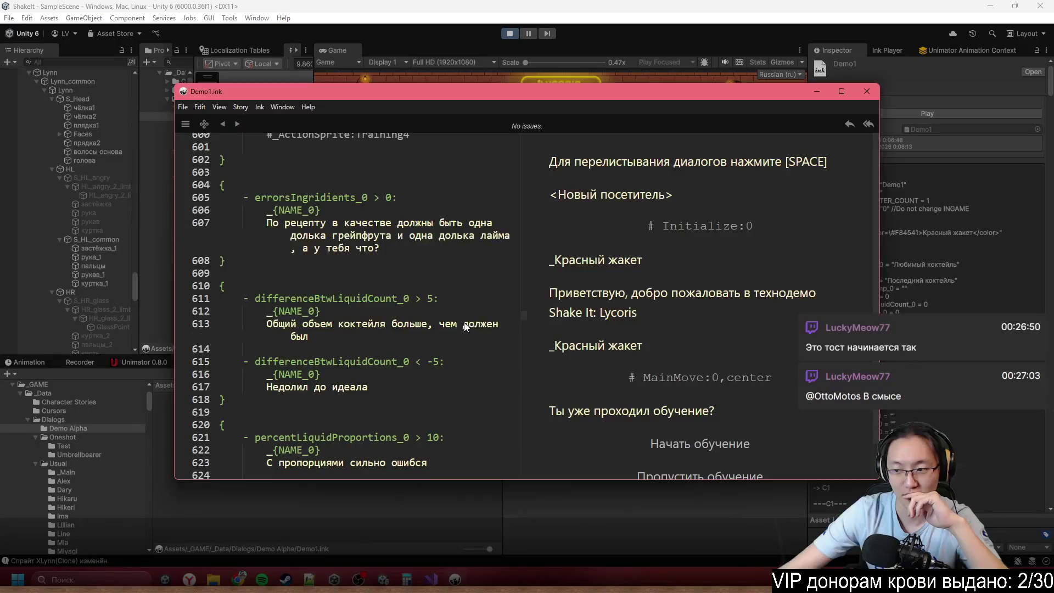
pyautogui.scroll(1, 466, 327)
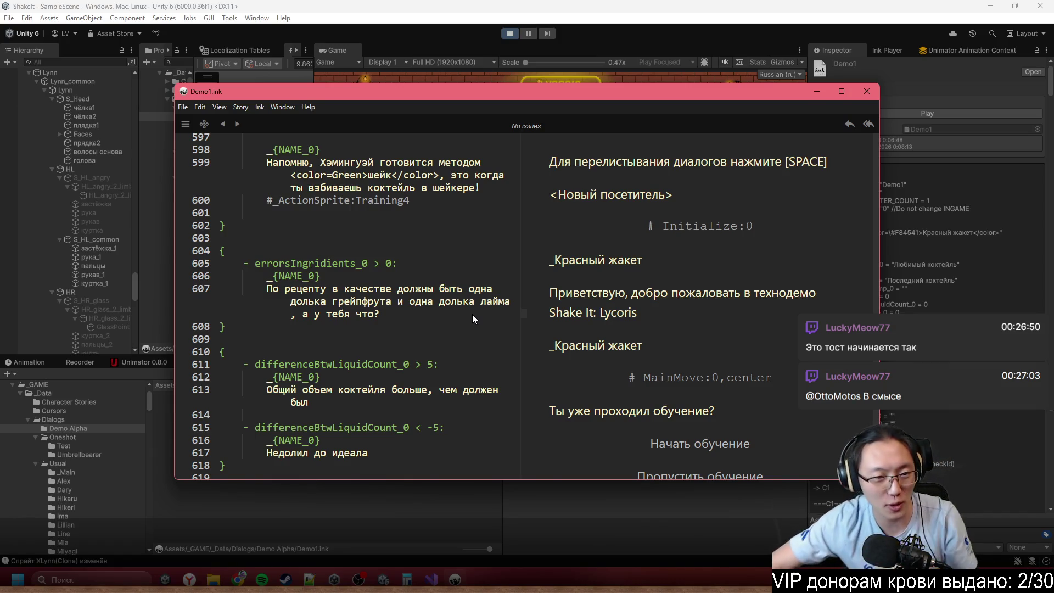
pyautogui.scroll(10, 473, 305)
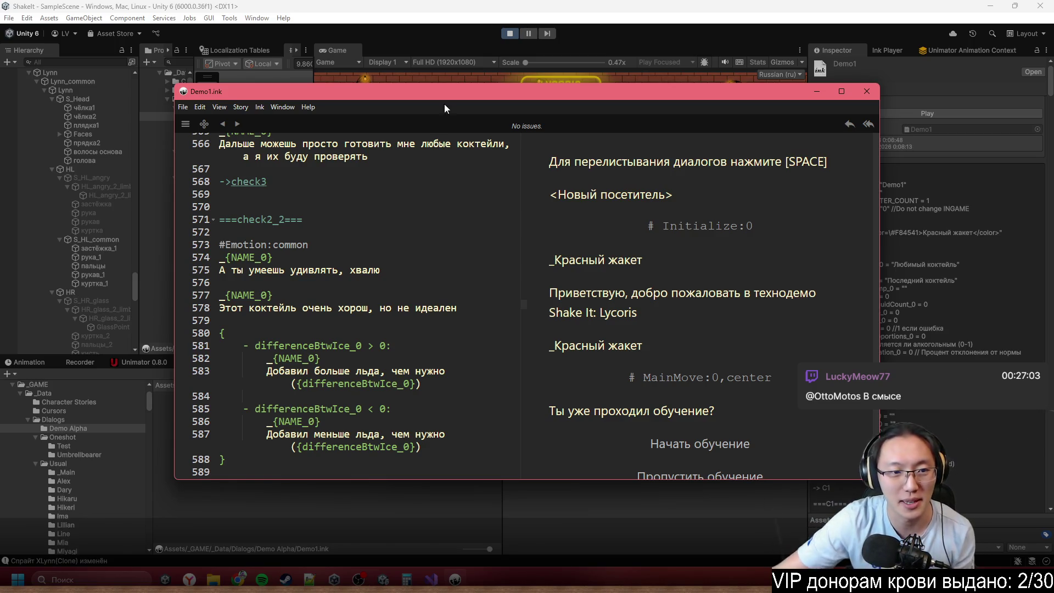
pyautogui.scroll(10, 433, 318)
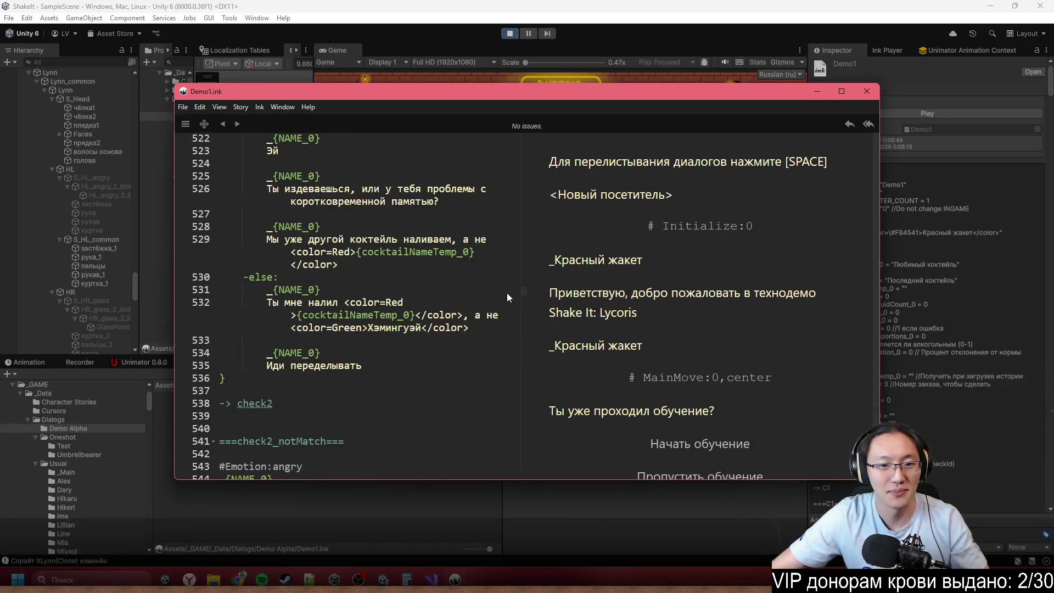
pyautogui.moveTo(522, 291); pyautogui.dragTo(509, 126)
pyautogui.scroll(-1, 441, 222)
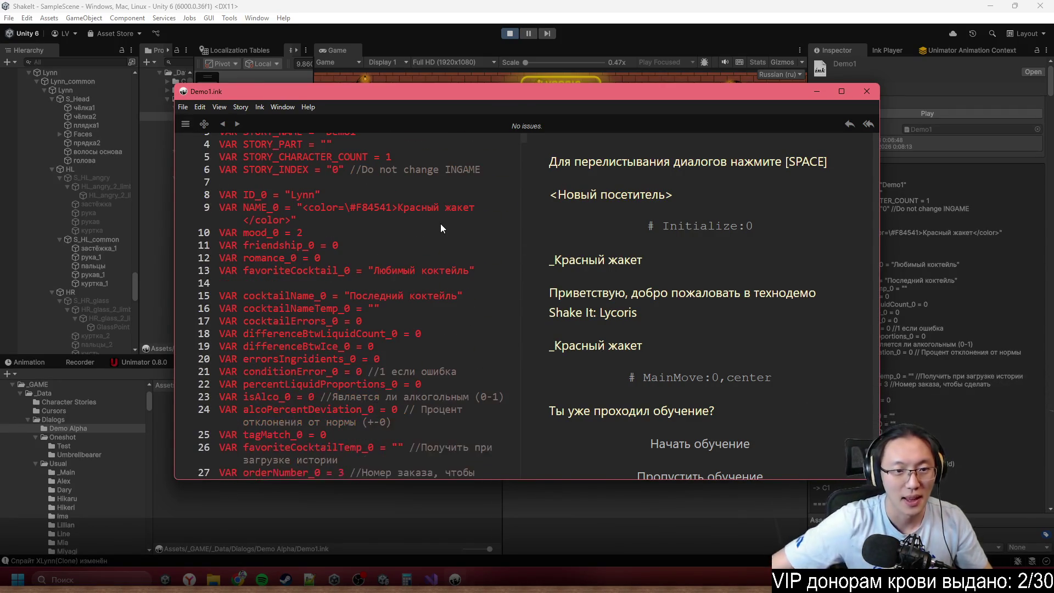
pyautogui.scroll(-9, 440, 223)
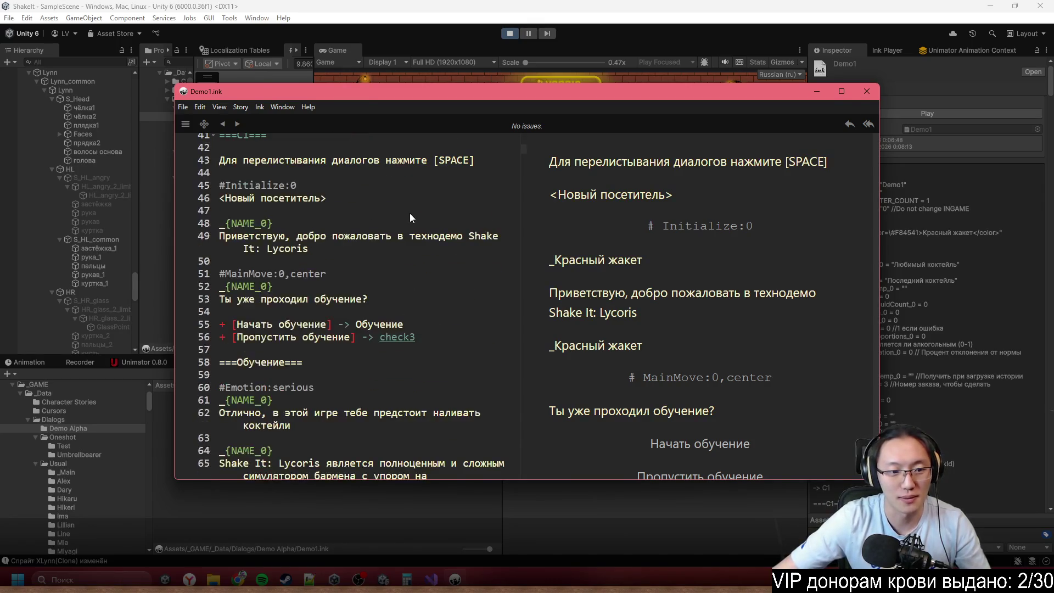
# - Maximize Inky and select the #Sprite:common>hands_glass line text
pyautogui.moveTo(473, 91); pyautogui.dragTo(434, 8)
pyautogui.scroll(-3, 360, 300)
pyautogui.scroll(-12, 359, 301)
pyautogui.scroll(2, 346, 275)
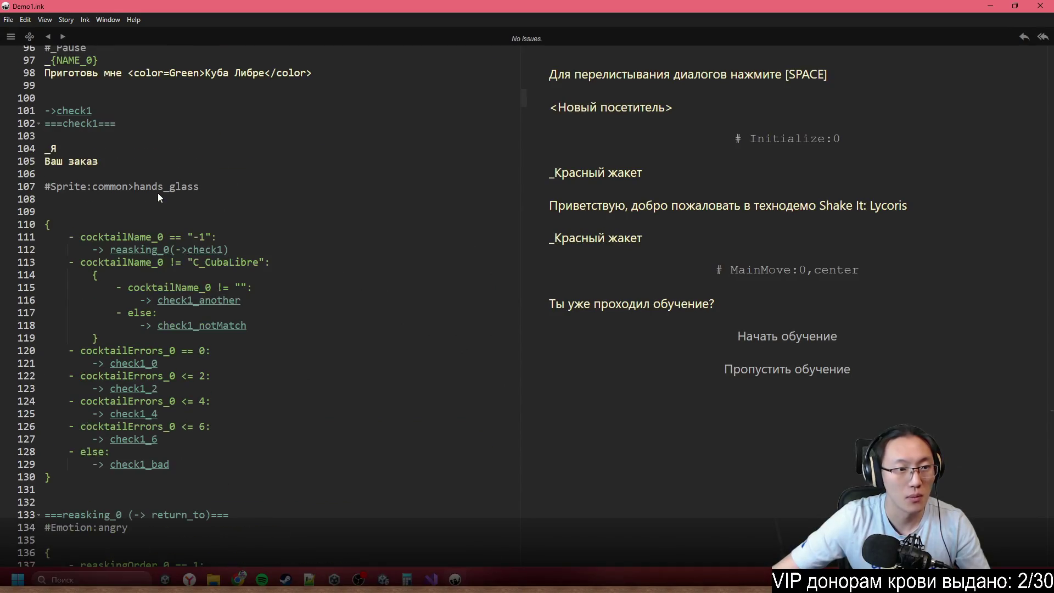
pyautogui.moveTo(206, 186)
pyautogui.mouseDown()
pyautogui.moveTo(217, 186)
pyautogui.moveTo(52, 186)
pyautogui.mouseUp()
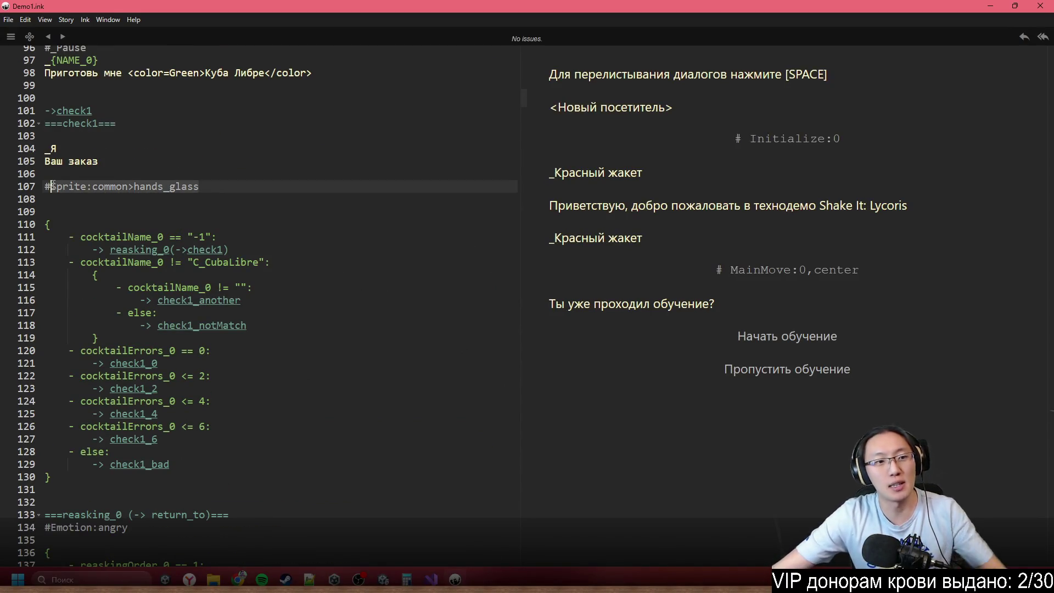
pyautogui.scroll(-10, 287, 421)
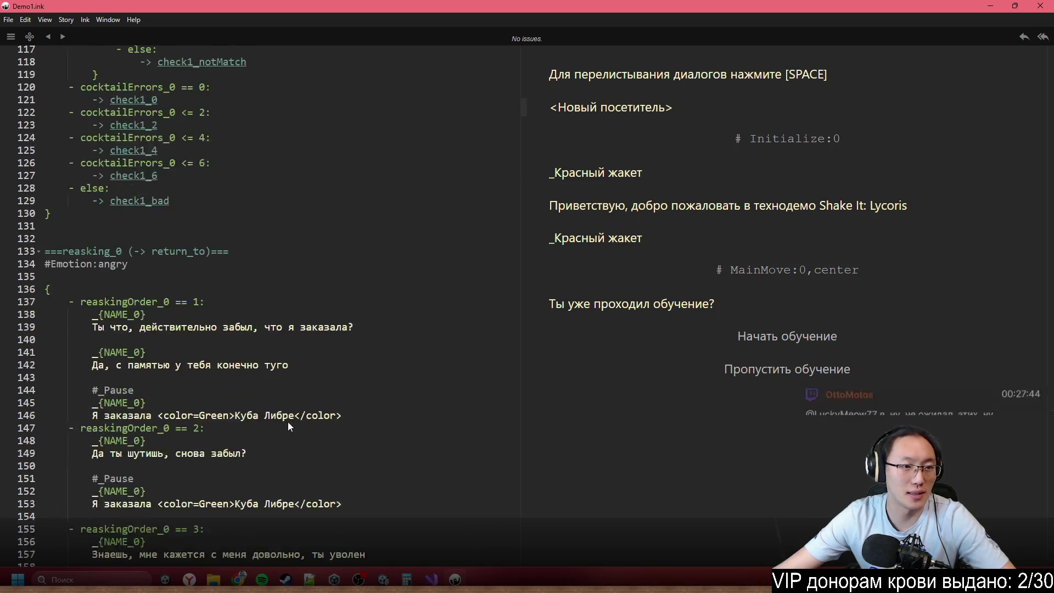
# - Jump to the check2 knot from the knot list, then minimize Inky
pyautogui.click(29, 36)
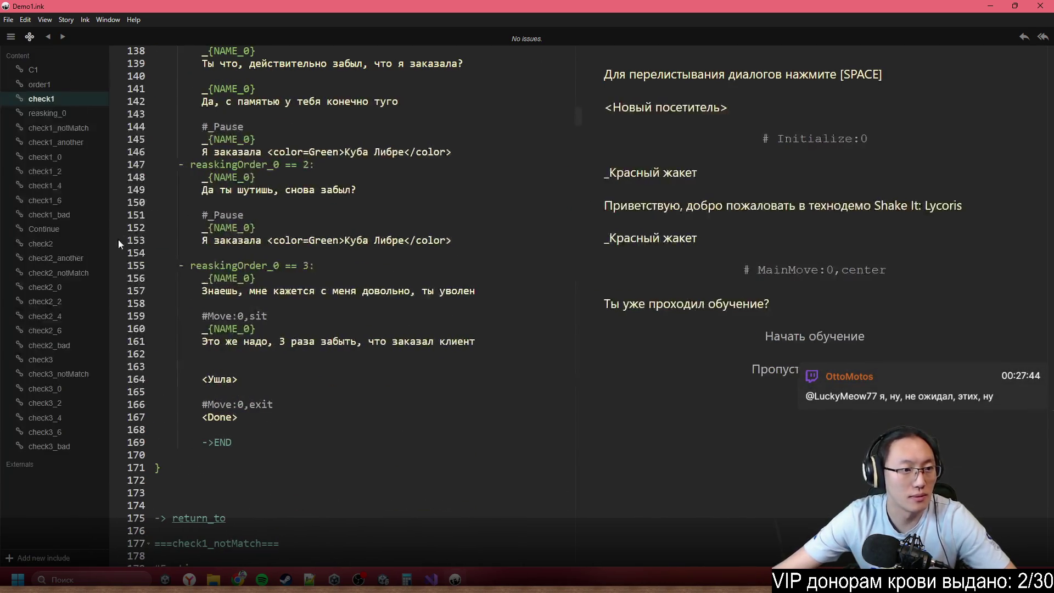
pyautogui.click(78, 243)
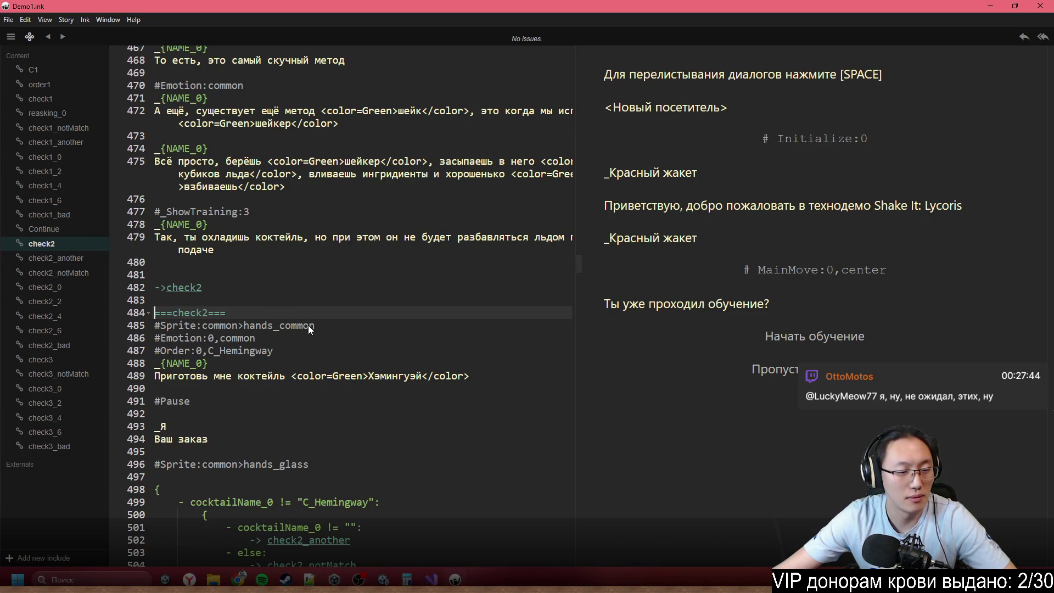
pyautogui.click(345, 467)
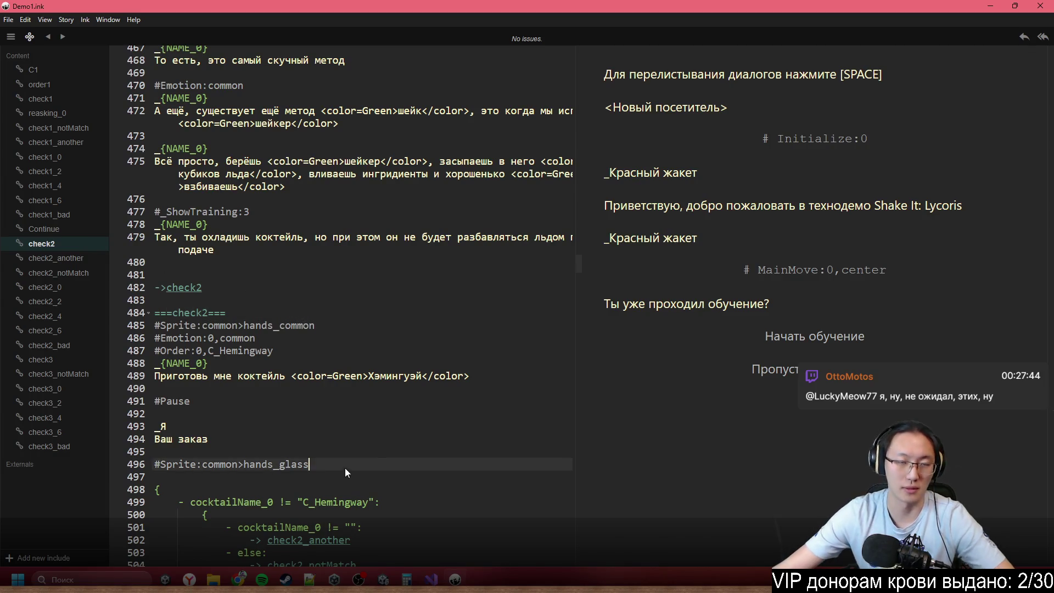
pyautogui.click(989, 6)
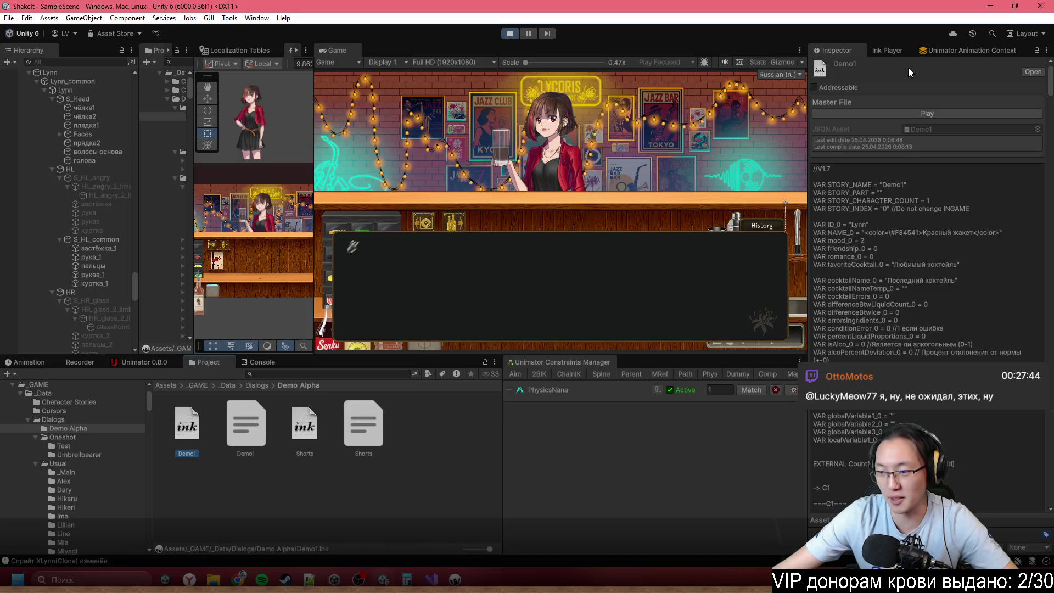
# - Maximize the Game view and go through her ice and lime feedback until the Куба Либре order
pyautogui.doubleClick(575, 51)
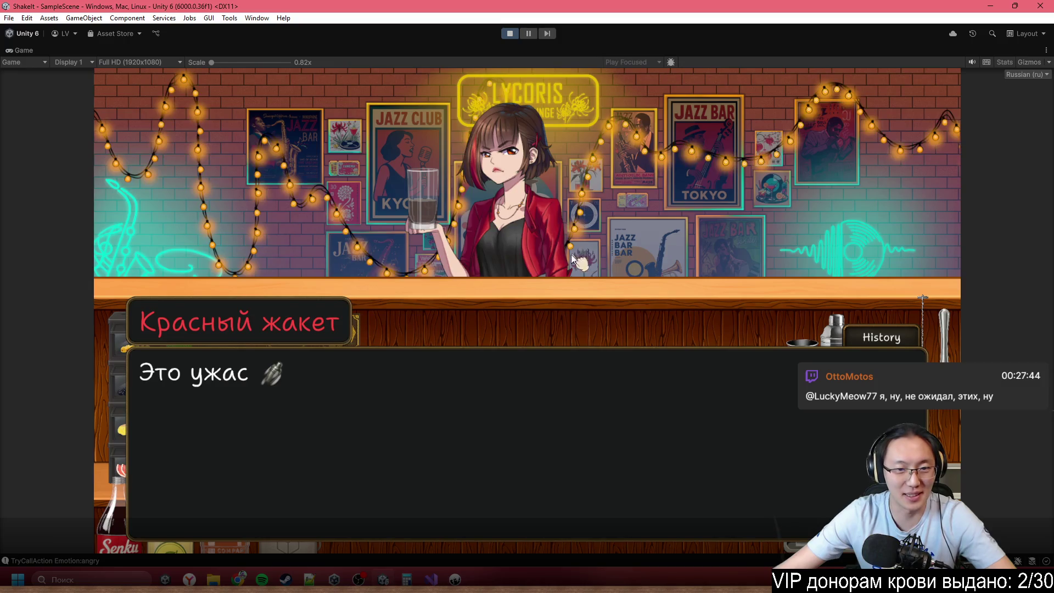
pyautogui.click(549, 214)
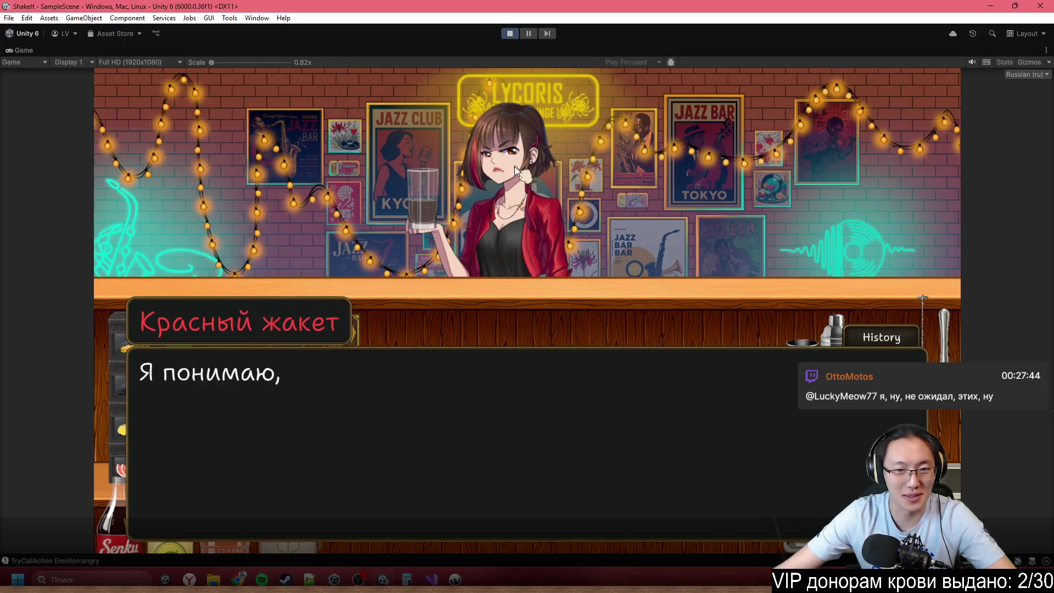
pyautogui.click(545, 278)
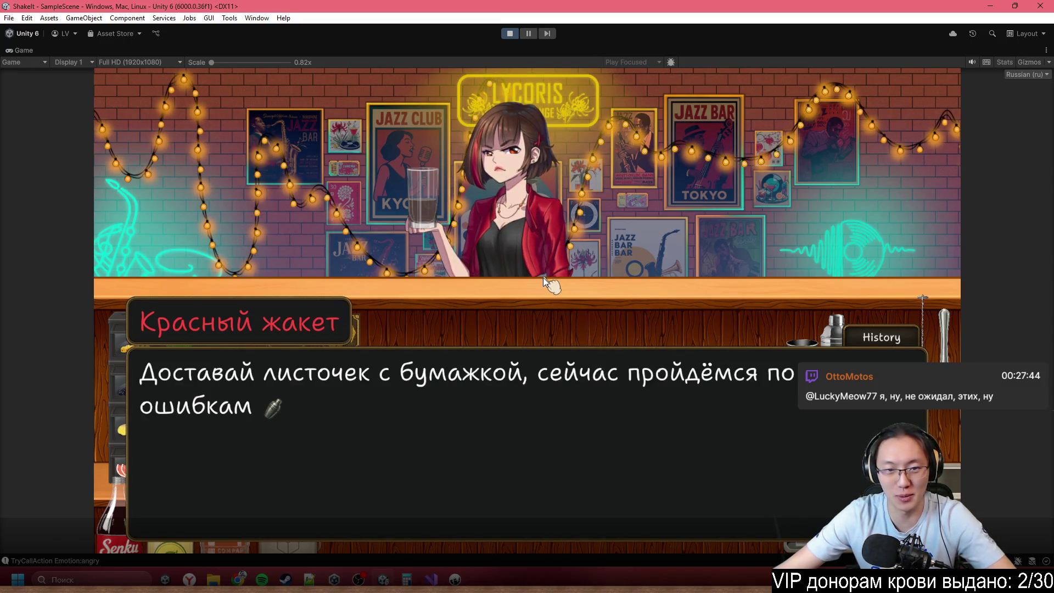
pyautogui.click(542, 278)
pyautogui.click(540, 390)
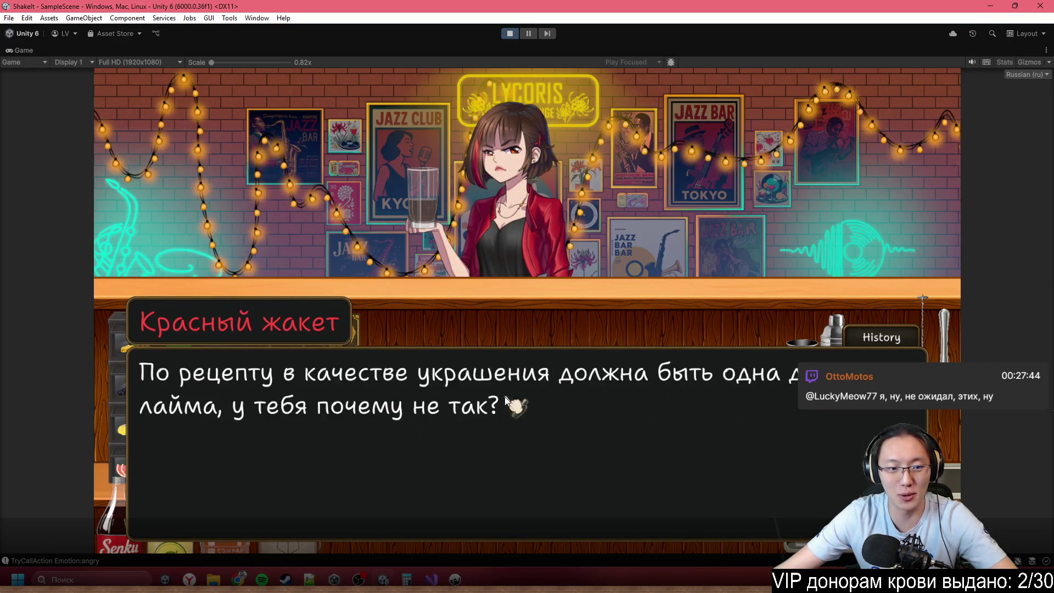
pyautogui.click(493, 238)
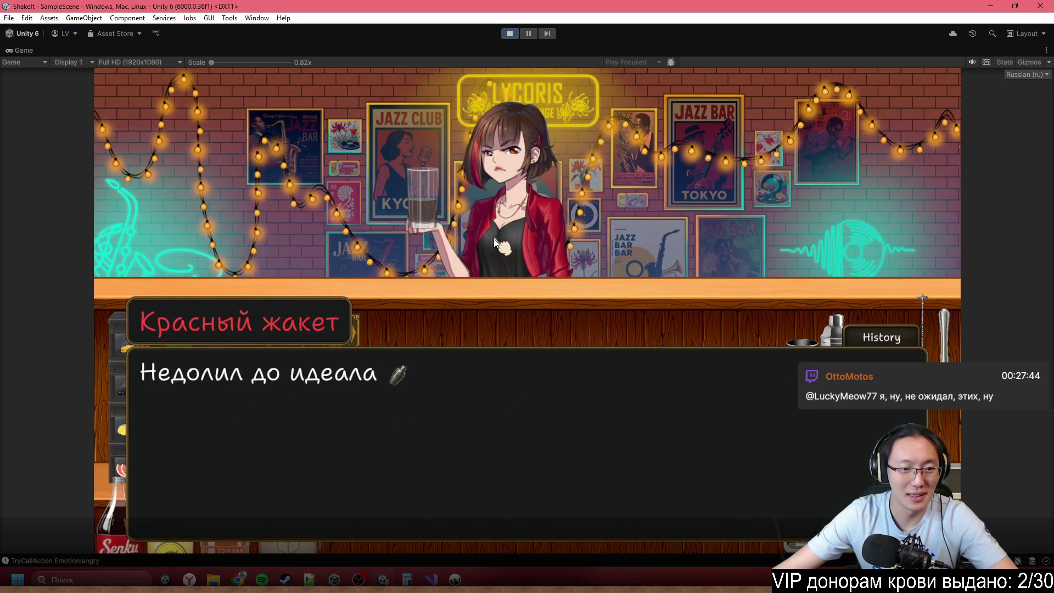
pyautogui.click(493, 238)
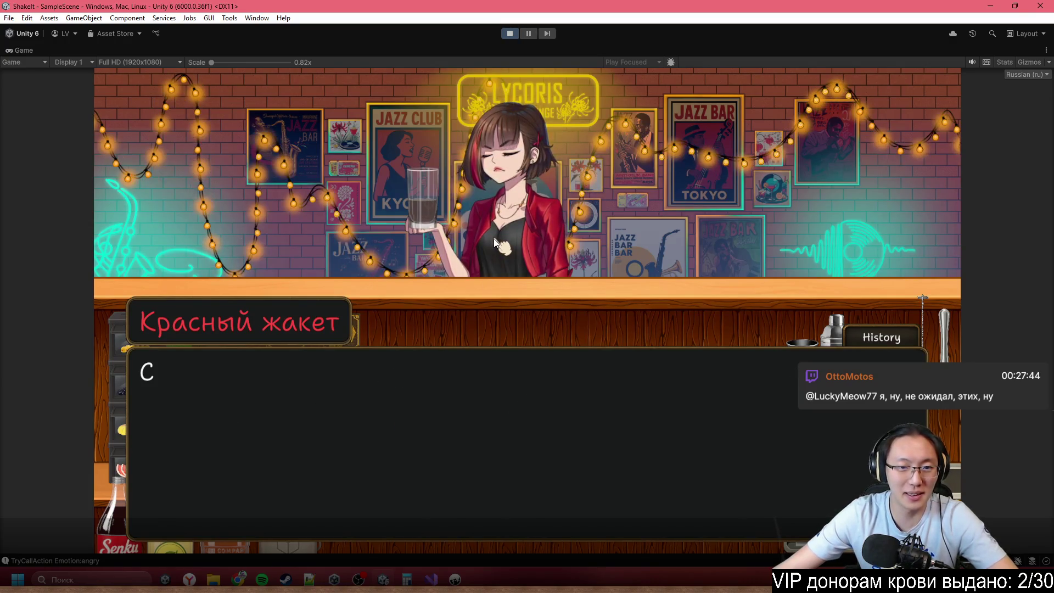
pyautogui.click(552, 395)
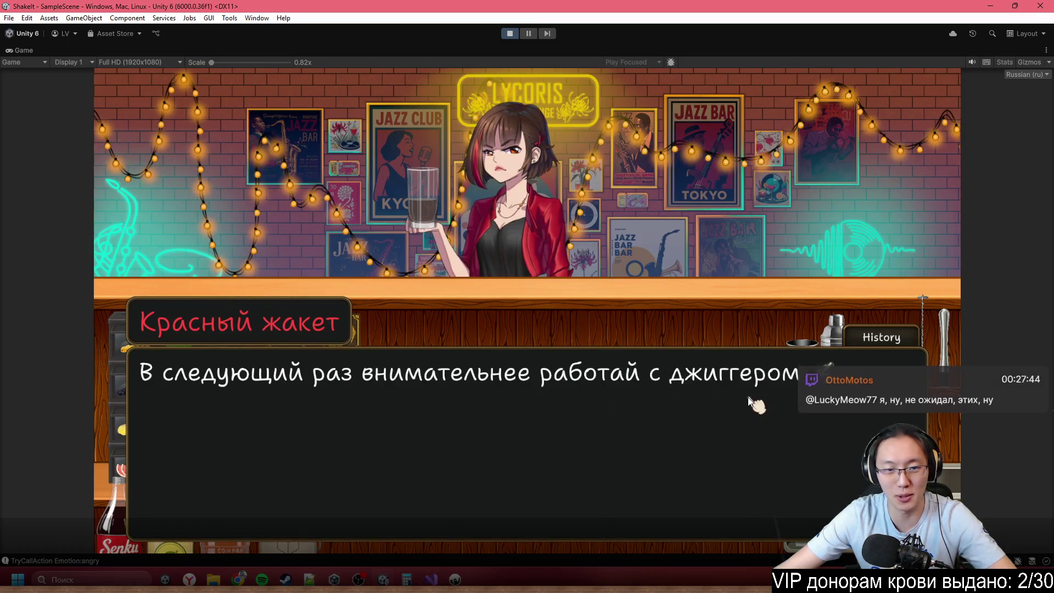
pyautogui.click(762, 399)
pyautogui.click(762, 398)
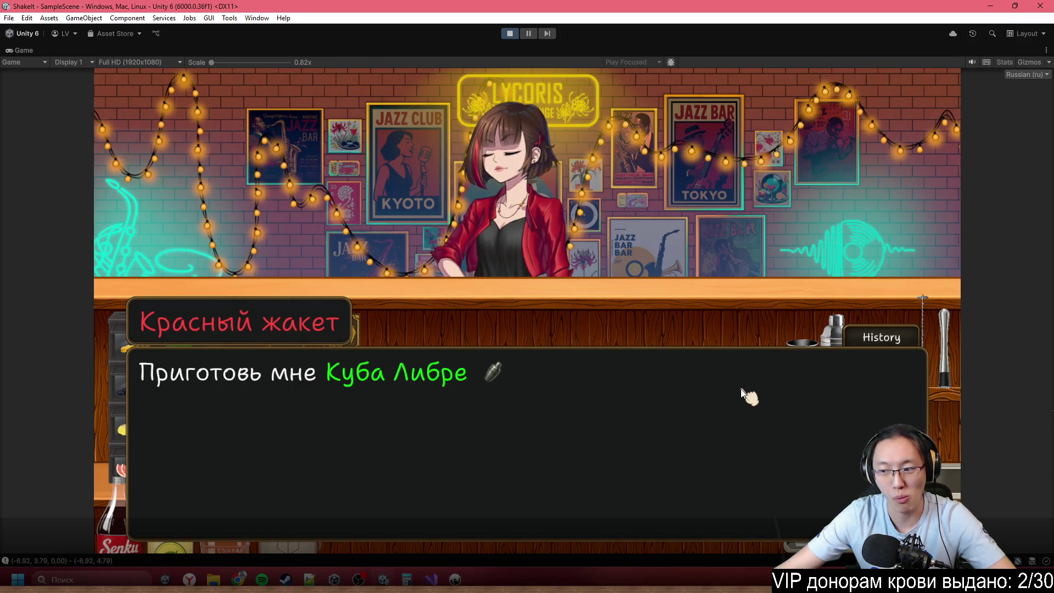
# - Close the dialogue and set an empty glass down on the counter
pyautogui.click(663, 256)
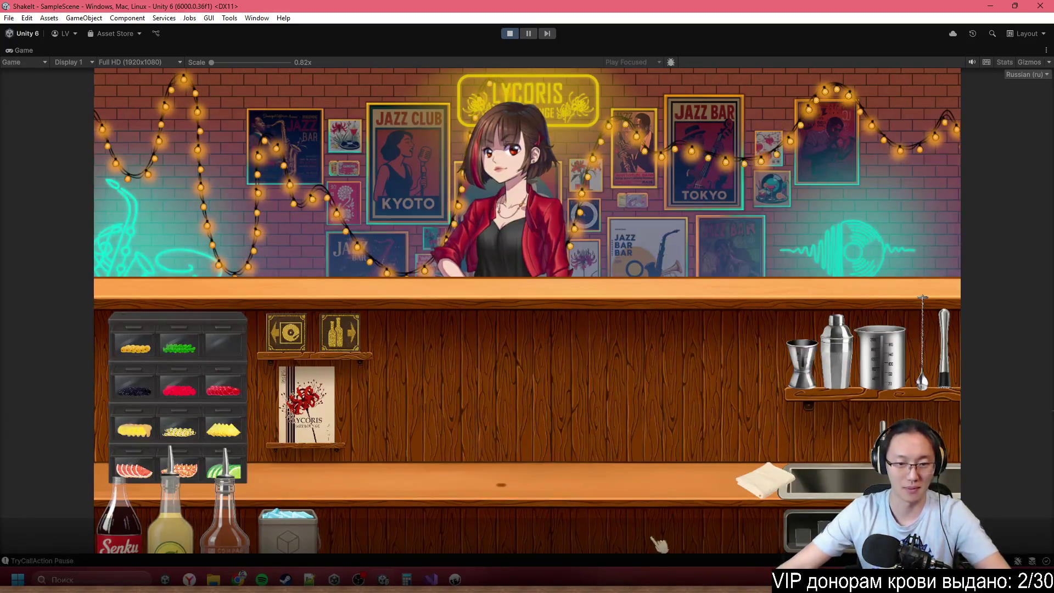
pyautogui.moveTo(760, 477); pyautogui.dragTo(489, 485)
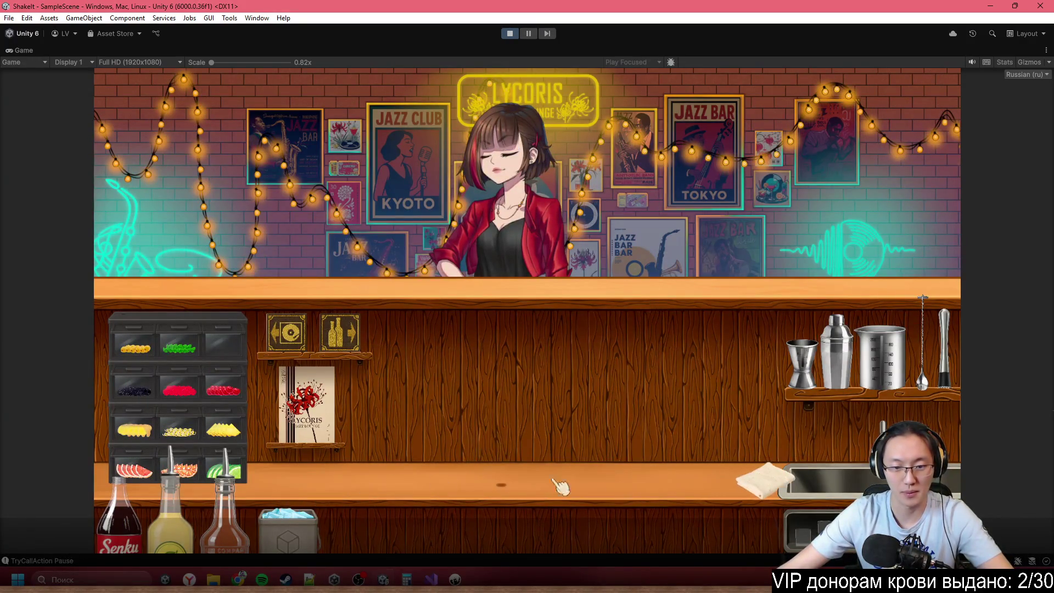
pyautogui.moveTo(763, 478); pyautogui.dragTo(483, 483)
pyautogui.moveTo(804, 530)
pyautogui.mouseDown()
pyautogui.moveTo(817, 483)
pyautogui.moveTo(409, 401)
pyautogui.mouseUp()
pyautogui.moveTo(803, 363)
pyautogui.mouseDown()
pyautogui.moveTo(804, 385)
pyautogui.moveTo(520, 417)
pyautogui.mouseUp()
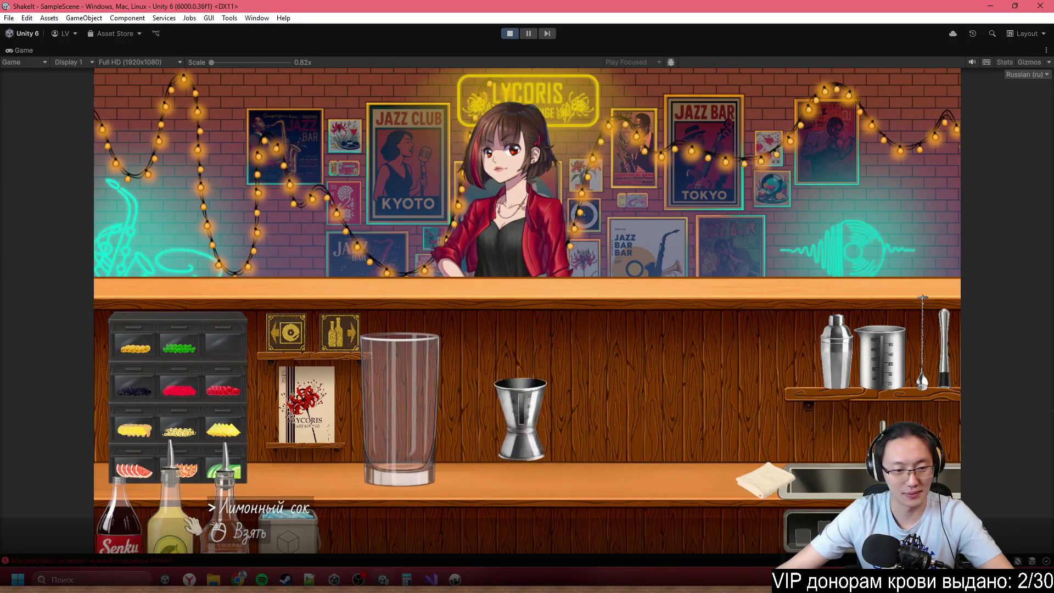
# - Measure rum with the jigger and pour it into the glass
pyautogui.moveTo(225, 511)
pyautogui.mouseDown()
pyautogui.moveTo(555, 372)
pyautogui.moveTo(581, 343)
pyautogui.moveTo(573, 216)
pyautogui.moveTo(571, 335)
pyautogui.moveTo(582, 338)
pyautogui.mouseUp()
pyautogui.moveTo(520, 439)
pyautogui.mouseDown()
pyautogui.moveTo(445, 115)
pyautogui.moveTo(452, 228)
pyautogui.mouseUp()
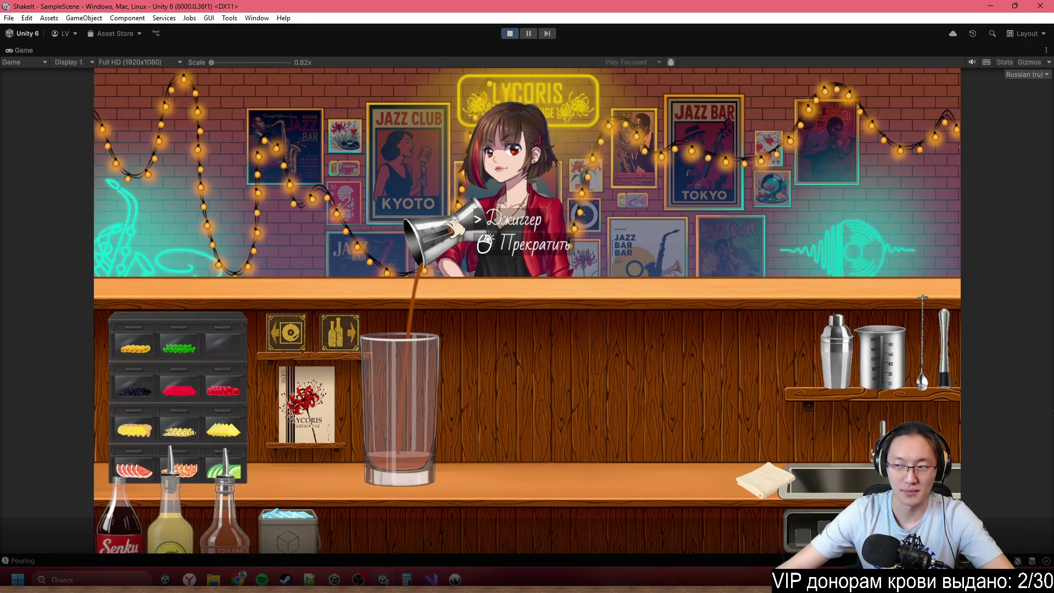
pyautogui.click(453, 228)
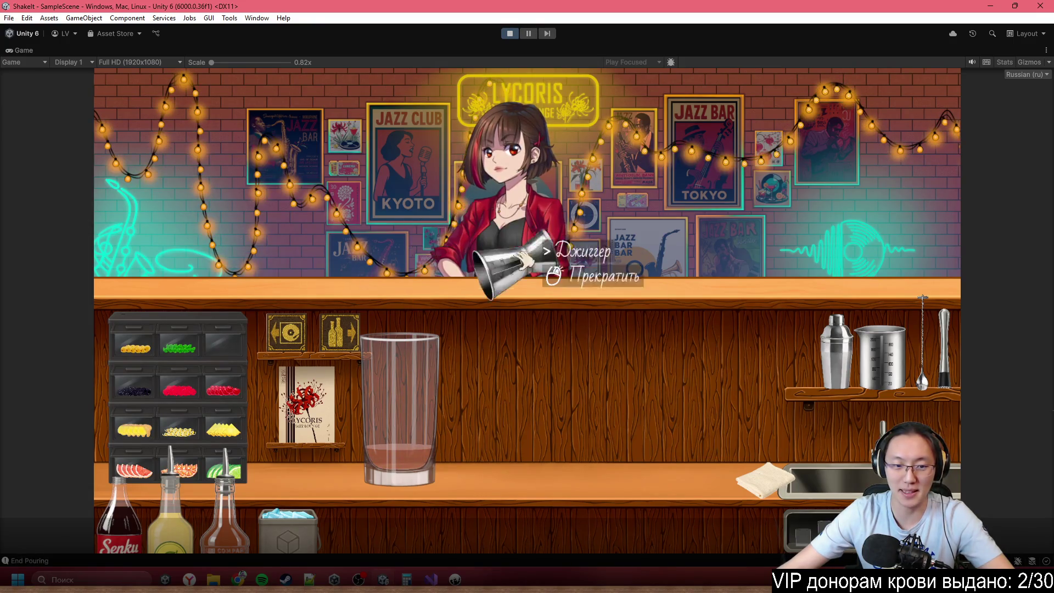
pyautogui.rightClick(549, 330)
# - Measure lemon juice with the jigger, pour it into the glass, and move the jigger aside
pyautogui.click(170, 494)
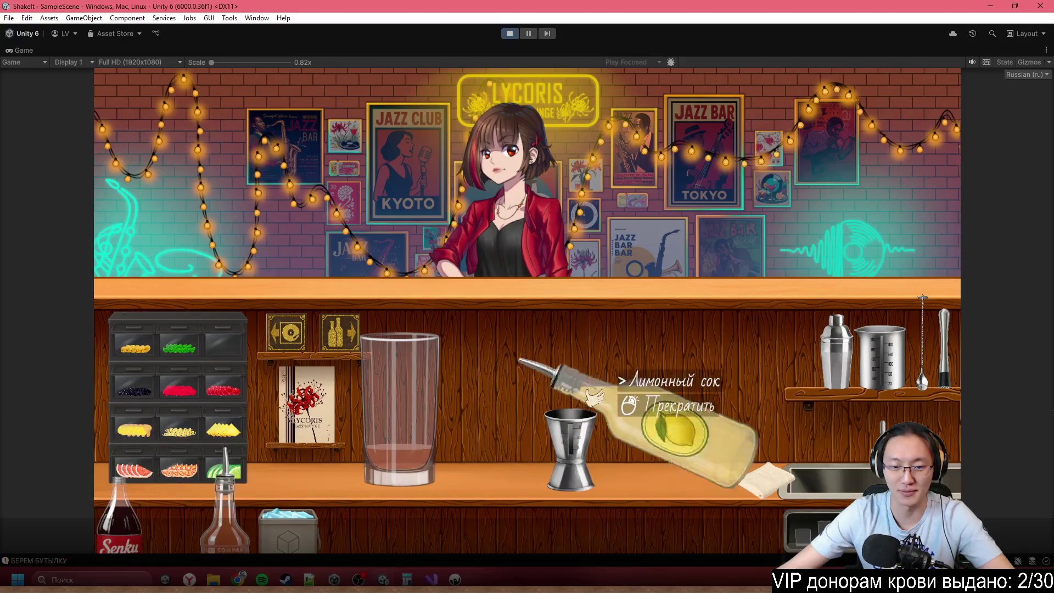
pyautogui.click(659, 351)
pyautogui.click(657, 355)
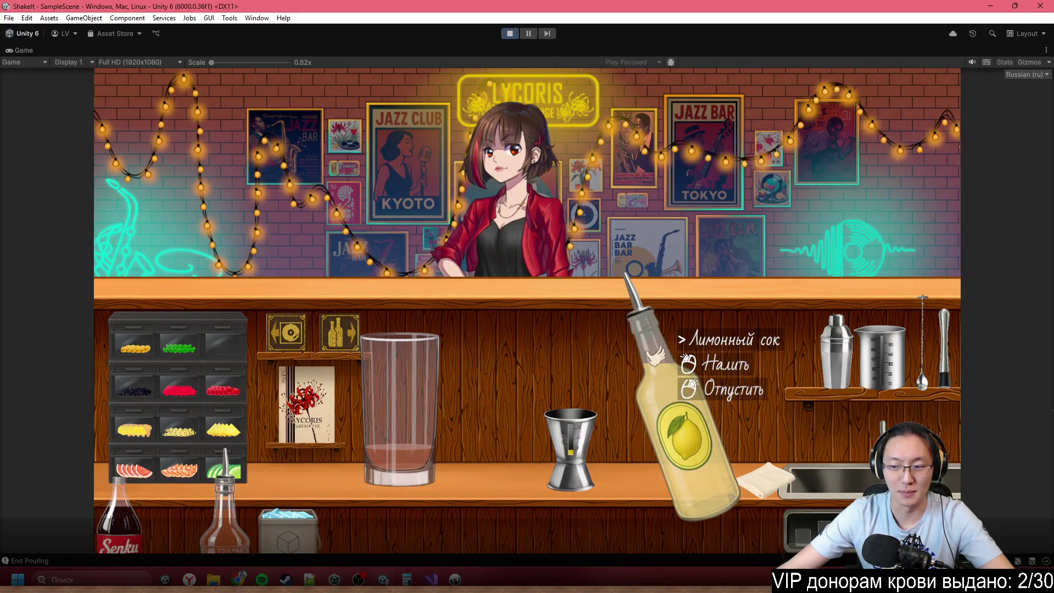
pyautogui.rightClick(656, 356)
pyautogui.click(590, 444)
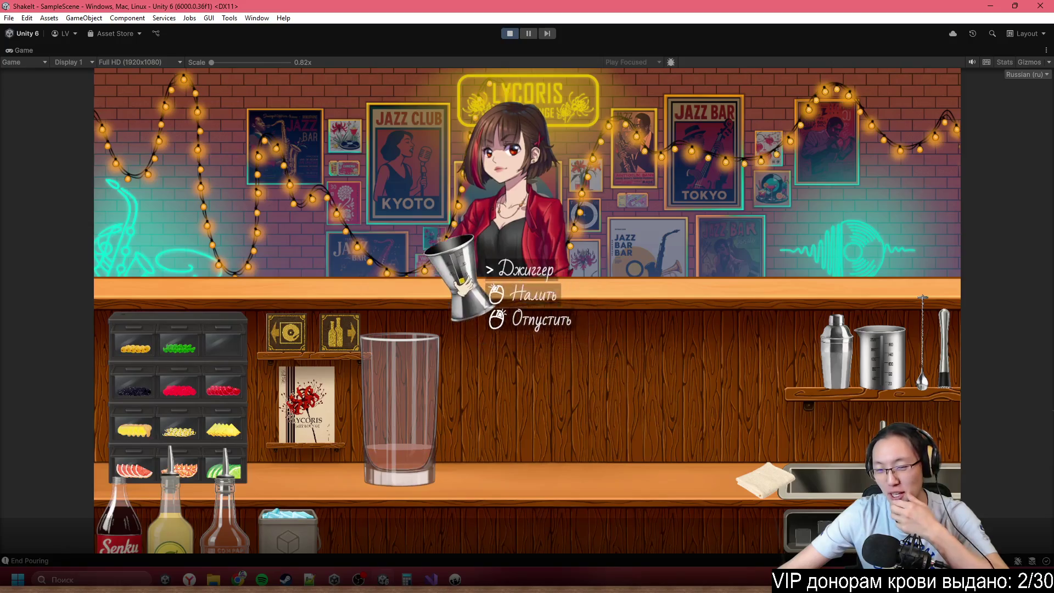
pyautogui.click(464, 284)
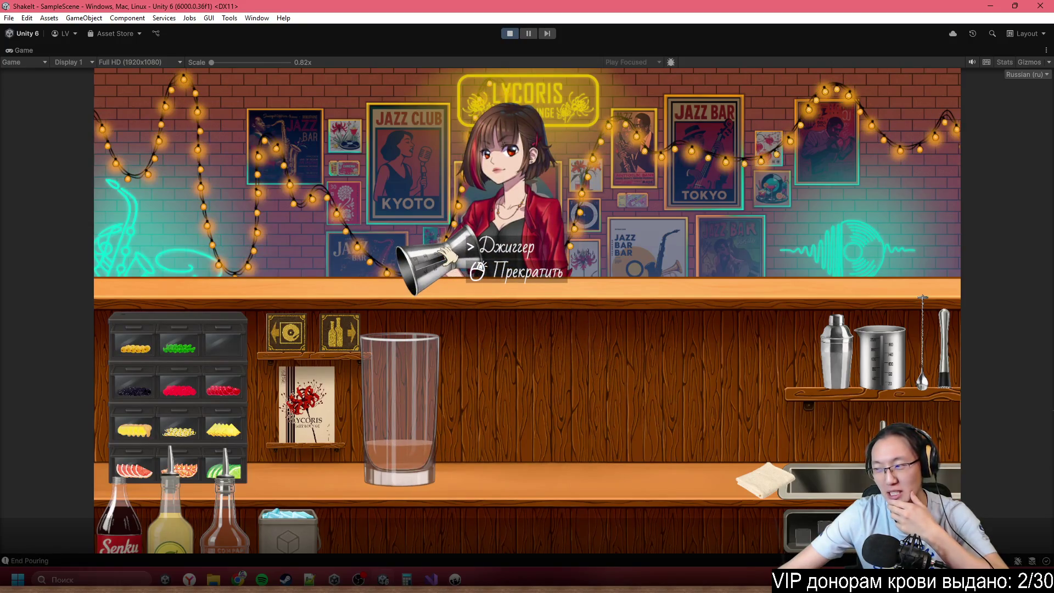
pyautogui.click(447, 255)
pyautogui.rightClick(579, 434)
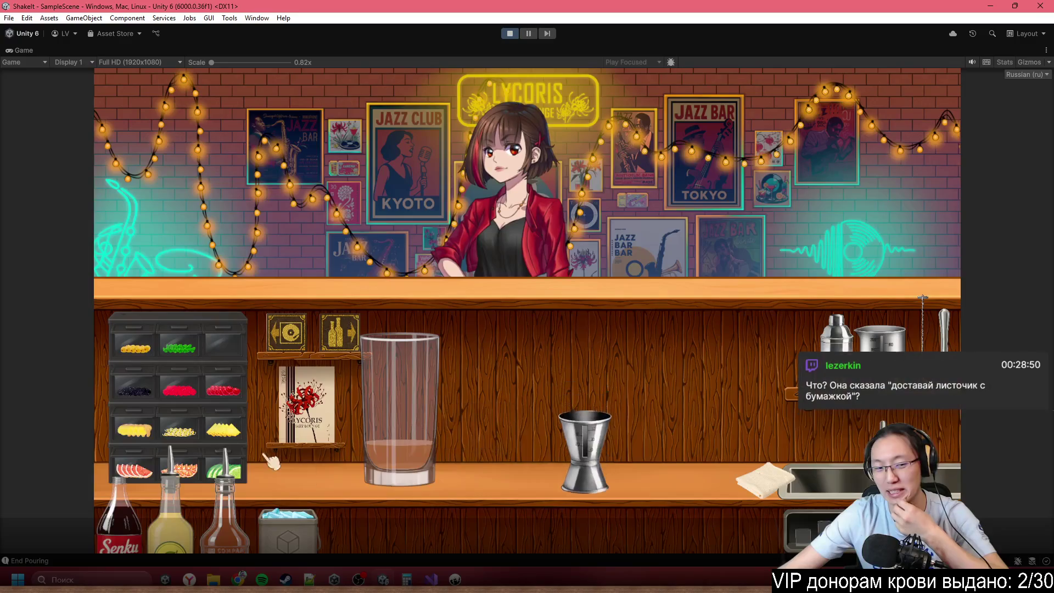
pyautogui.click(579, 434)
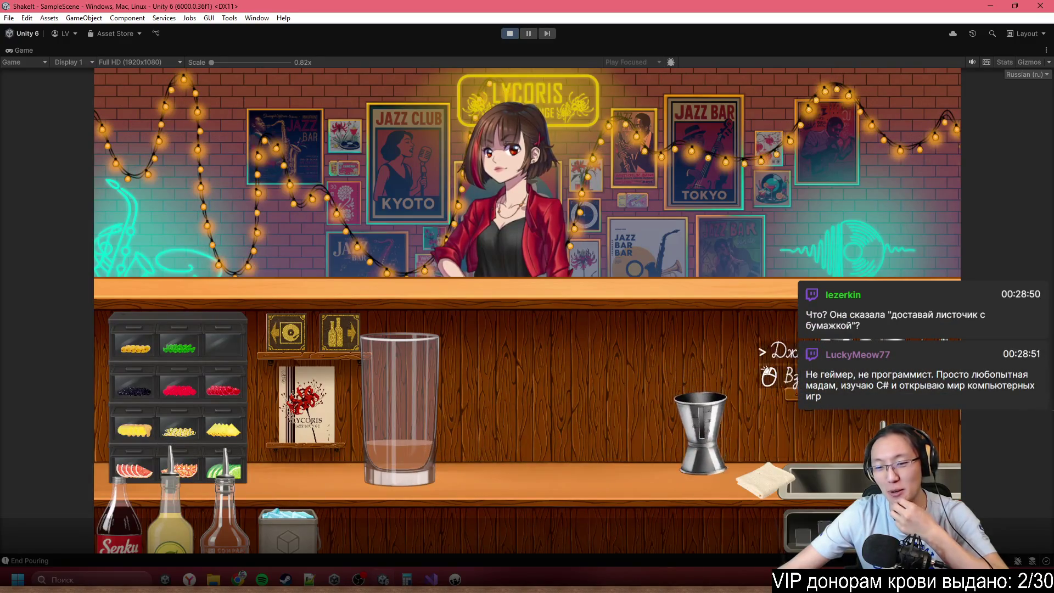
pyautogui.rightClick(713, 428)
# - Measure cola in the measuring cup and pour it into the glass
pyautogui.click(121, 522)
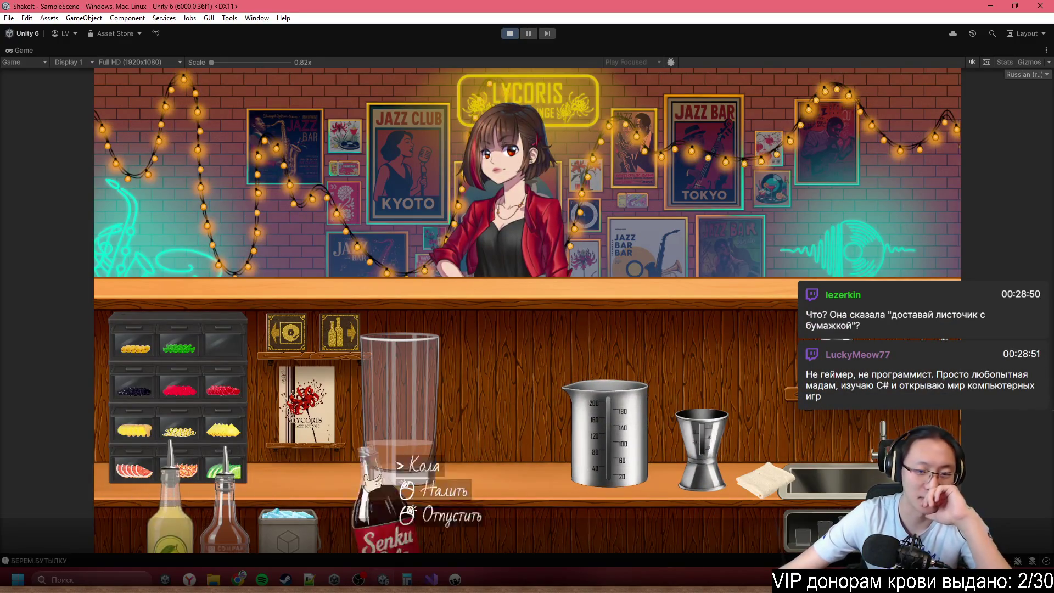
pyautogui.click(667, 302)
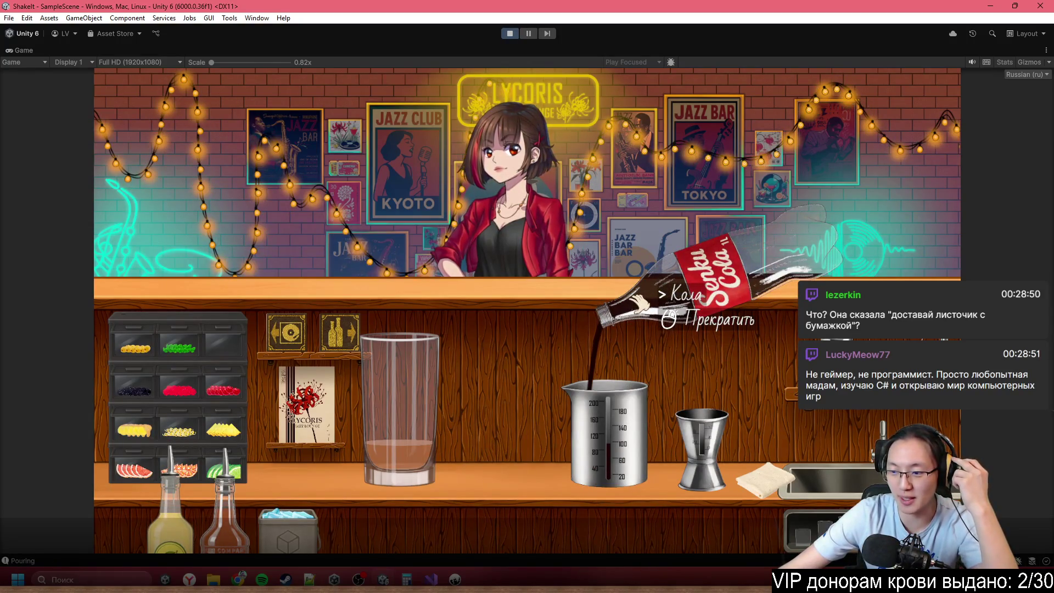
pyautogui.click(638, 304)
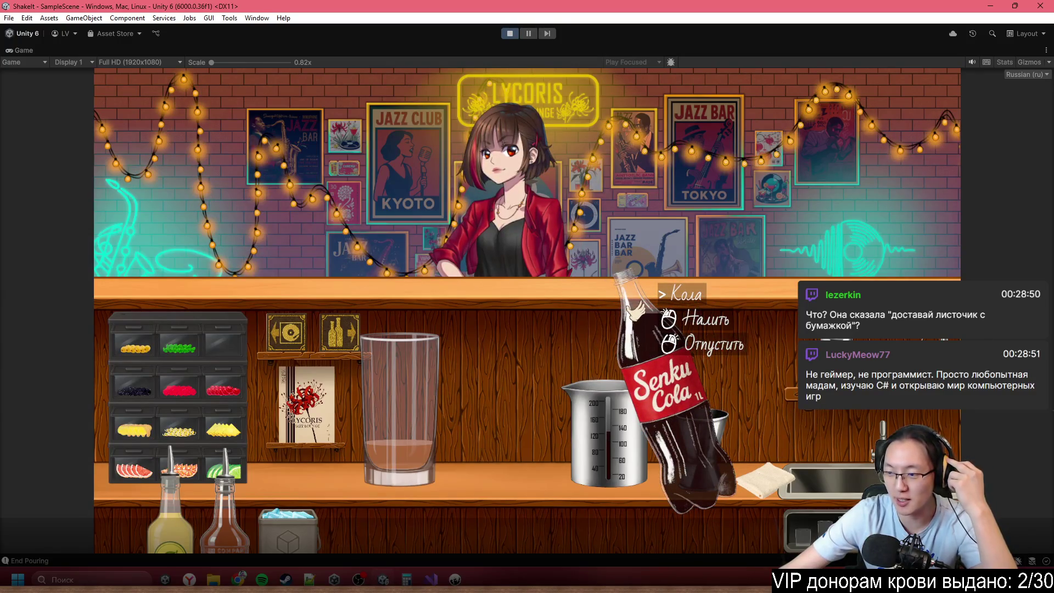
pyautogui.click(638, 305)
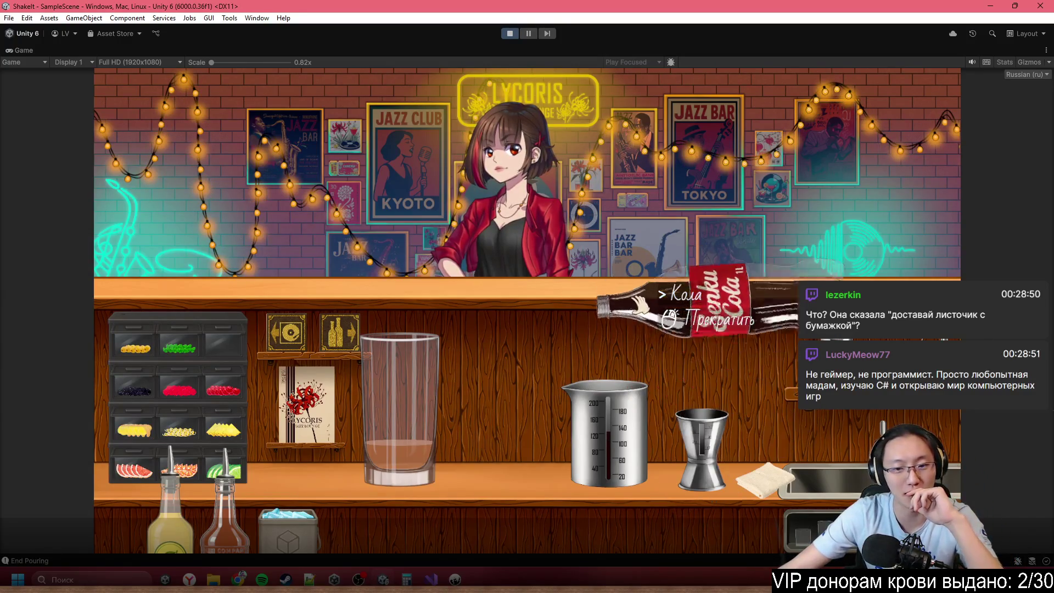
pyautogui.click(638, 304)
pyautogui.click(634, 309)
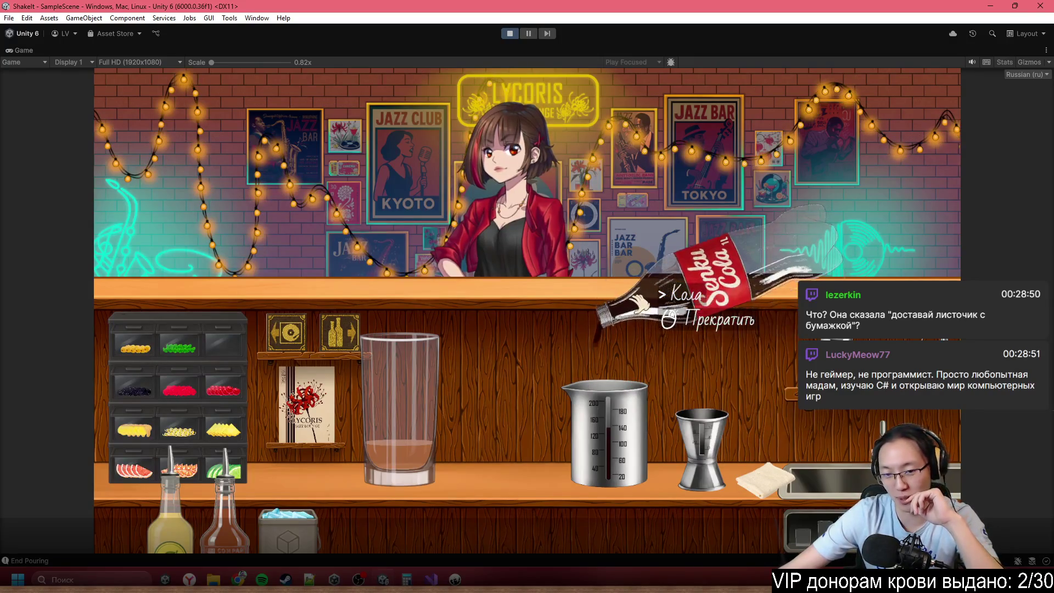
pyautogui.click(634, 308)
pyautogui.rightClick(642, 370)
pyautogui.click(648, 374)
pyautogui.click(458, 195)
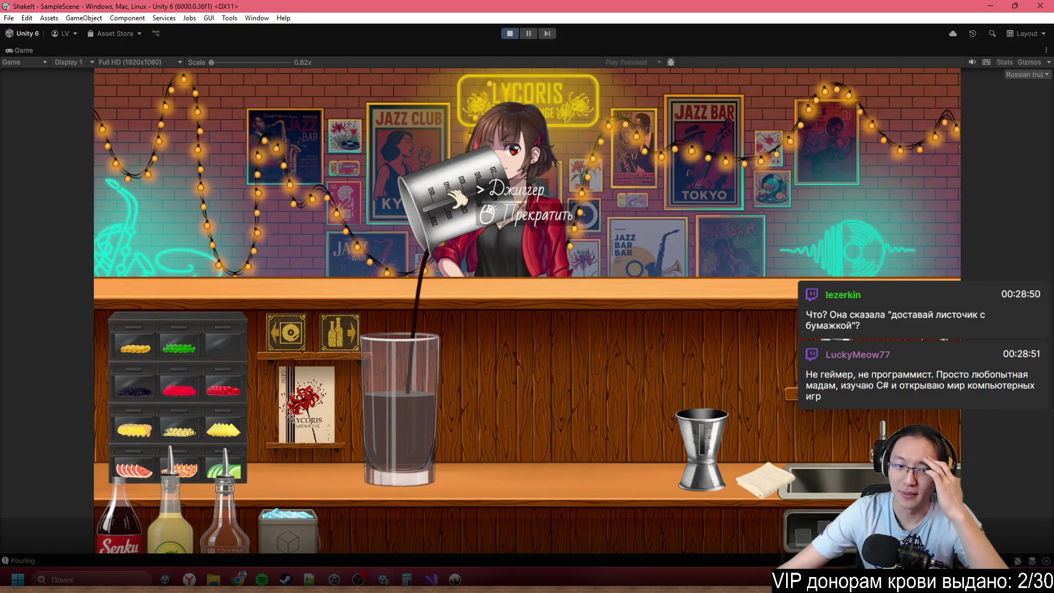
pyautogui.click(455, 198)
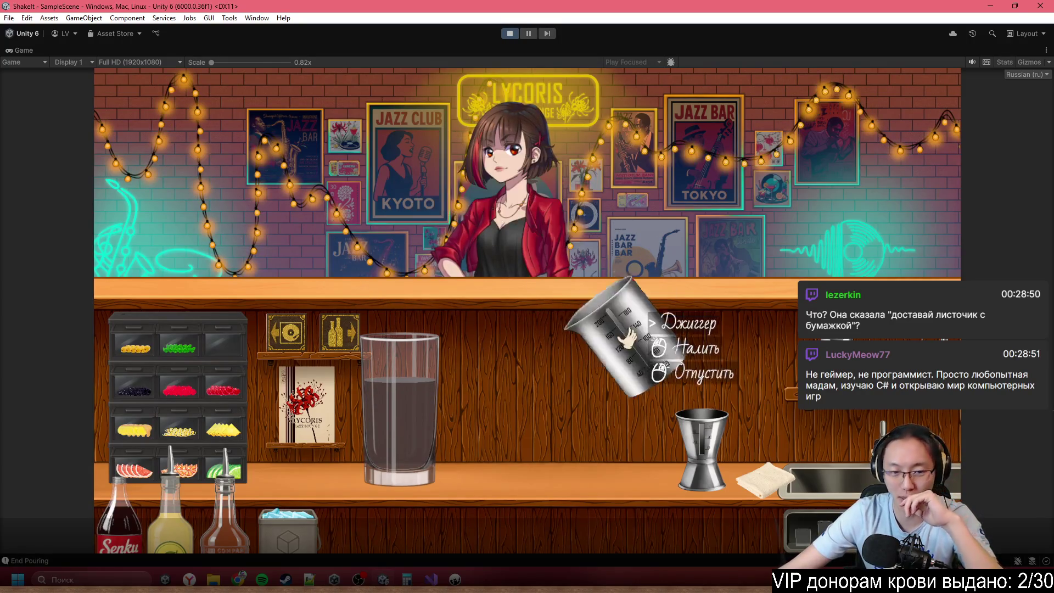
pyautogui.rightClick(624, 330)
# - Add ice cubes and a lime wedge garnish, then serve the Cuba Libre
pyautogui.click(288, 516)
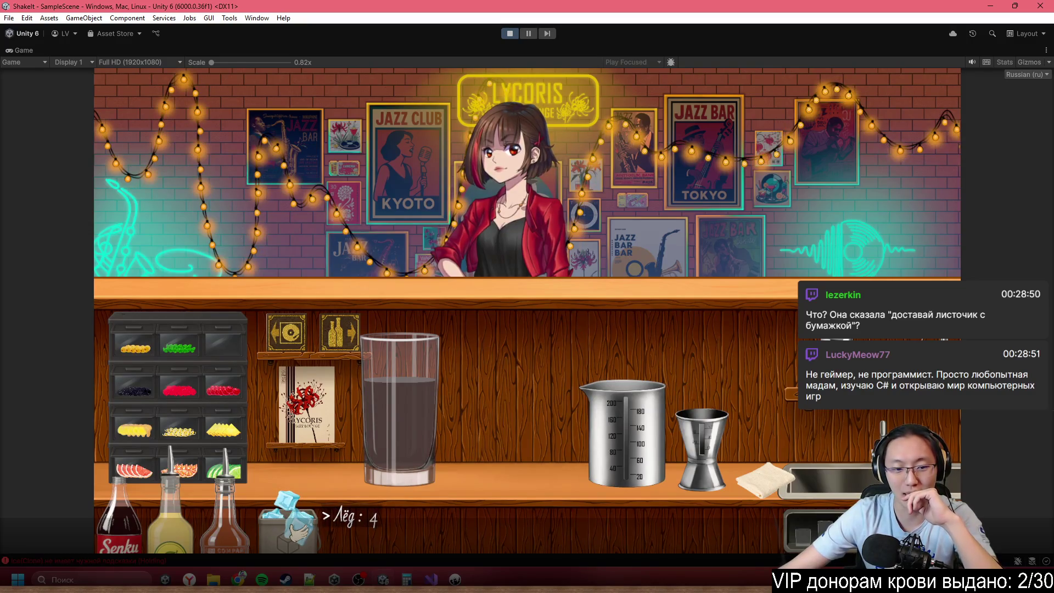
pyautogui.click(289, 516)
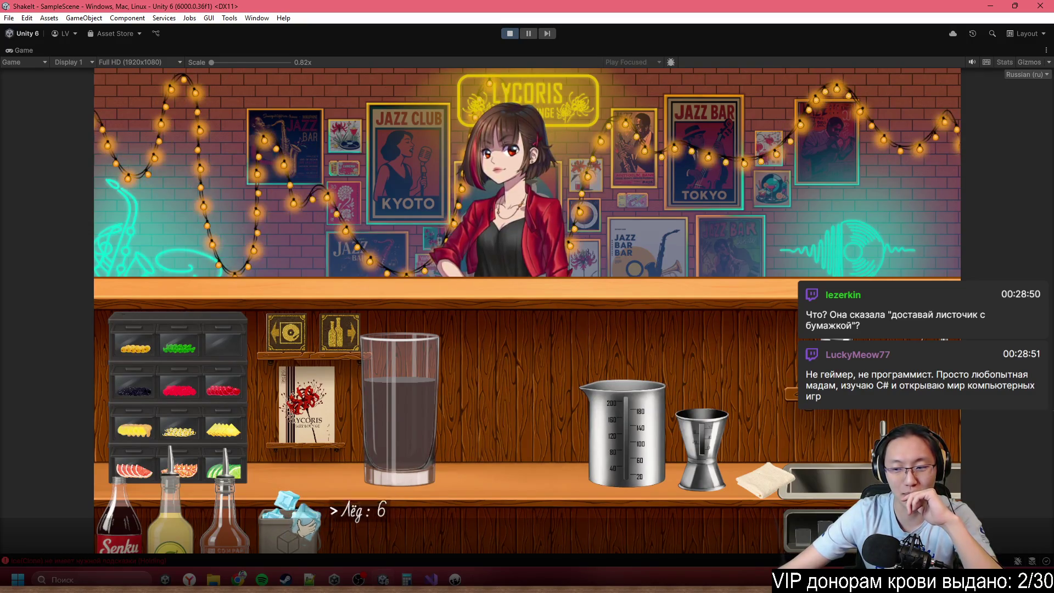
pyautogui.click(388, 299)
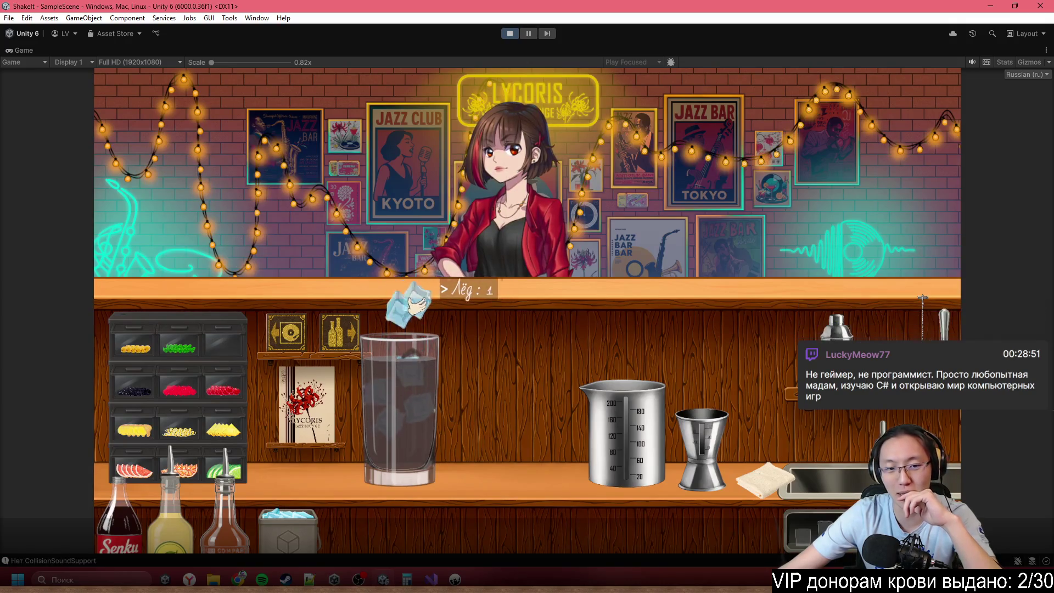
pyautogui.click(433, 300)
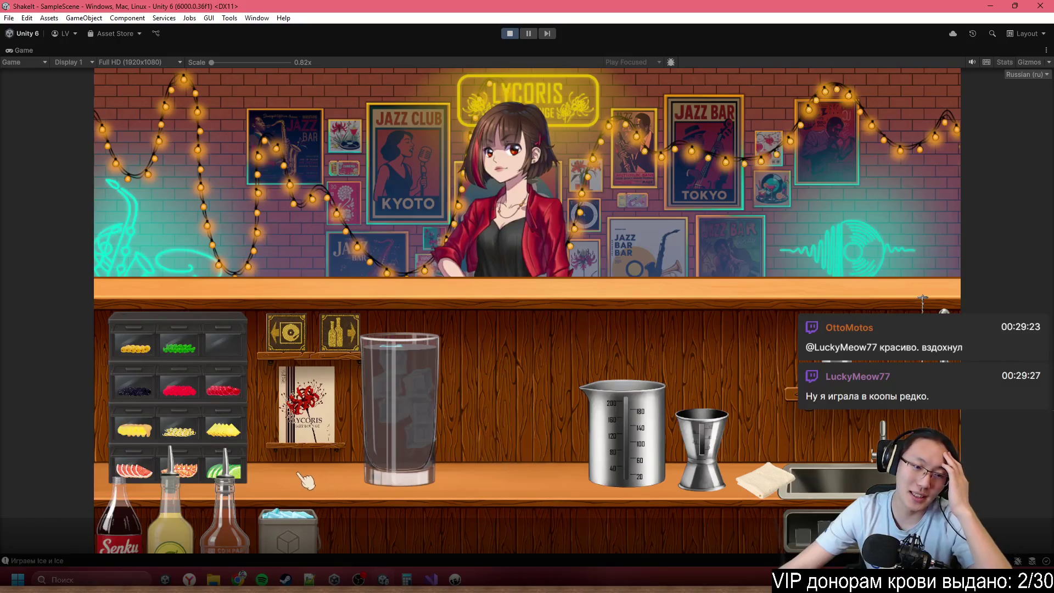
pyautogui.moveTo(225, 468)
pyautogui.mouseDown()
pyautogui.moveTo(291, 451)
pyautogui.moveTo(365, 340)
pyautogui.mouseUp()
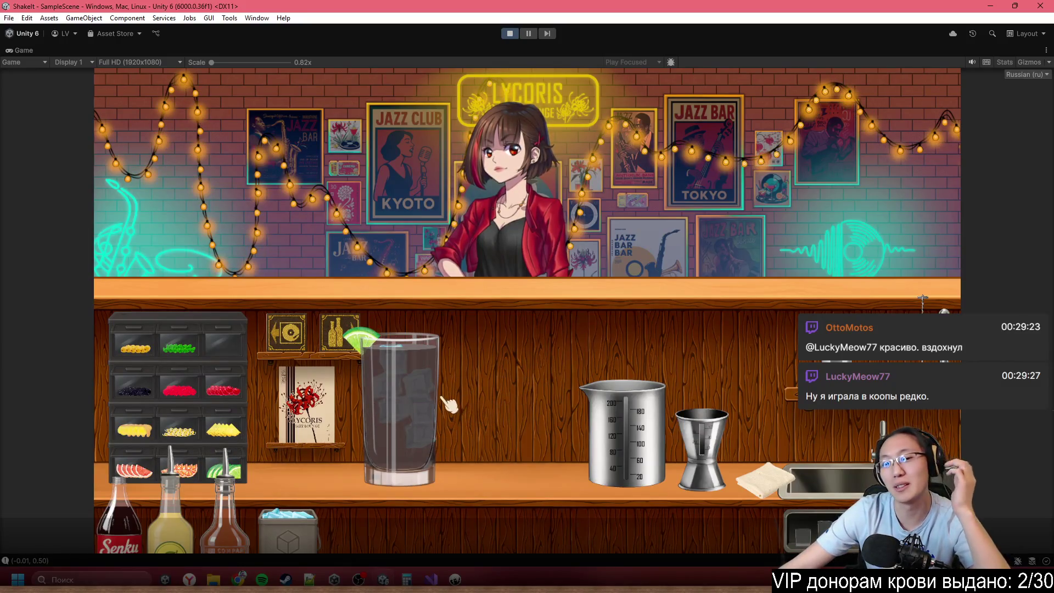
pyautogui.moveTo(409, 395); pyautogui.dragTo(494, 247)
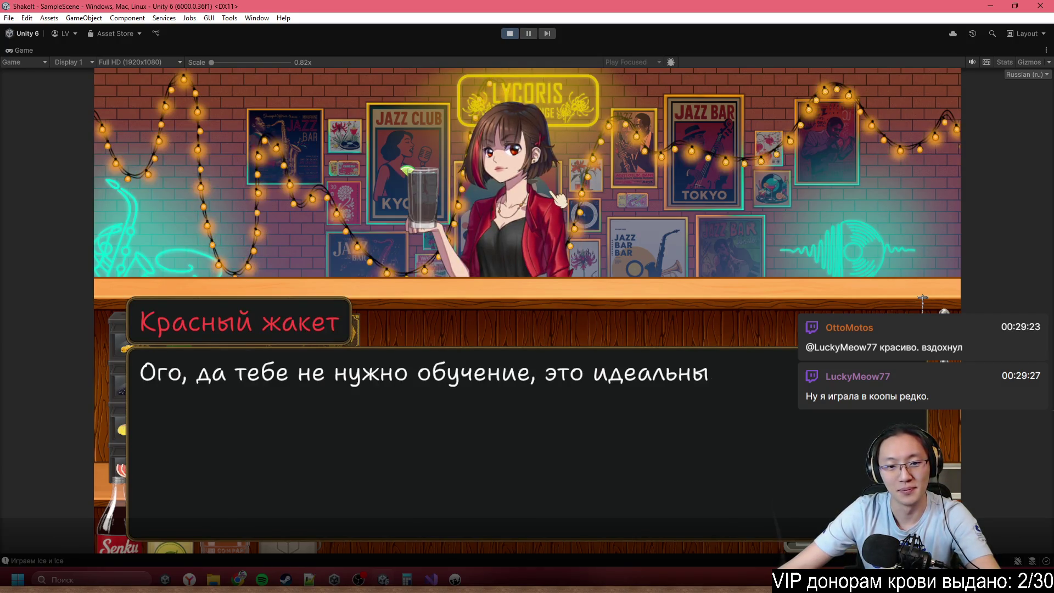
# - Click through the build and shake method lessons to the Хэмингуэй order and dismiss the tutorial popup
pyautogui.click(140, 406)
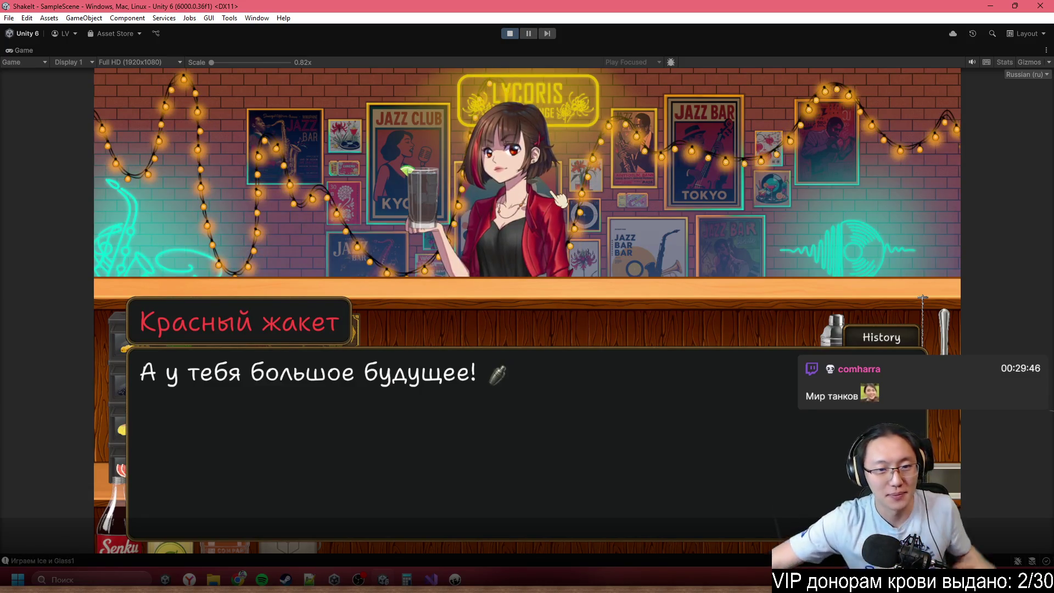
pyautogui.click(603, 294)
pyautogui.click(603, 293)
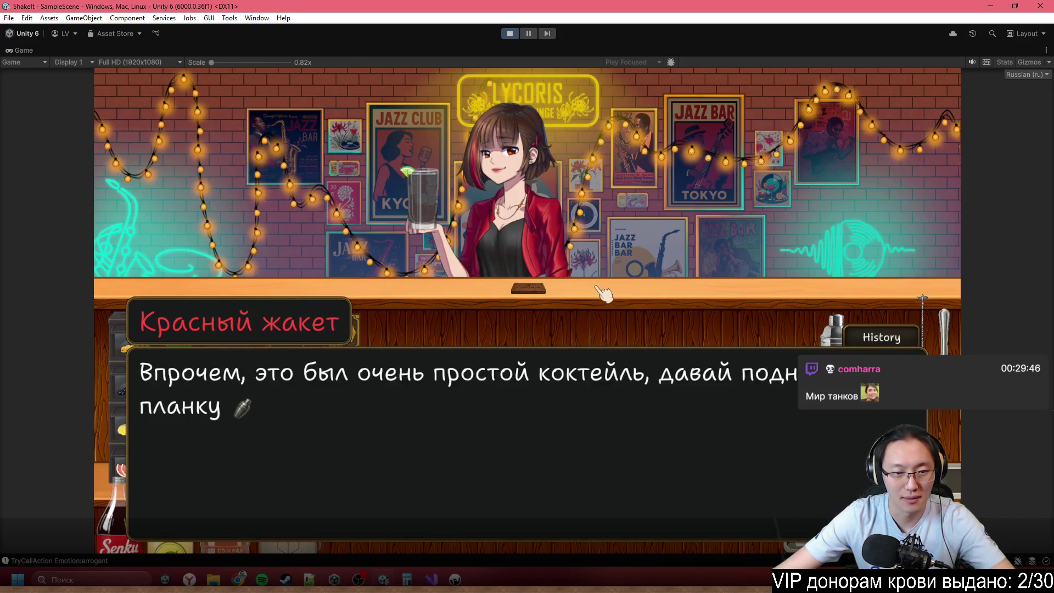
pyautogui.click(604, 294)
pyautogui.click(603, 294)
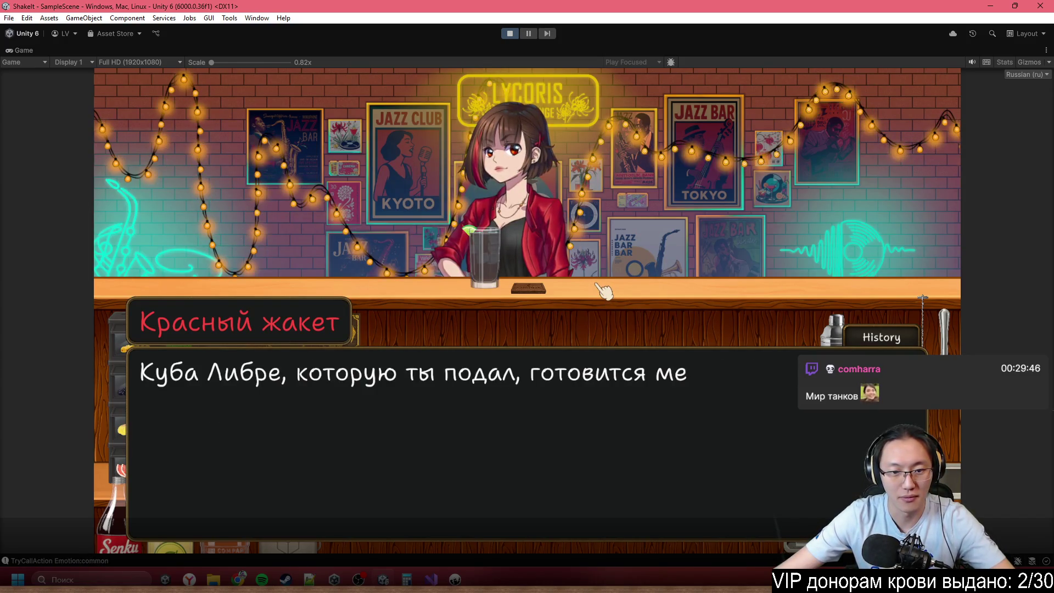
pyautogui.click(603, 290)
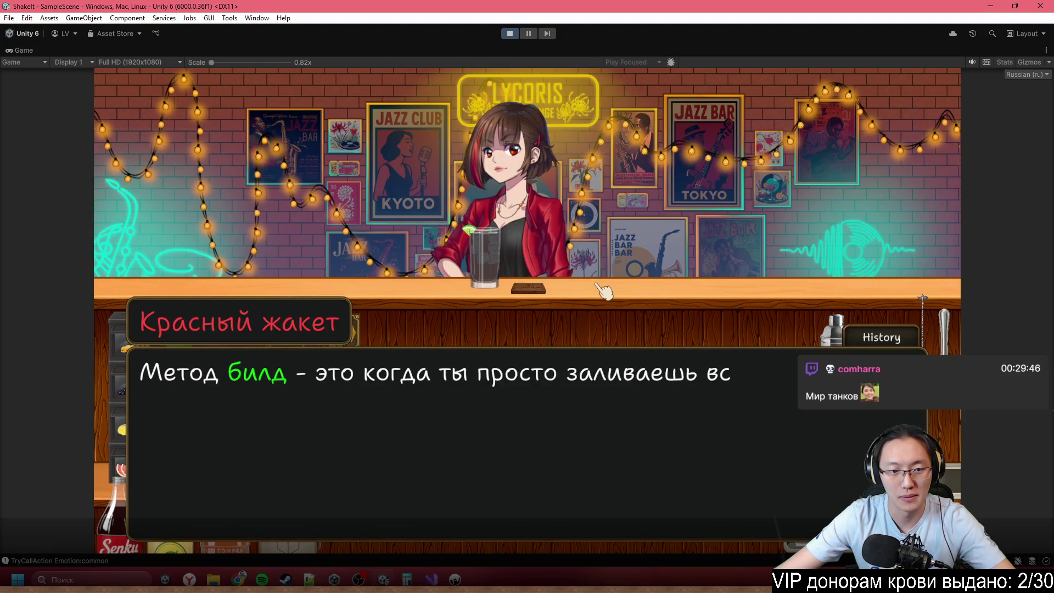
pyautogui.click(604, 289)
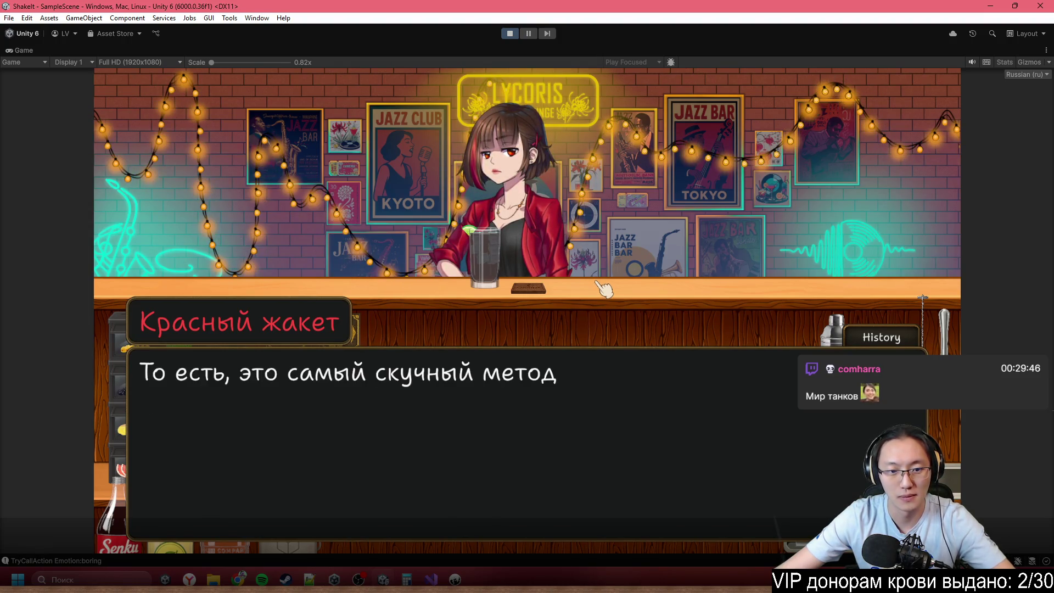
pyautogui.click(603, 290)
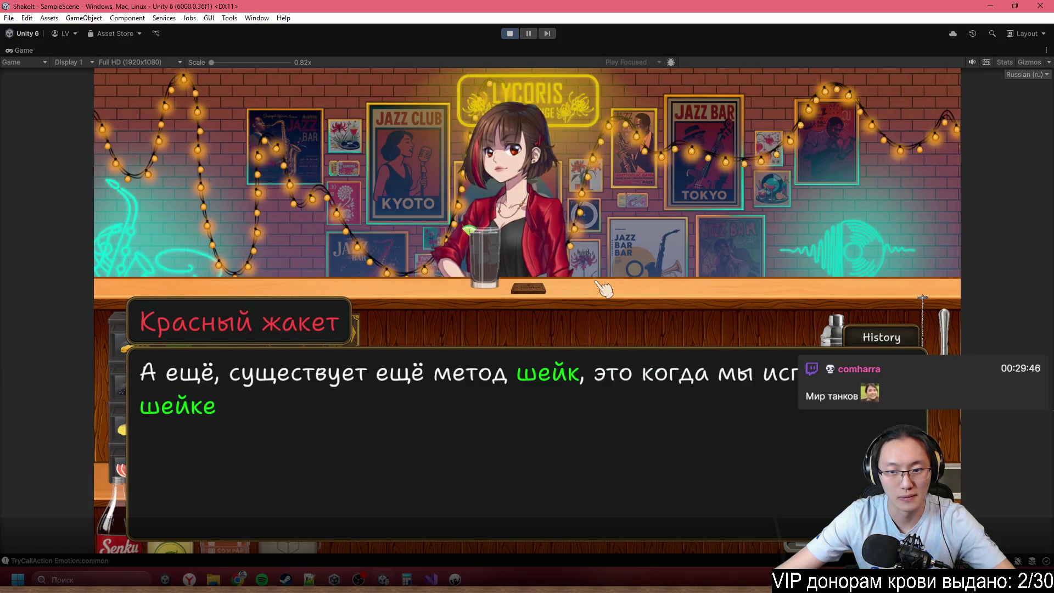
pyautogui.click(605, 289)
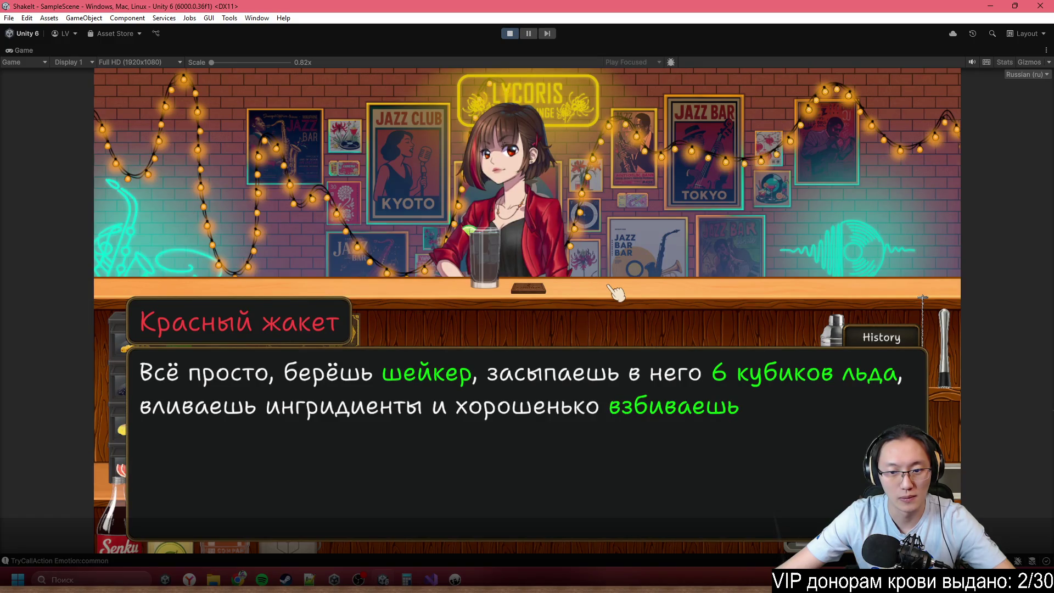
pyautogui.click(610, 287)
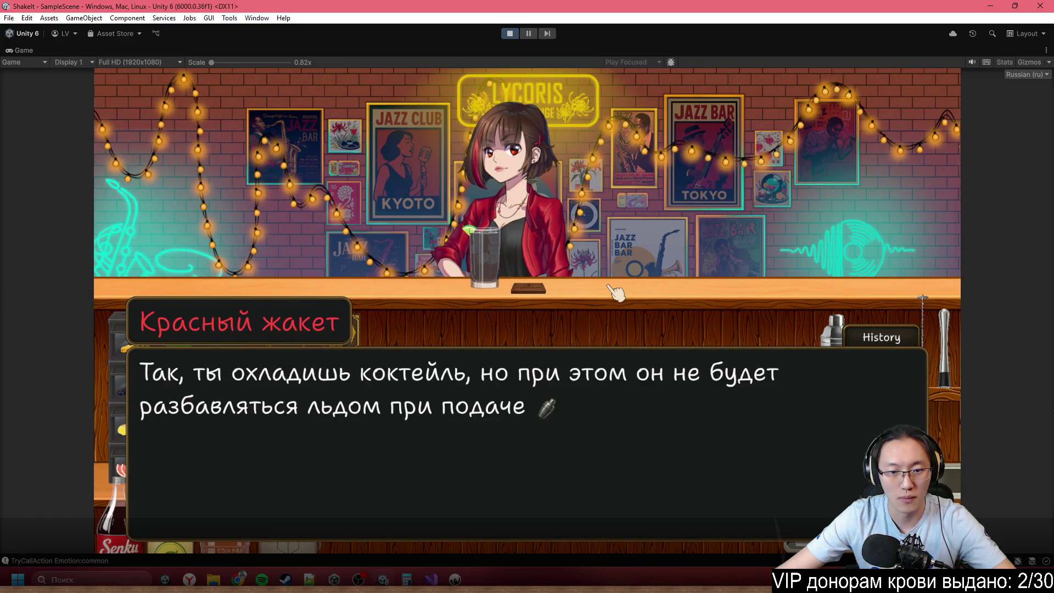
pyautogui.click(610, 287)
pyautogui.click(658, 279)
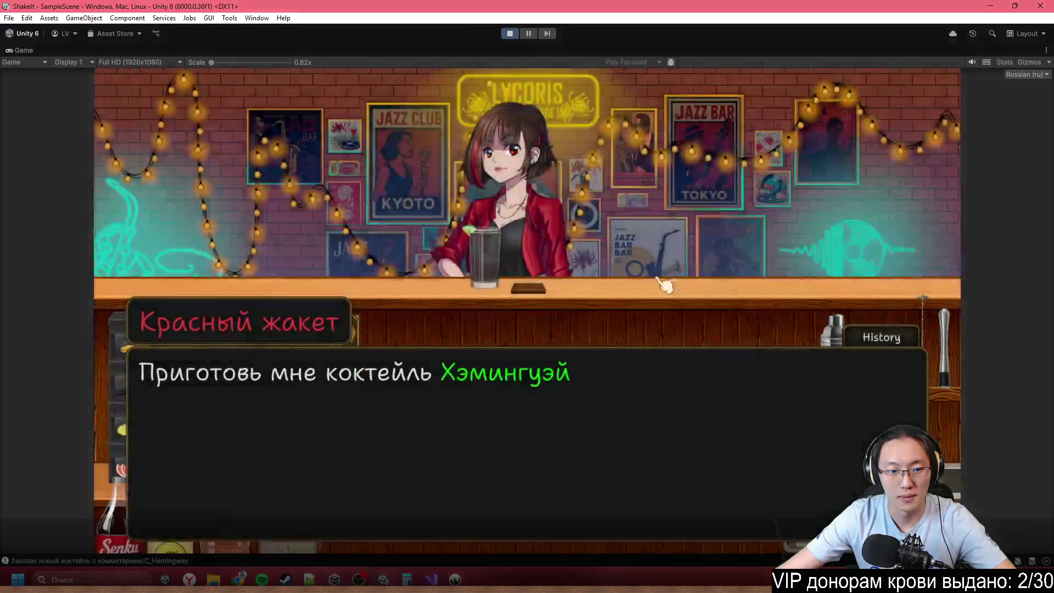
# - Close the dialogue, view the bill's receipt, and collect the bill from the counter
pyautogui.click(664, 284)
pyautogui.moveTo(807, 459); pyautogui.dragTo(390, 489)
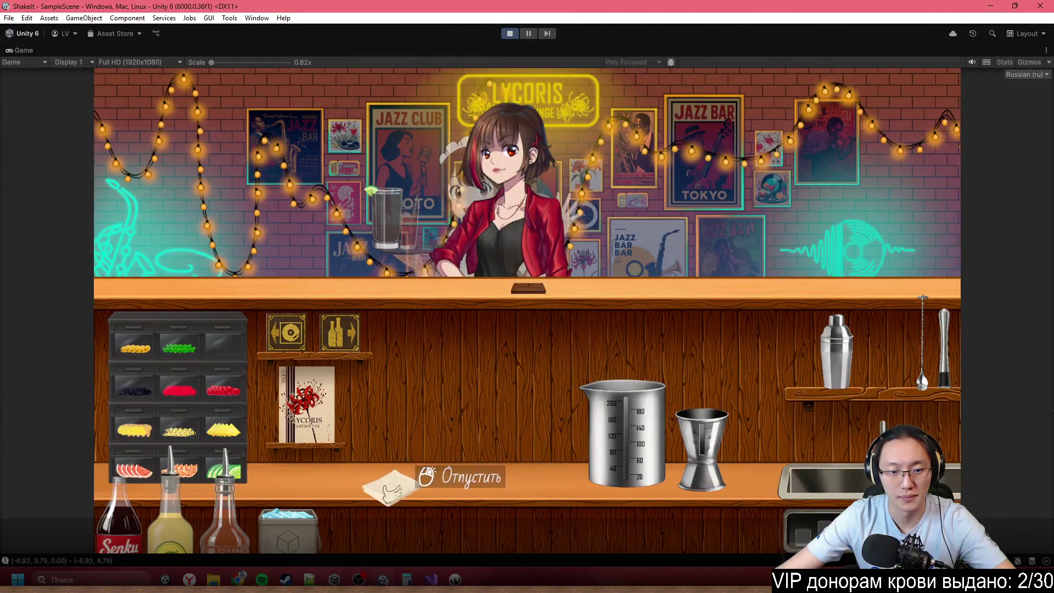
pyautogui.click(390, 490)
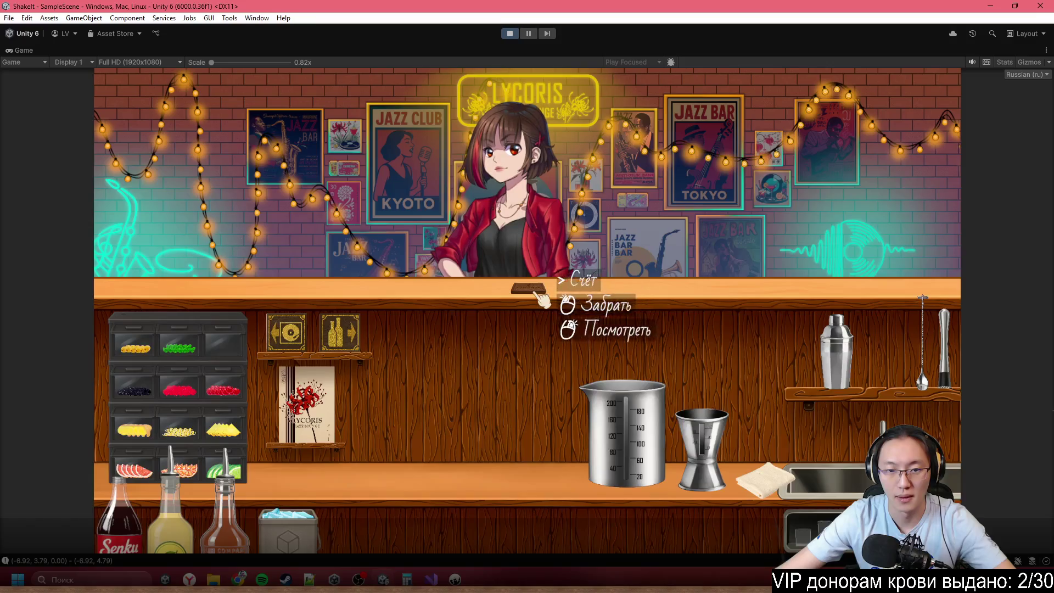
pyautogui.rightClick(540, 296)
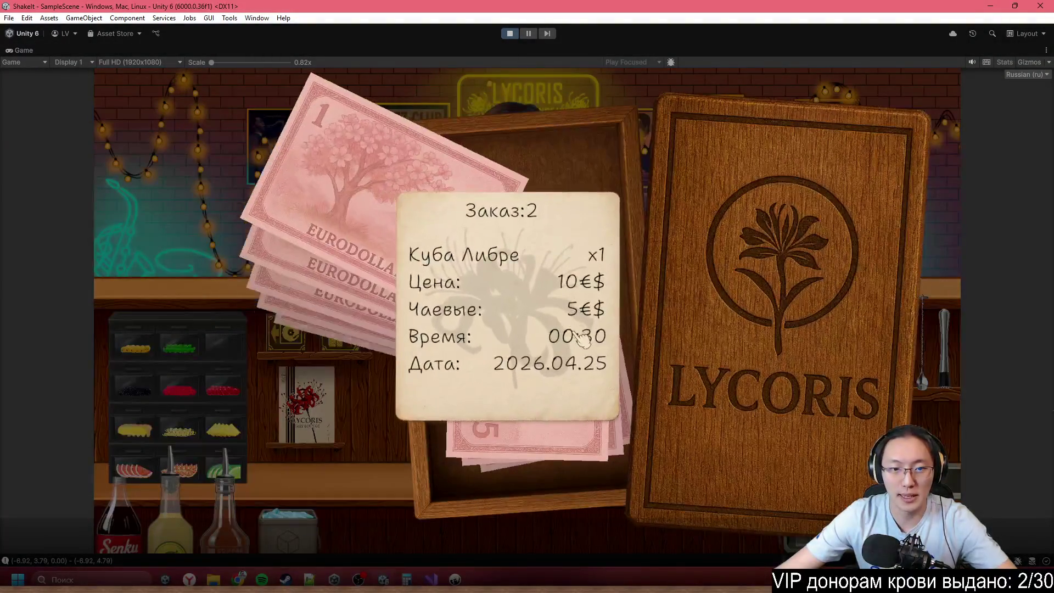
pyautogui.rightClick(582, 337)
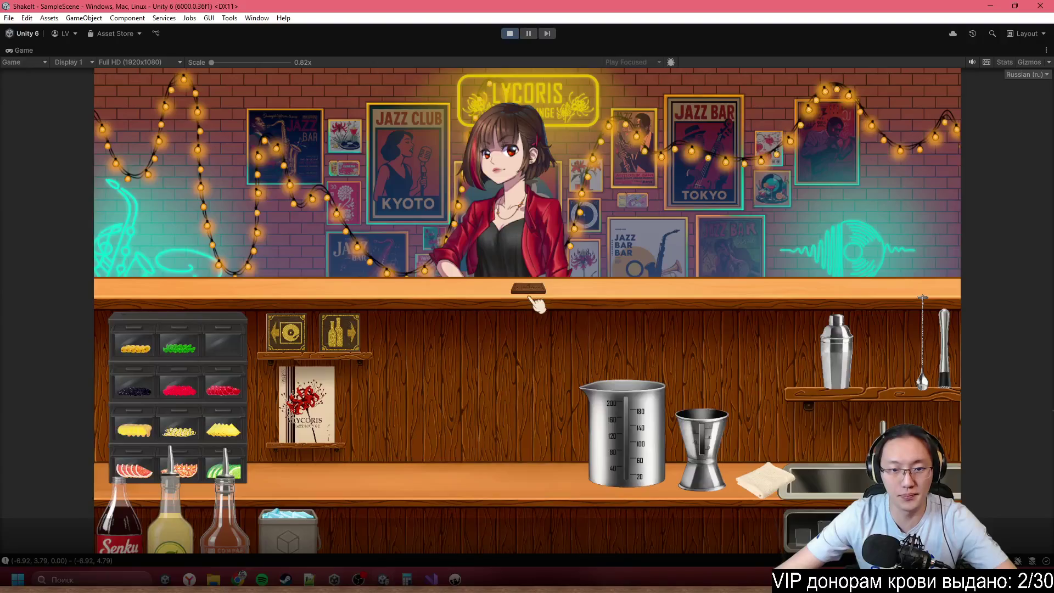
pyautogui.click(535, 302)
# - Put the jigger back by the shaker and move over to the bottle shelves
pyautogui.click(635, 434)
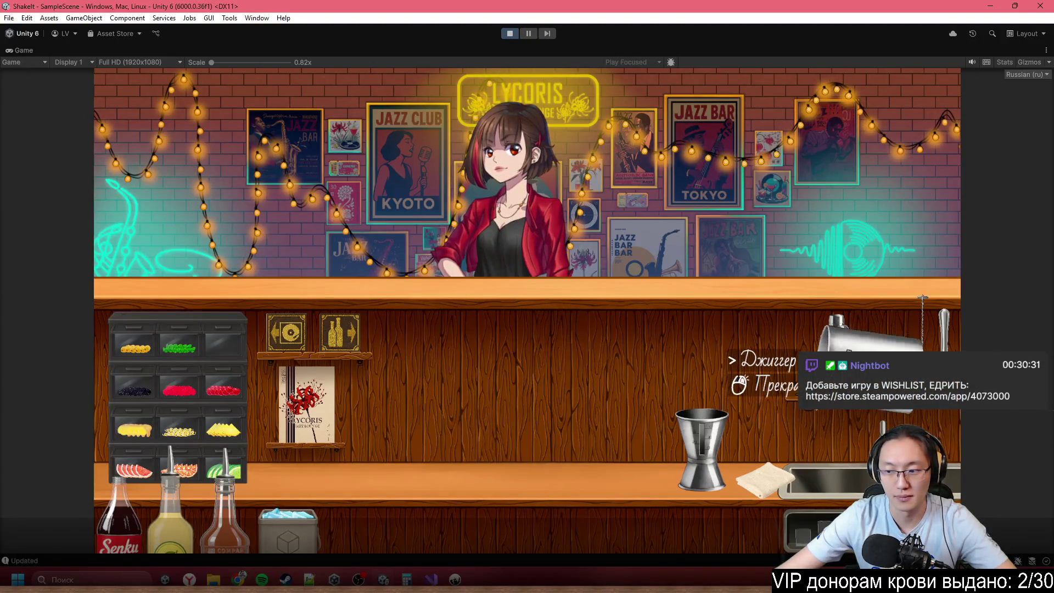
pyautogui.rightClick(727, 359)
pyautogui.click(705, 442)
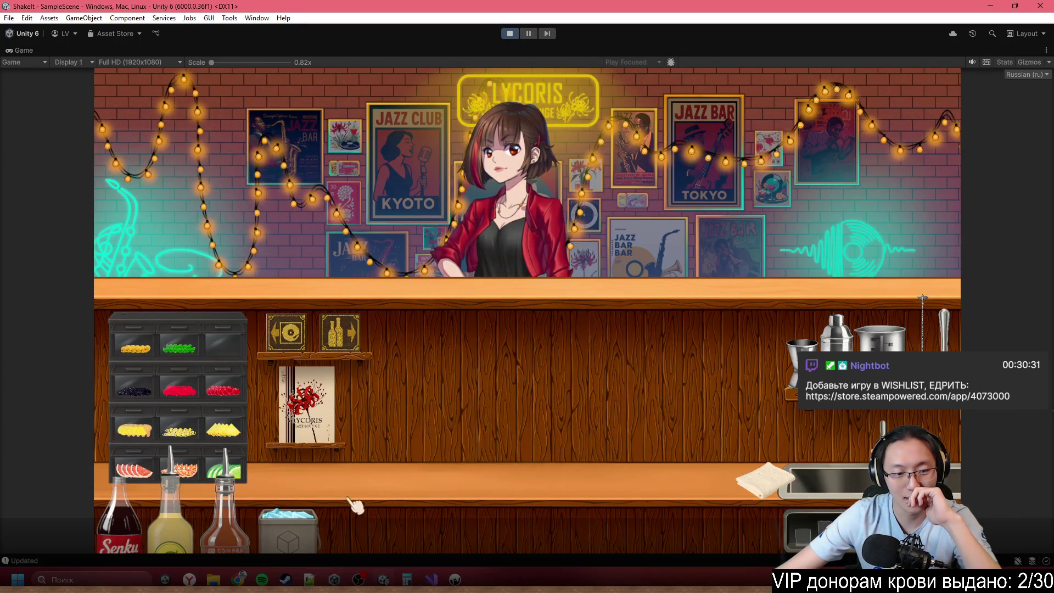
pyautogui.click(340, 353)
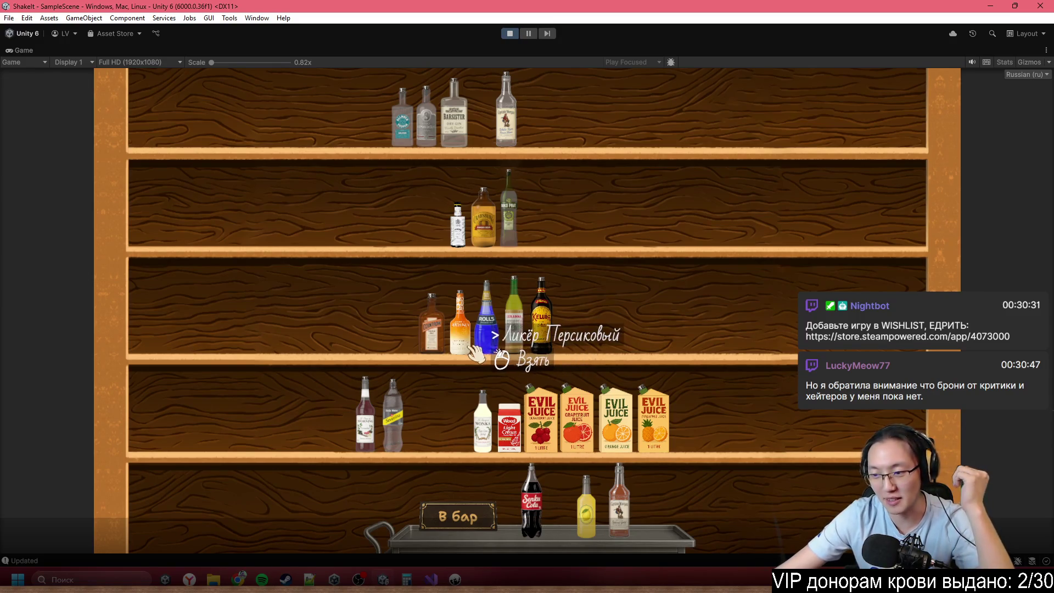
# - Return the cola, lemon and third bottle to the shelf, and put the rightmost top-shelf bottle on the tray
pyautogui.click(531, 502)
pyautogui.click(586, 505)
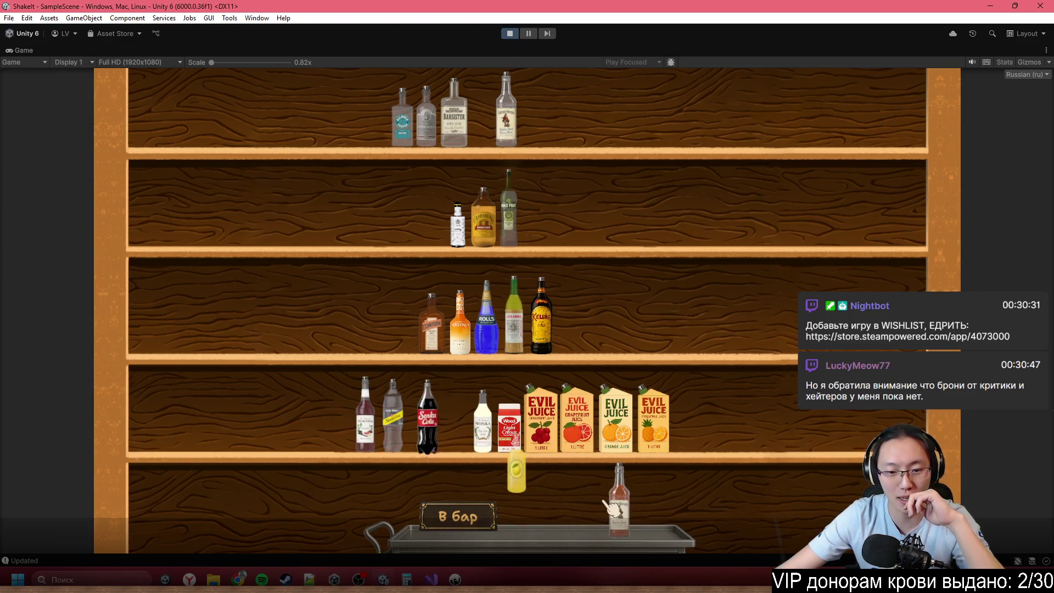
pyautogui.click(619, 499)
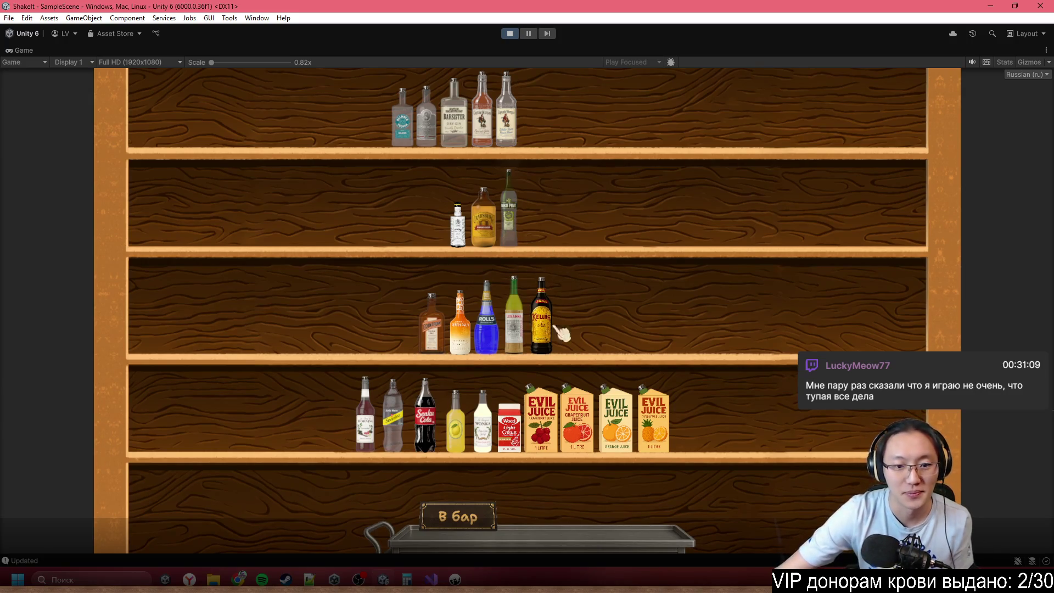
pyautogui.click(506, 118)
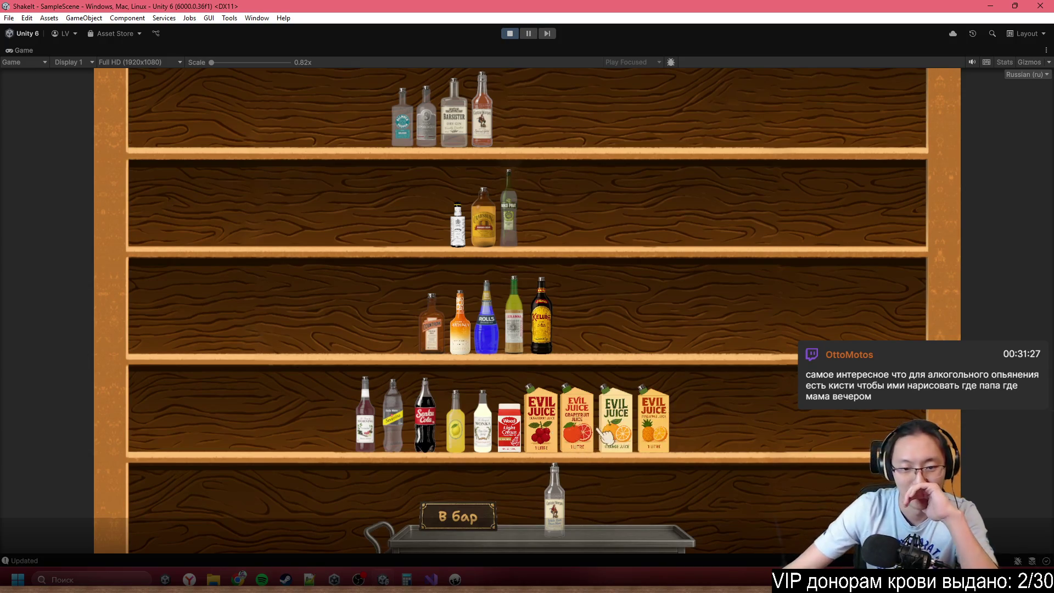
# - Place the grapefruit juice and lemon juice on the tray and open the Console with Ctrl+Shift+C
pyautogui.click(577, 423)
pyautogui.click(599, 489)
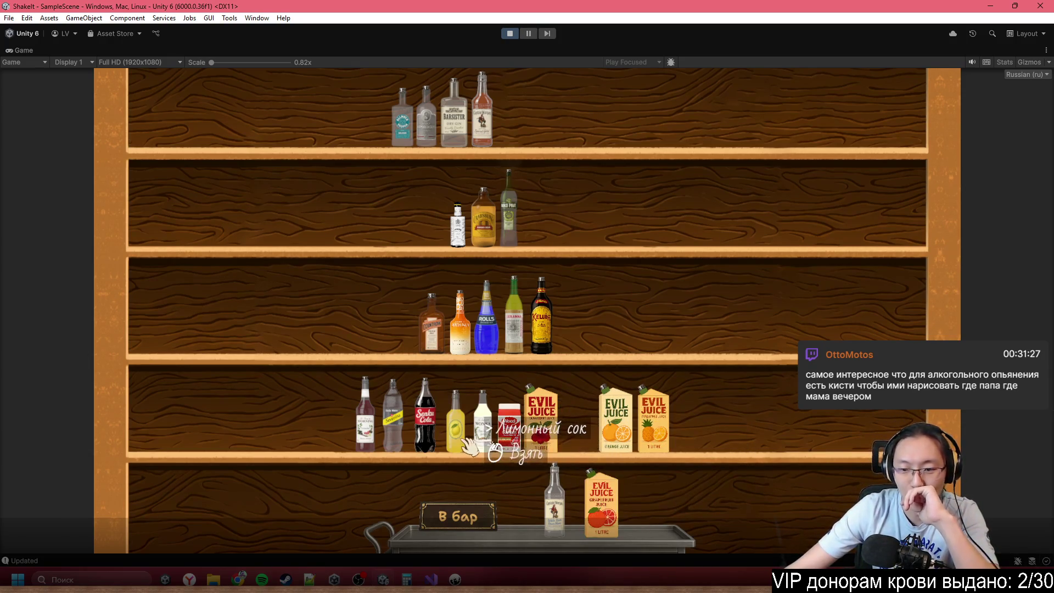
pyautogui.click(457, 422)
pyautogui.click(708, 514)
pyautogui.hotkey('ctrl', 'shift', 'c')
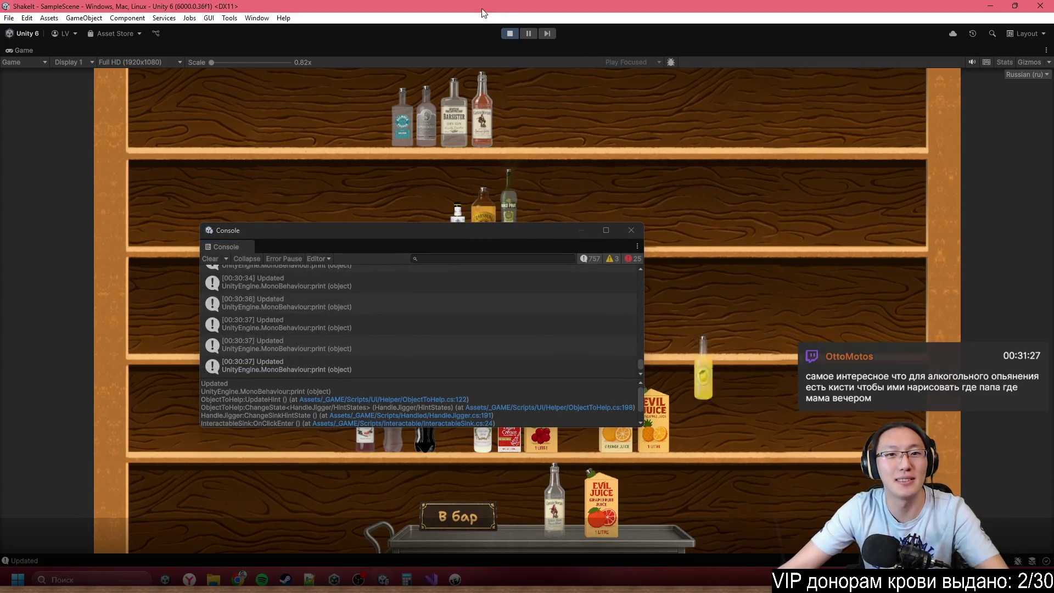
# - Pause the game, close the Console, restore the editor layout and widen the Scene view
pyautogui.click(530, 34)
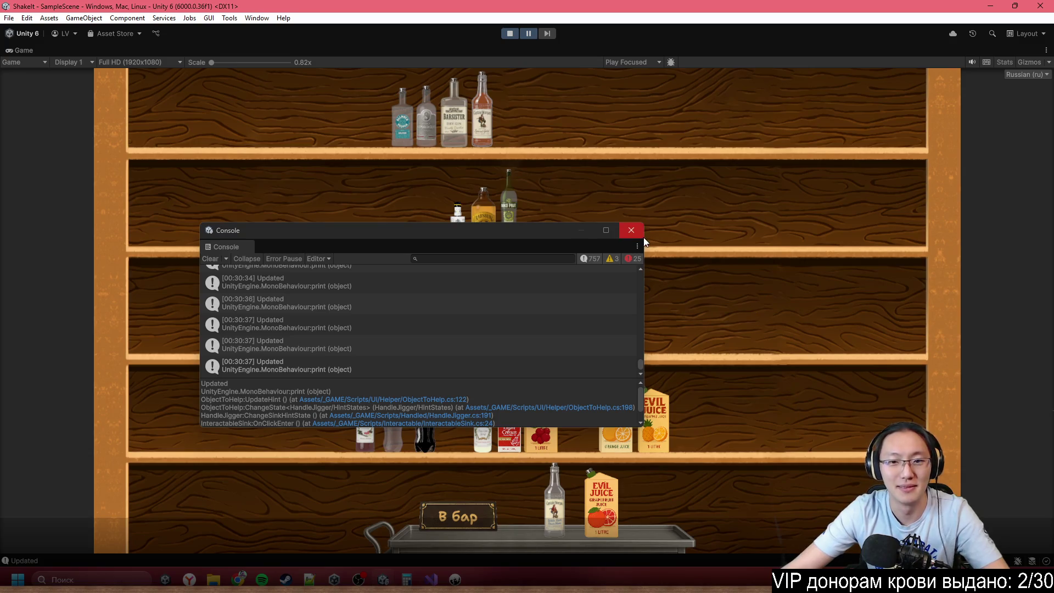
pyautogui.click(640, 233)
pyautogui.doubleClick(433, 50)
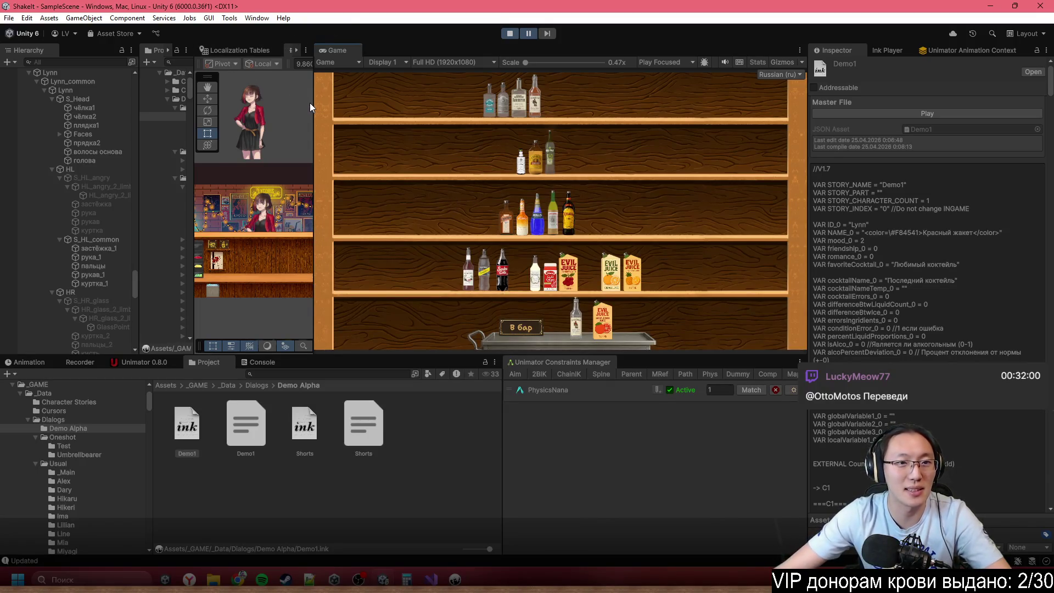
pyautogui.moveTo(316, 104); pyautogui.dragTo(515, 104)
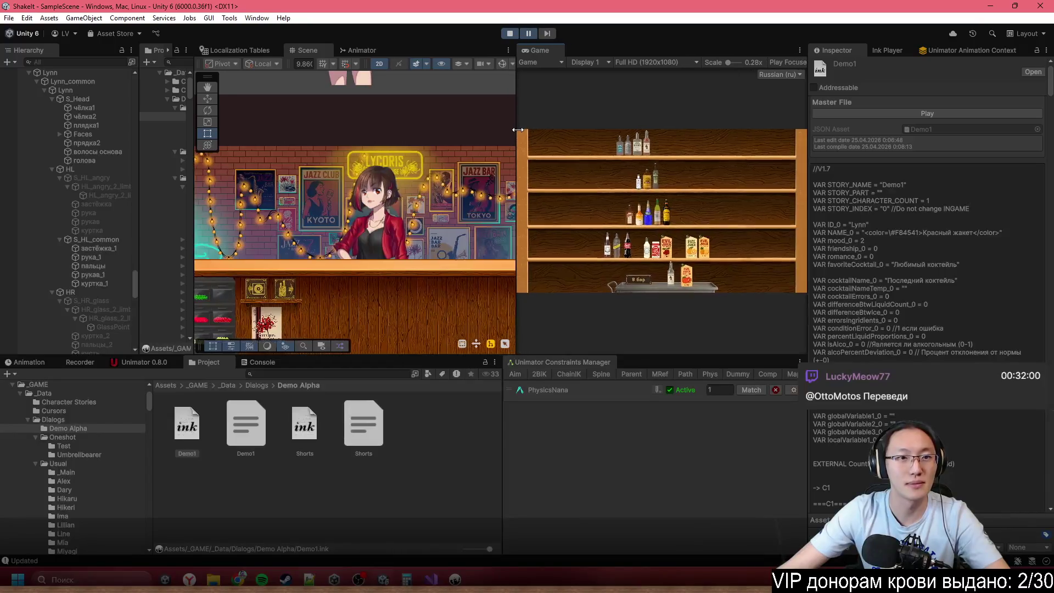
pyautogui.scroll(-10, 380, 244)
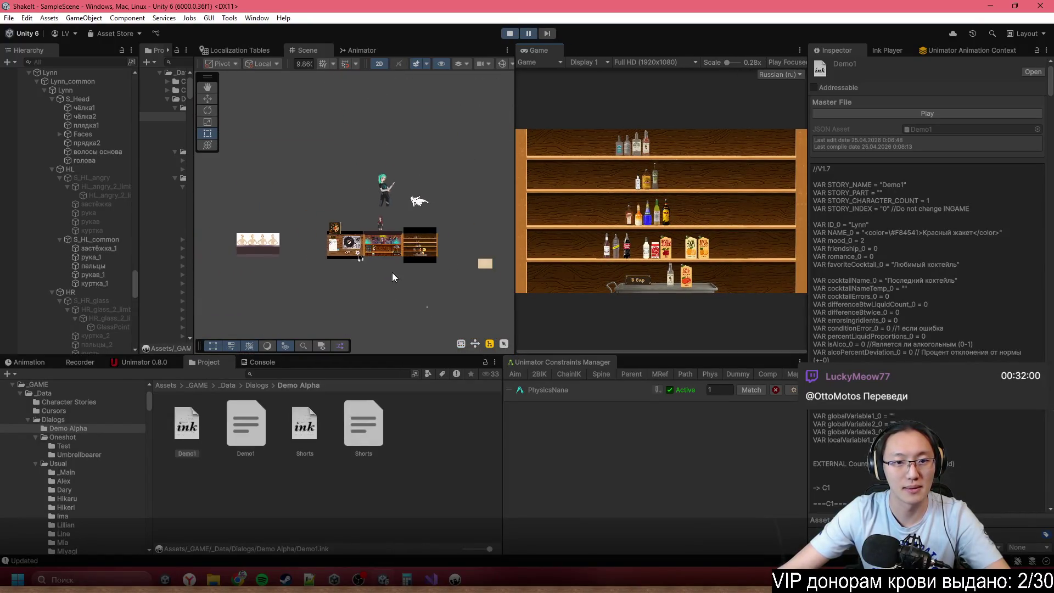
pyautogui.scroll(4, 406, 225)
# - Move JuiceLemon up onto the bar shelves, resume the game, and maximize the Game view
pyautogui.click(415, 229)
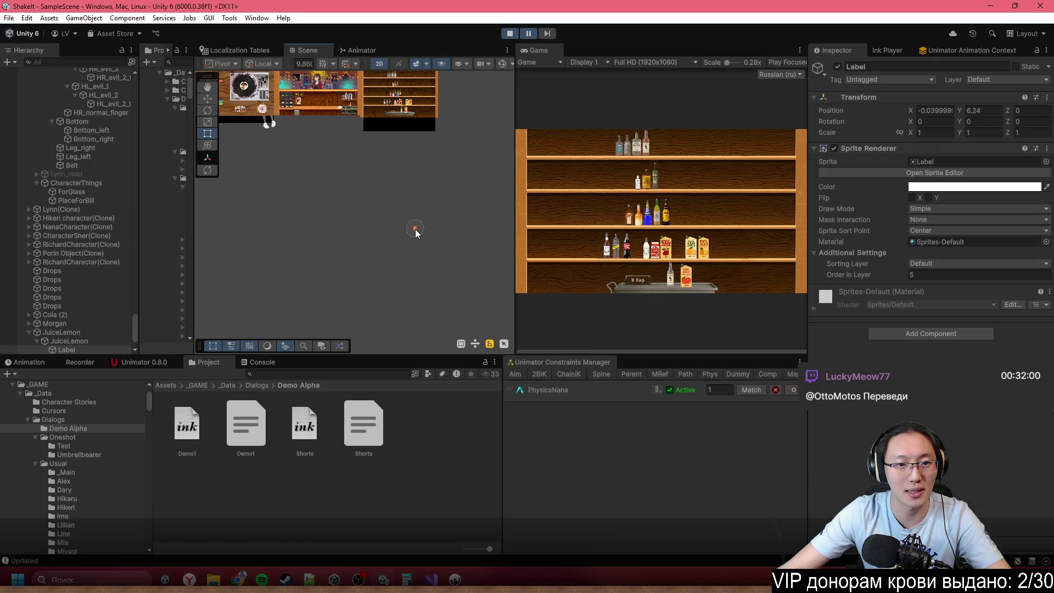
pyautogui.click(77, 332)
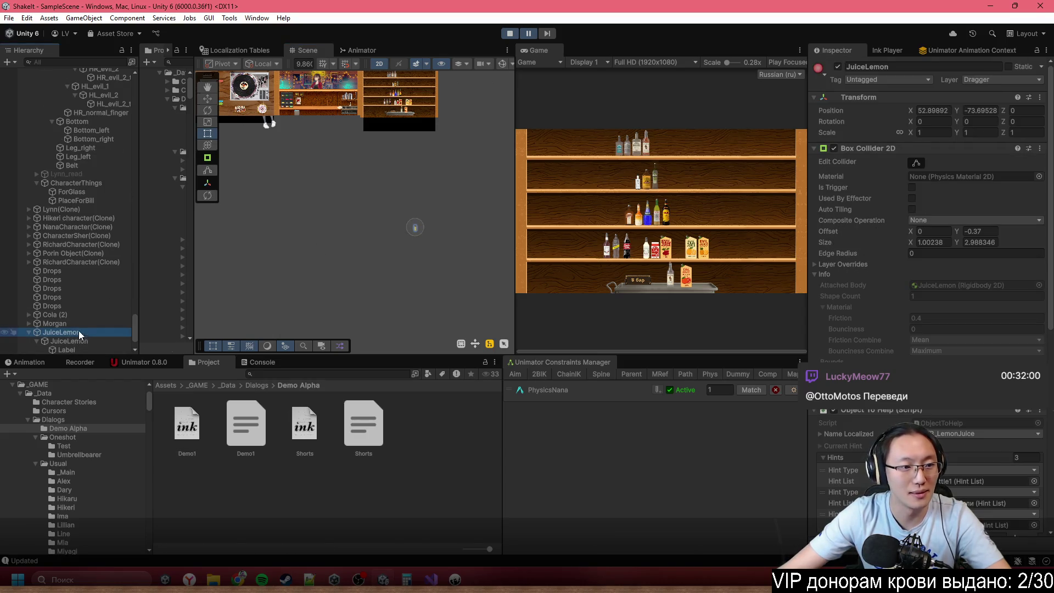
pyautogui.click(207, 98)
pyautogui.moveTo(419, 231)
pyautogui.mouseDown()
pyautogui.moveTo(434, 123)
pyautogui.moveTo(413, 84)
pyautogui.mouseUp()
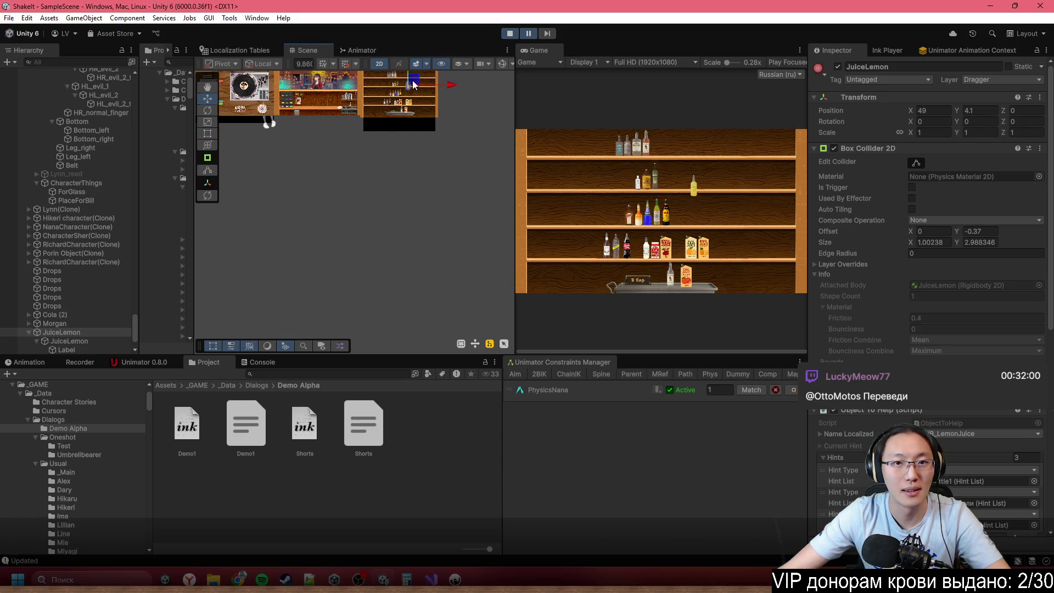
pyautogui.click(534, 37)
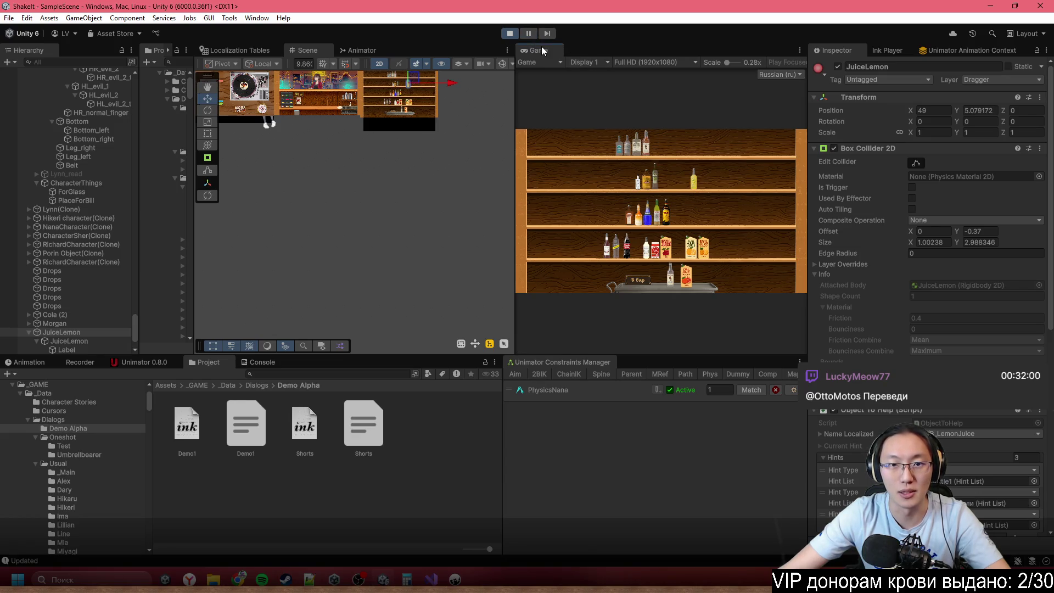
pyautogui.doubleClick(535, 50)
pyautogui.moveTo(617, 217); pyautogui.dragTo(632, 484)
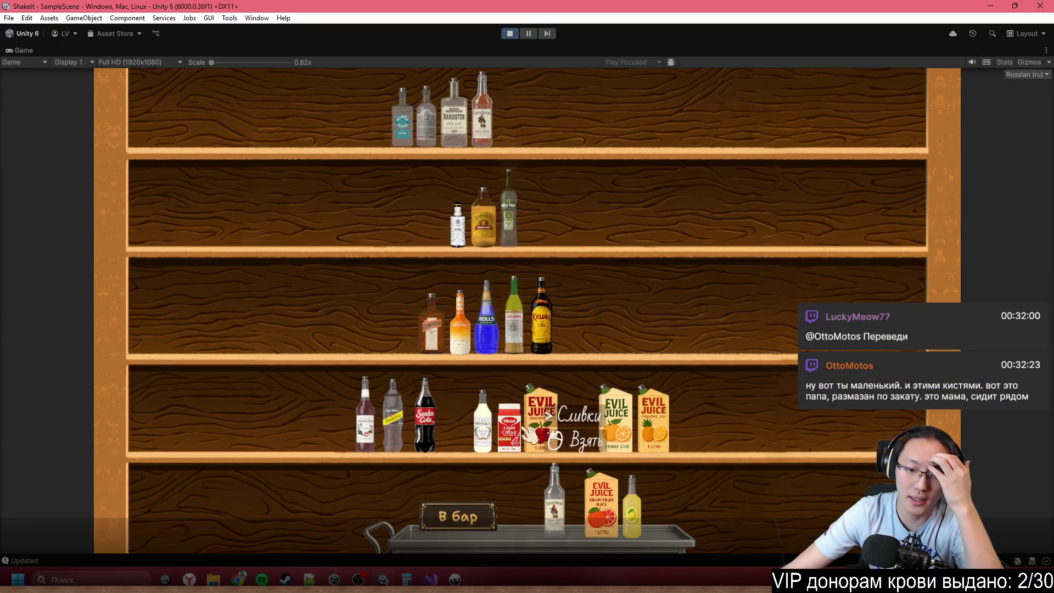
# - Put the triple sec on the cart, return to the bar, and set the jigger mid-counter
pyautogui.moveTo(437, 324)
pyautogui.mouseDown()
pyautogui.moveTo(519, 489)
pyautogui.moveTo(526, 480)
pyautogui.mouseUp()
pyautogui.click(525, 479)
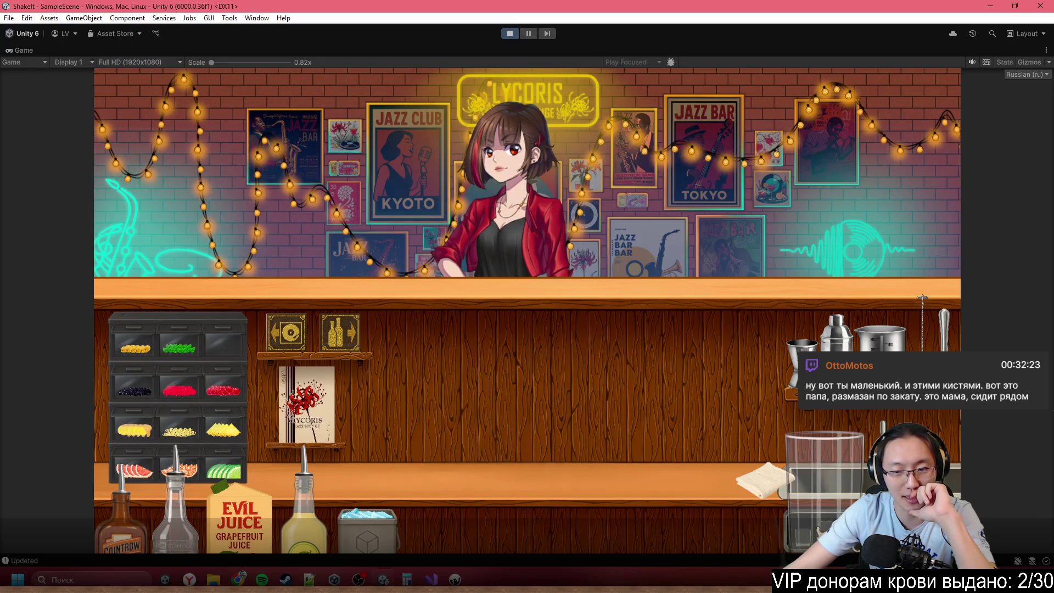
pyautogui.click(500, 433)
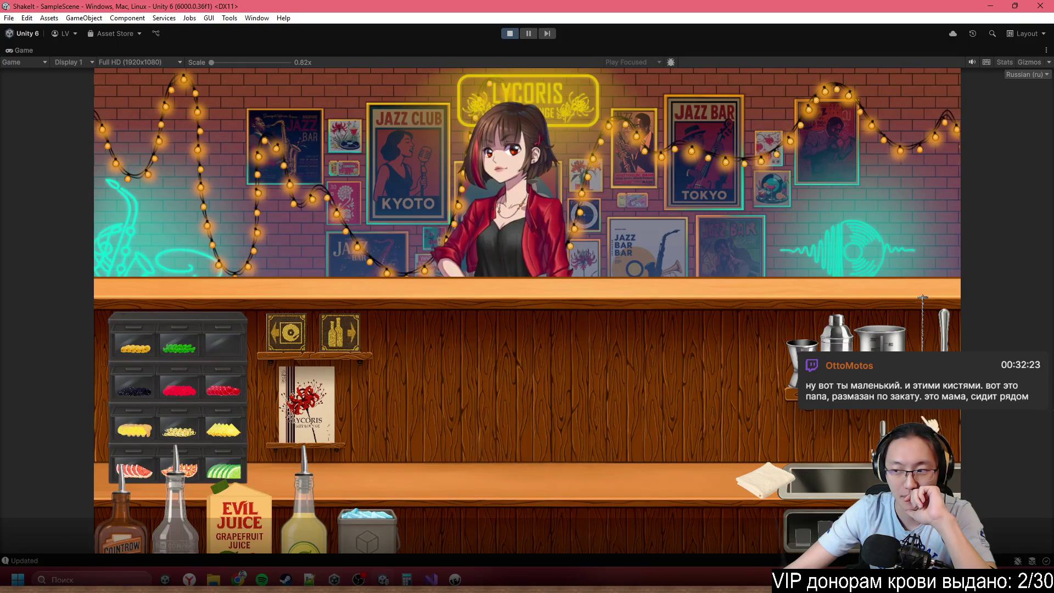
pyautogui.click(801, 359)
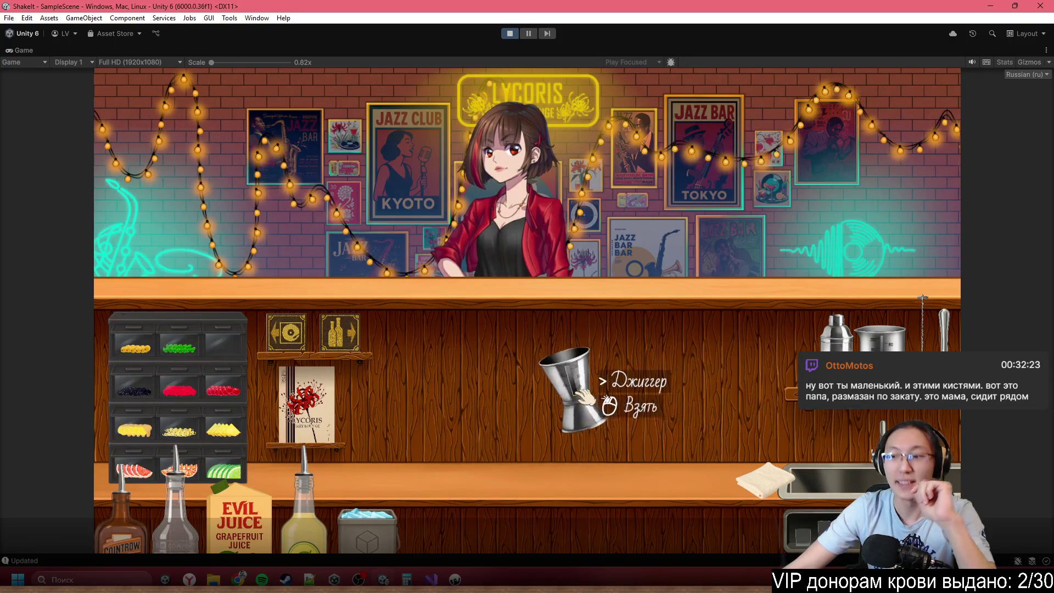
pyautogui.click(583, 392)
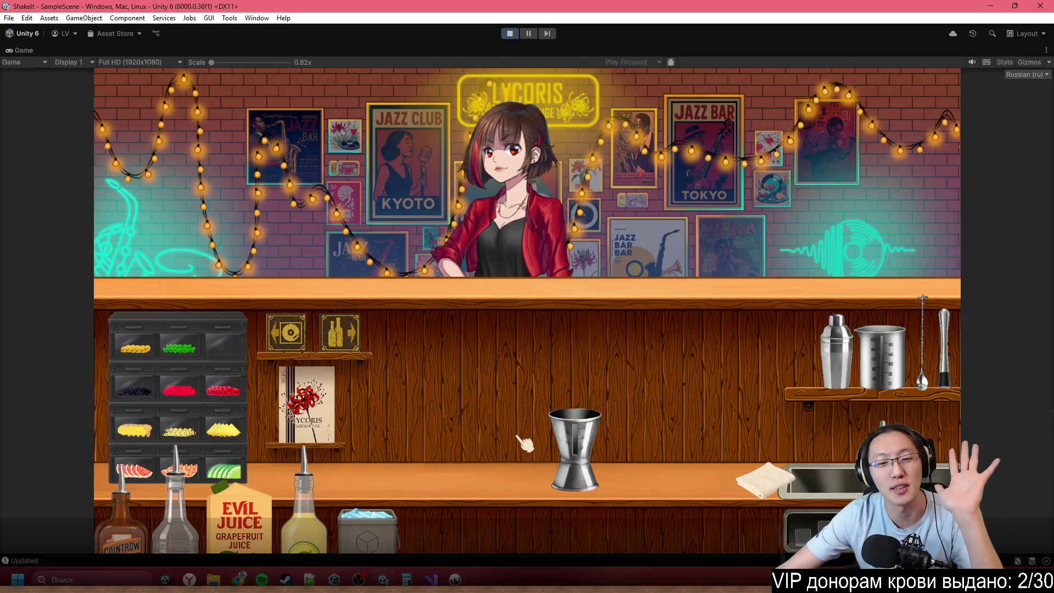
# - Arrange a martini glass and the open shaker at the counter centre with the jigger beside them
pyautogui.moveTo(753, 524)
pyautogui.mouseDown()
pyautogui.moveTo(461, 378)
pyautogui.moveTo(450, 384)
pyautogui.mouseUp()
pyautogui.moveTo(582, 417); pyautogui.dragTo(763, 424)
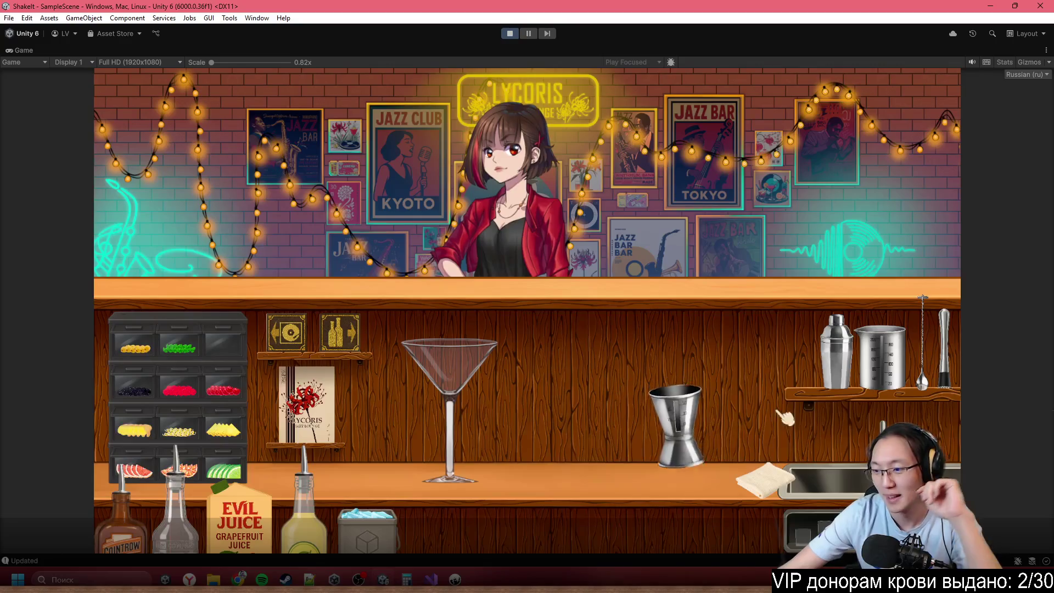
pyautogui.moveTo(834, 352); pyautogui.dragTo(582, 384)
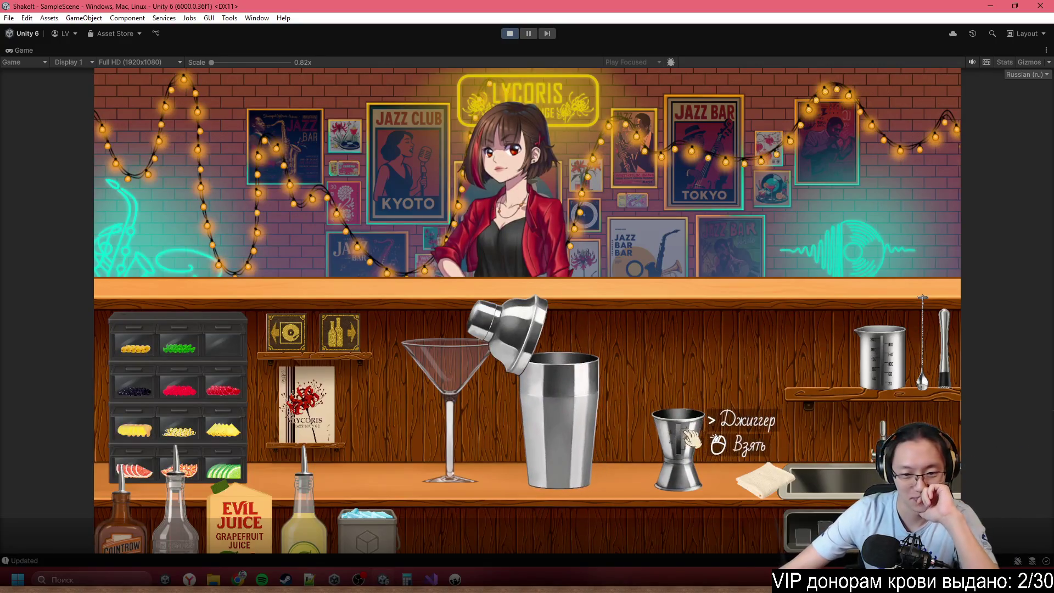
pyautogui.moveTo(690, 439); pyautogui.dragTo(671, 446)
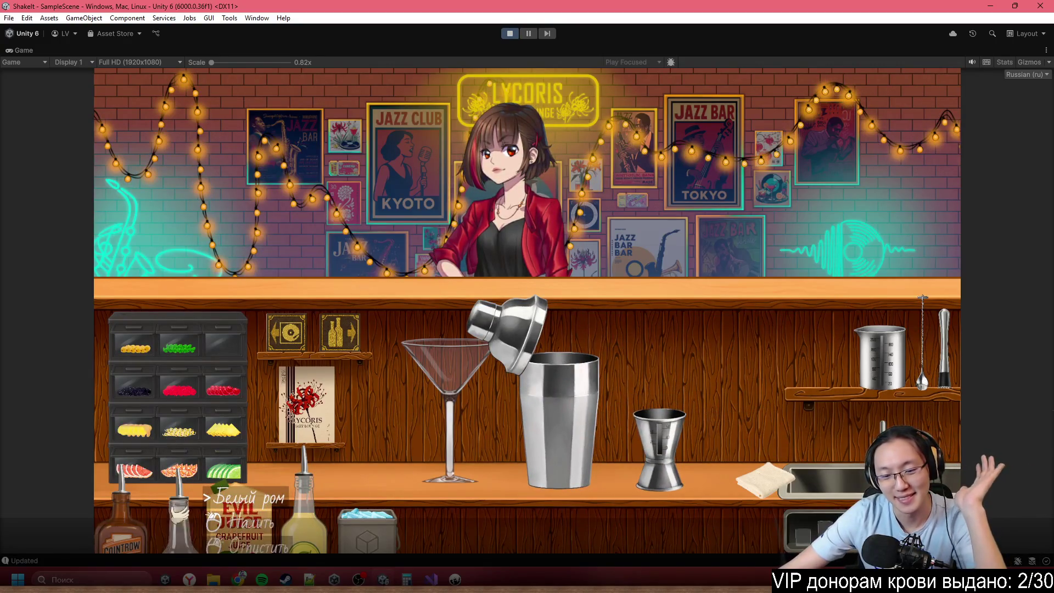
# - Measure white rum into the jigger and empty it into the shaker
pyautogui.click(716, 311)
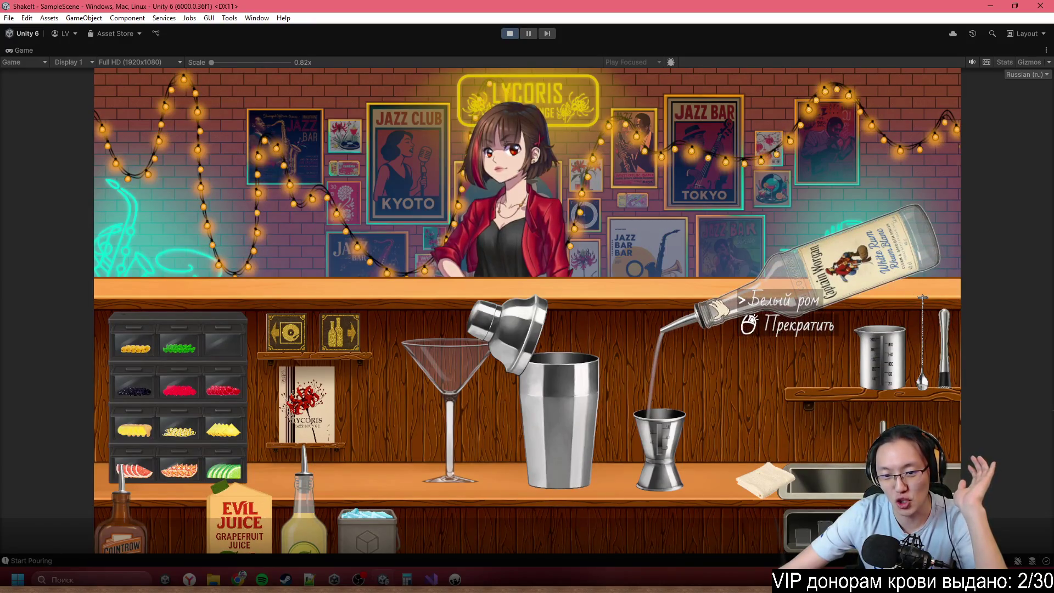
pyautogui.click(765, 179)
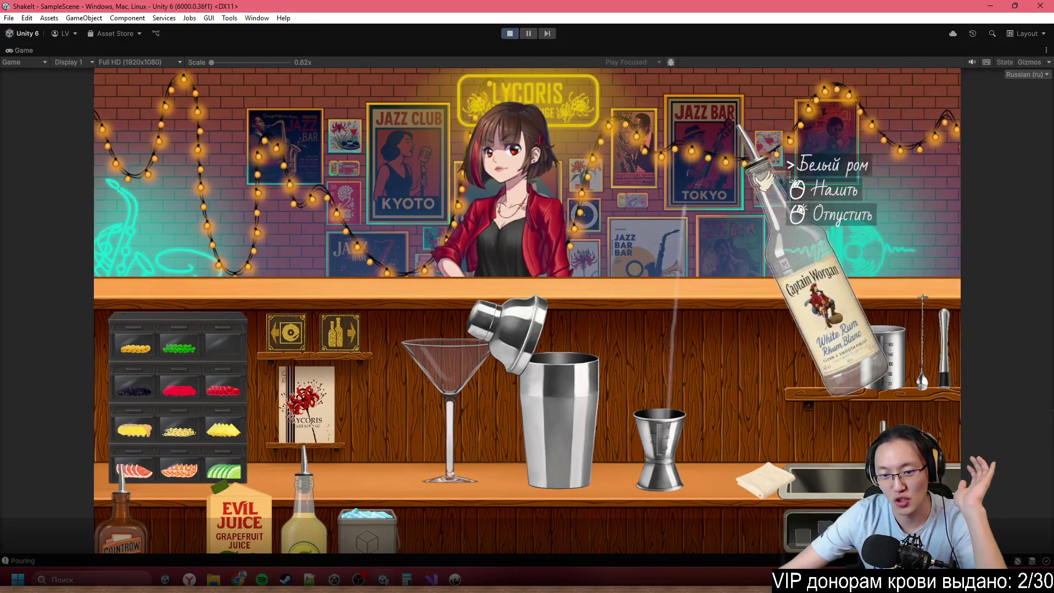
pyautogui.click(752, 343)
pyautogui.rightClick(731, 374)
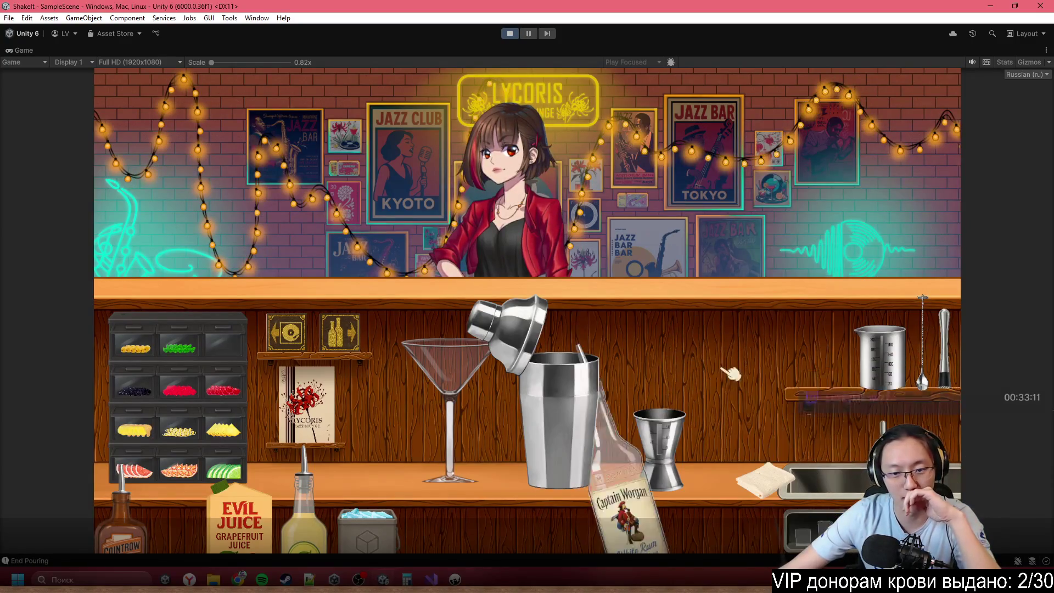
pyautogui.click(659, 434)
pyautogui.click(603, 258)
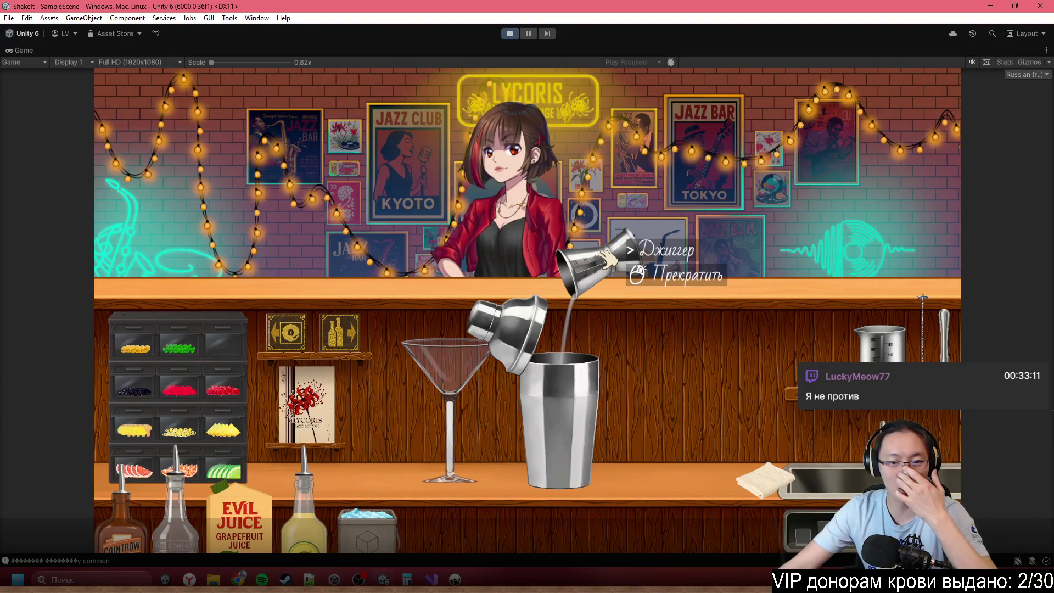
pyautogui.click(607, 261)
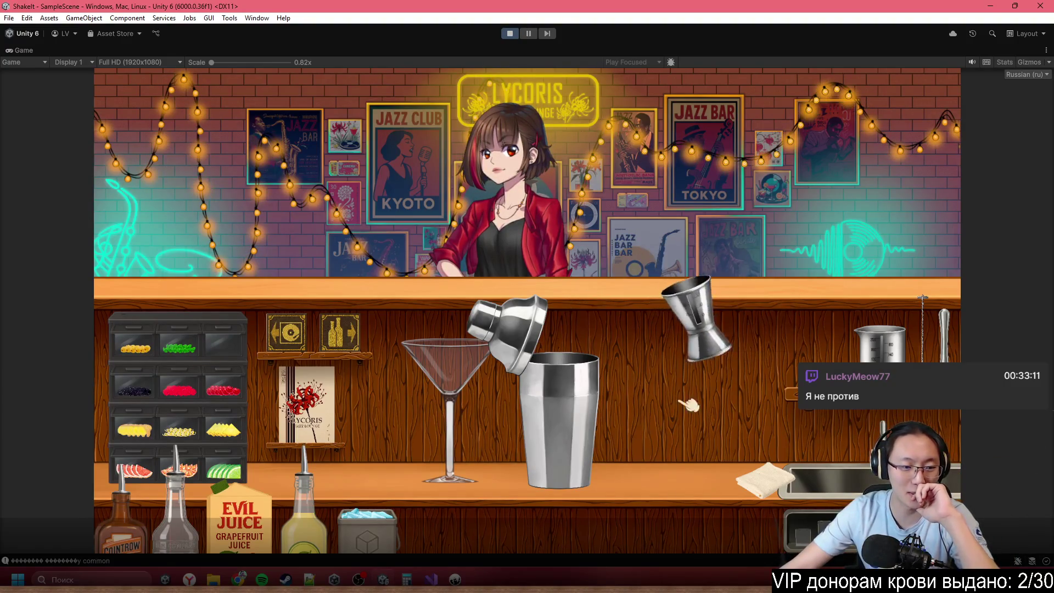
# - Measure grapefruit juice into the jigger and pour it into the shaker
pyautogui.click(242, 521)
pyautogui.click(736, 314)
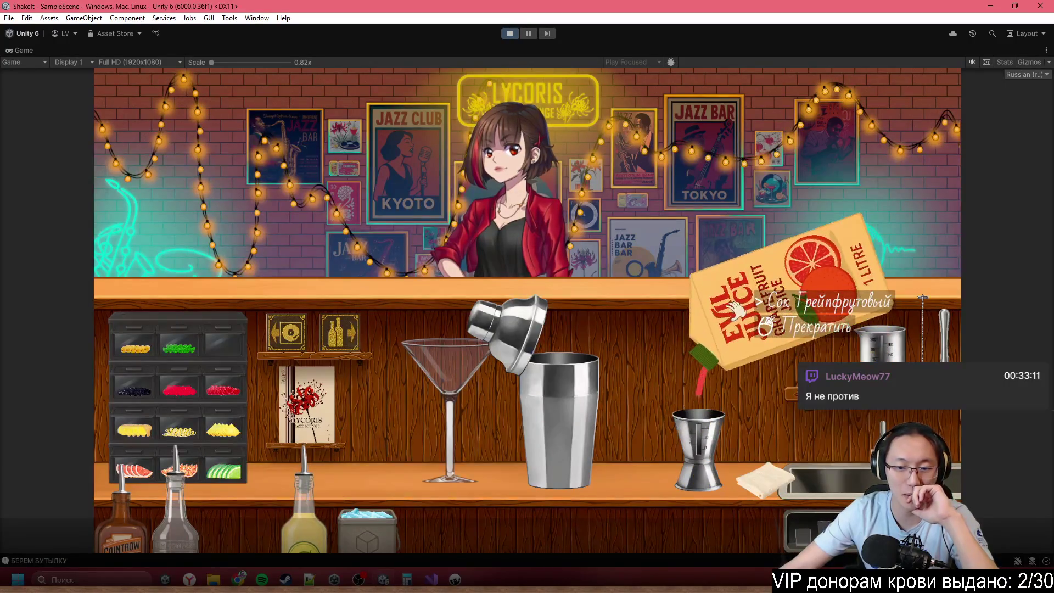
pyautogui.rightClick(736, 315)
pyautogui.click(696, 433)
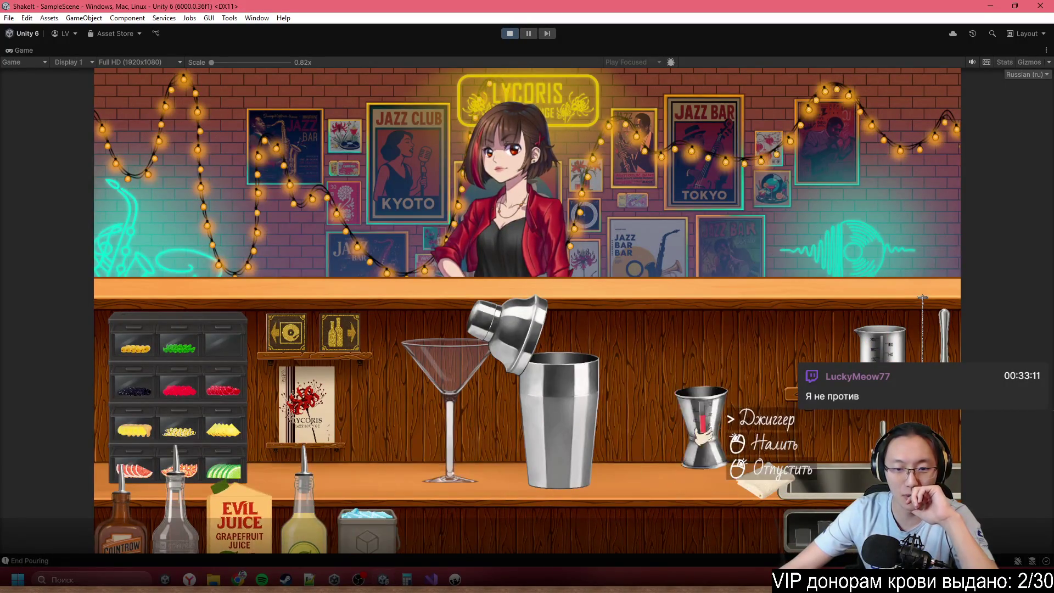
pyautogui.click(603, 237)
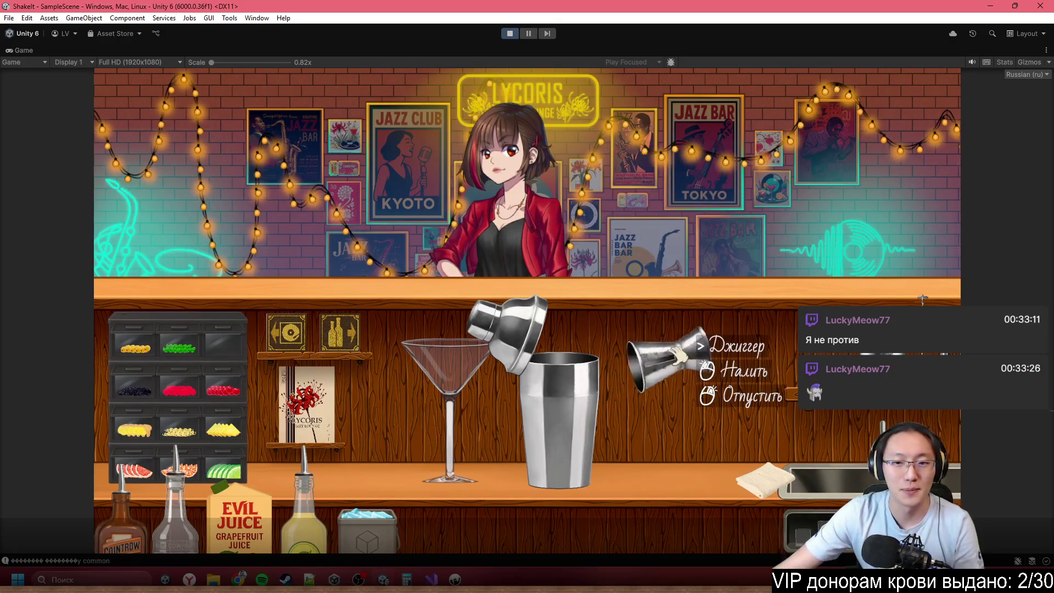
# - Set the jigger down on the counter, then pick up and replace the shaker
pyautogui.rightClick(678, 357)
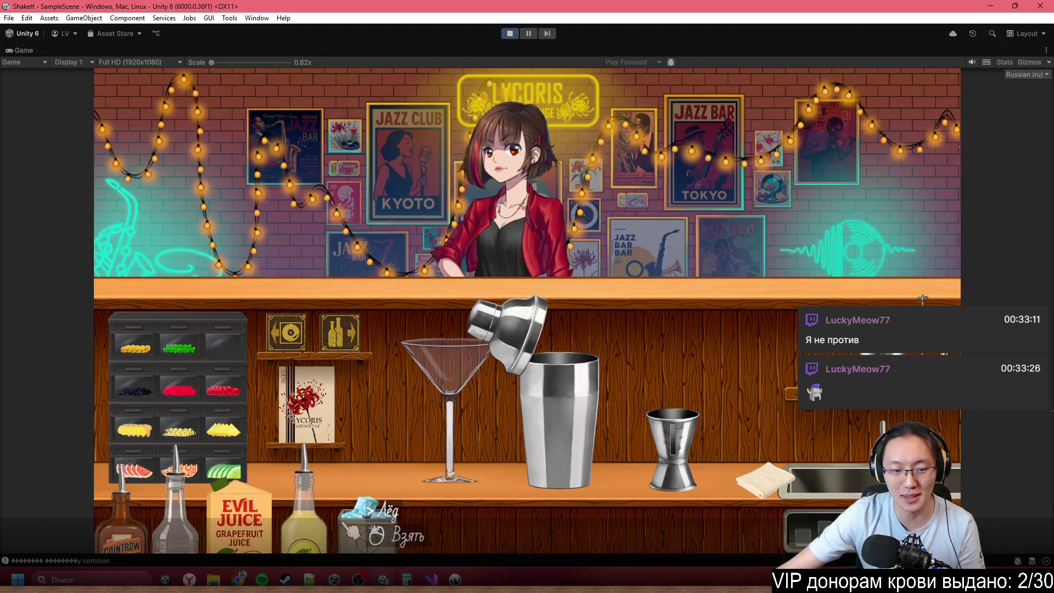
pyautogui.click(552, 395)
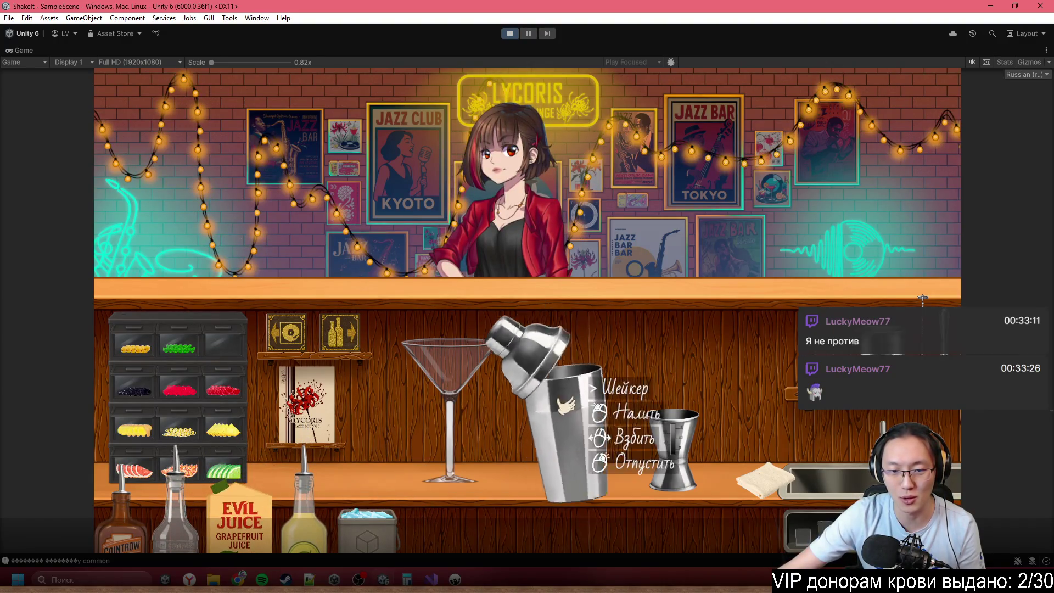
pyautogui.rightClick(626, 344)
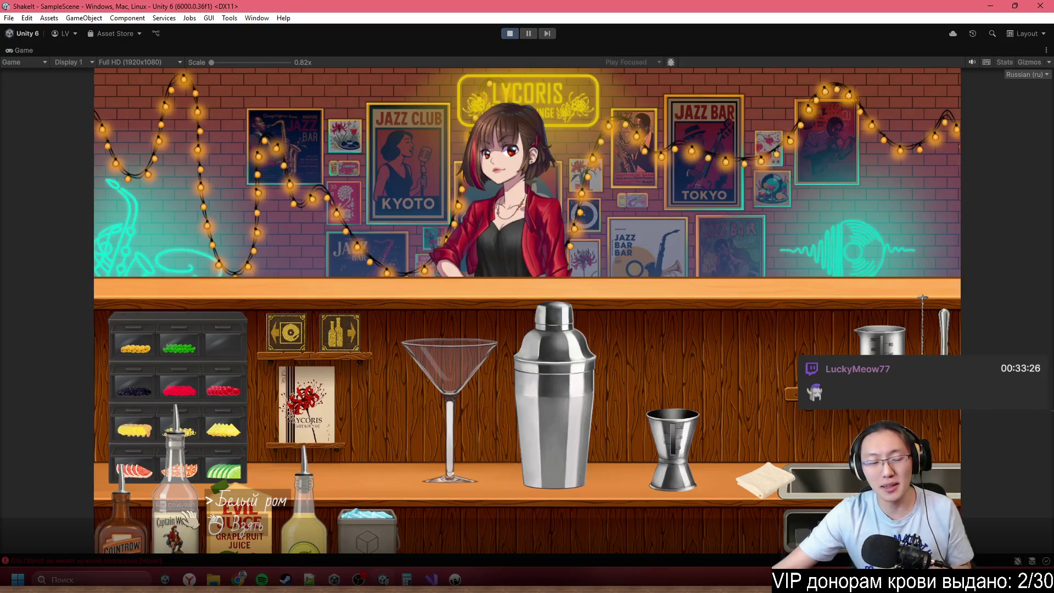
# - Tilt the Cointreau over the jigger, shelve it again, and pick up the lemon juice bottle
pyautogui.click(123, 522)
pyautogui.moveTo(733, 379); pyautogui.dragTo(730, 366)
pyautogui.click(730, 369)
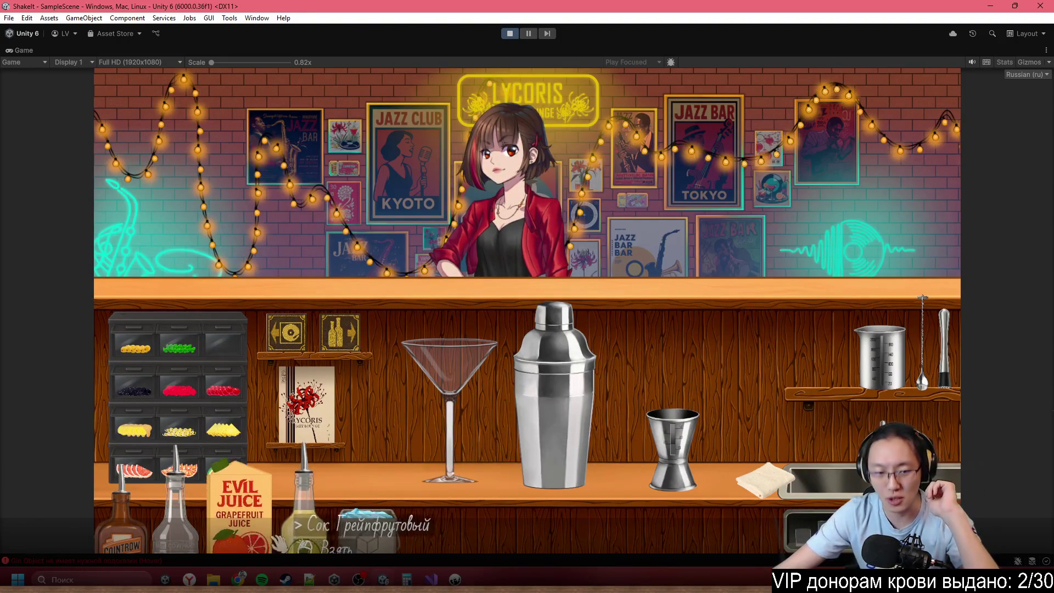
pyautogui.click(302, 511)
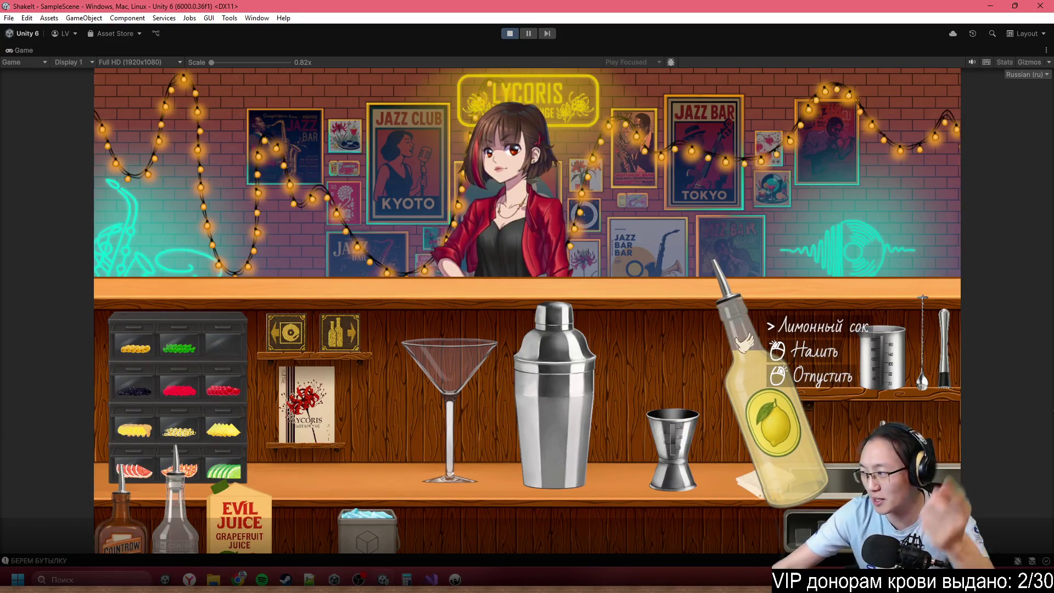